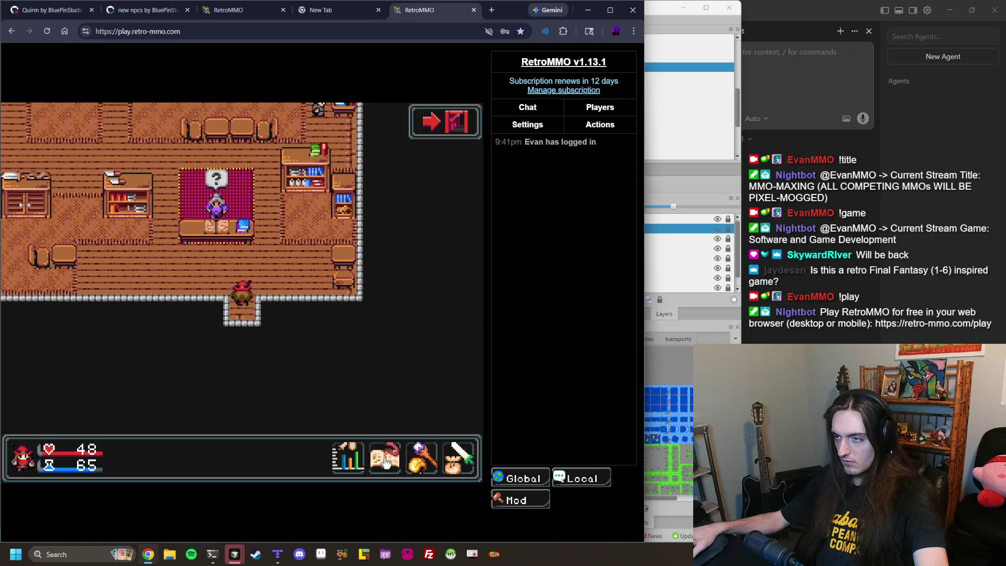
Talk to Arvie and accept the Mole Infestation quest
key("space")
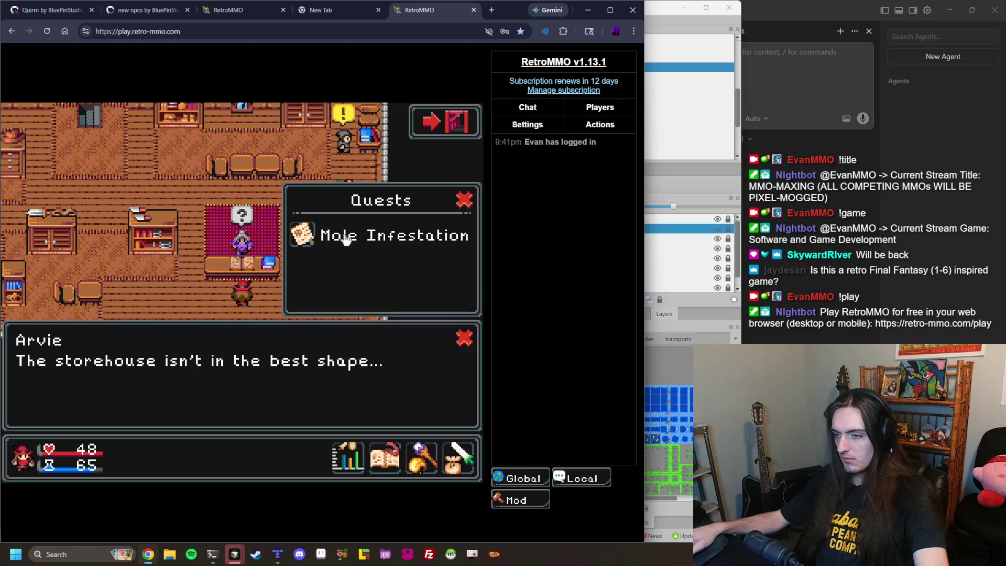
left_click(346, 240)
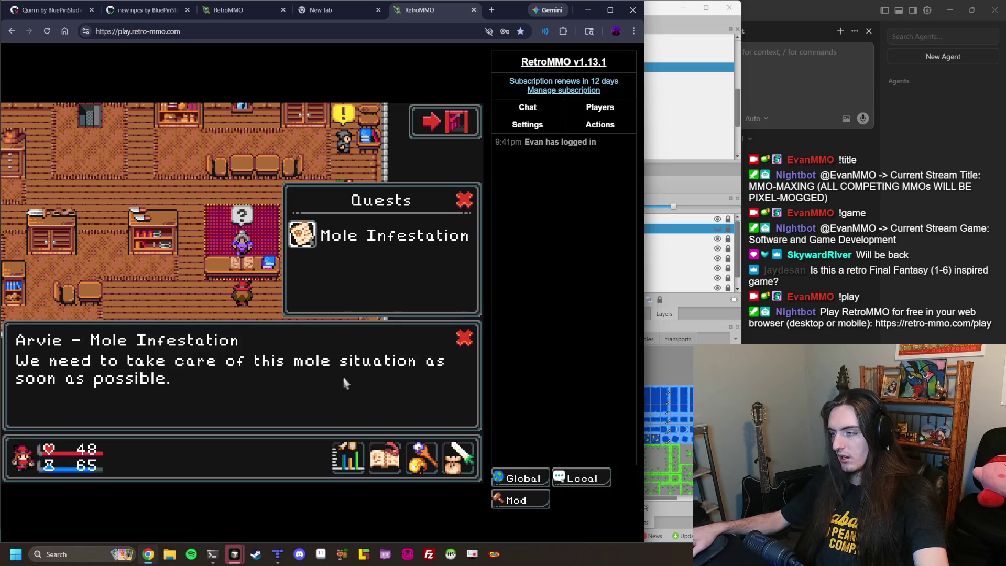
left_click(430, 370)
Walk out into the field and win a battle against a mole
key("Left")
key("Left")
key("Left")
key("Up")
left_click(385, 461)
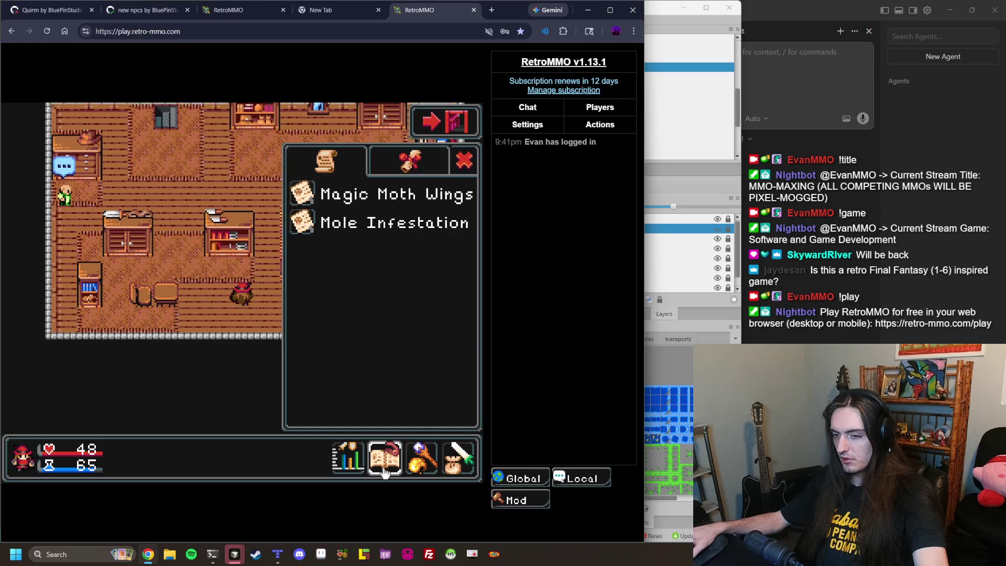
key("Up")
key("Up")
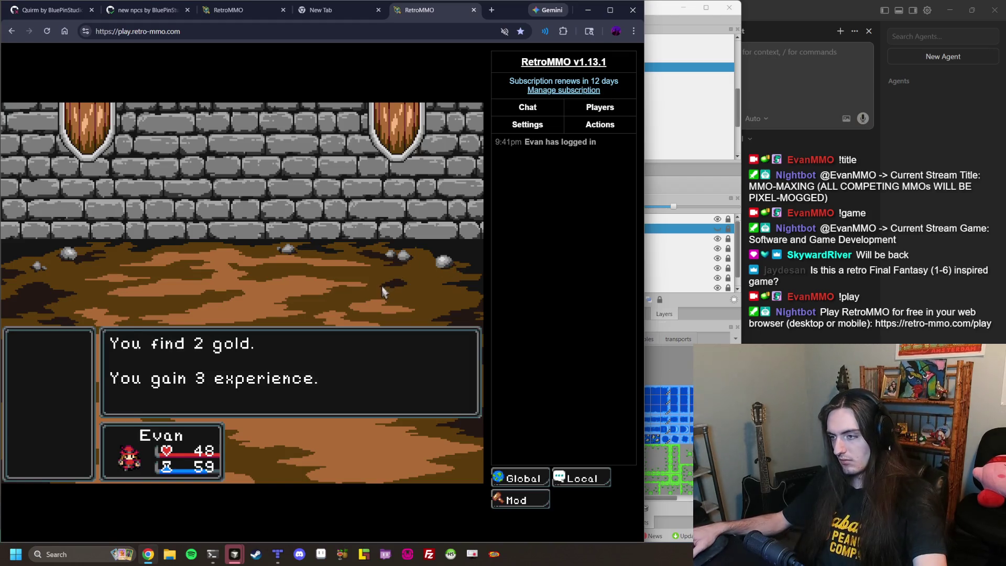
left_click(454, 467)
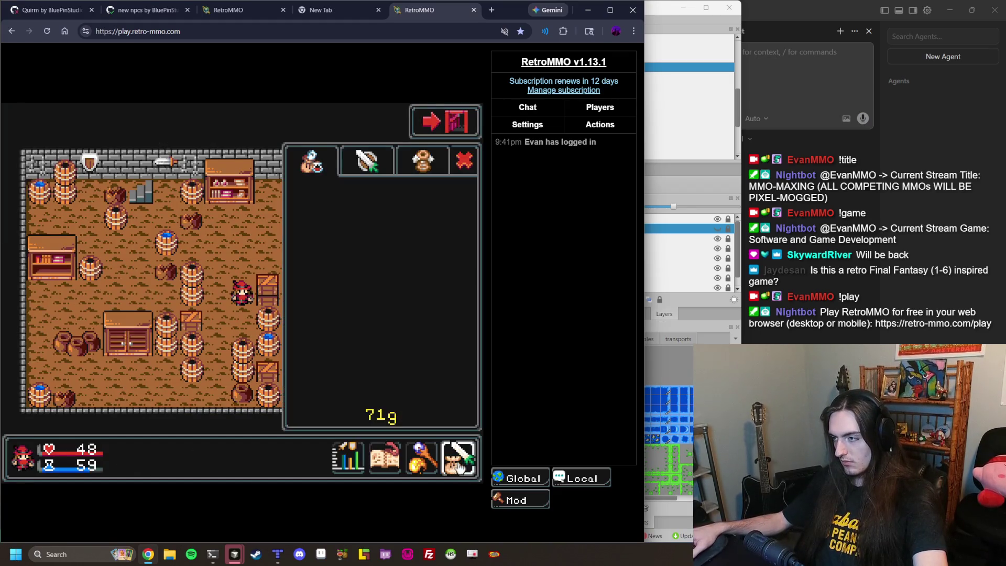
key("Up")
key("Up")
Check the quest log to confirm Mole Infestation shows Defeat Mole 2/8, then walk on
left_click(385, 463)
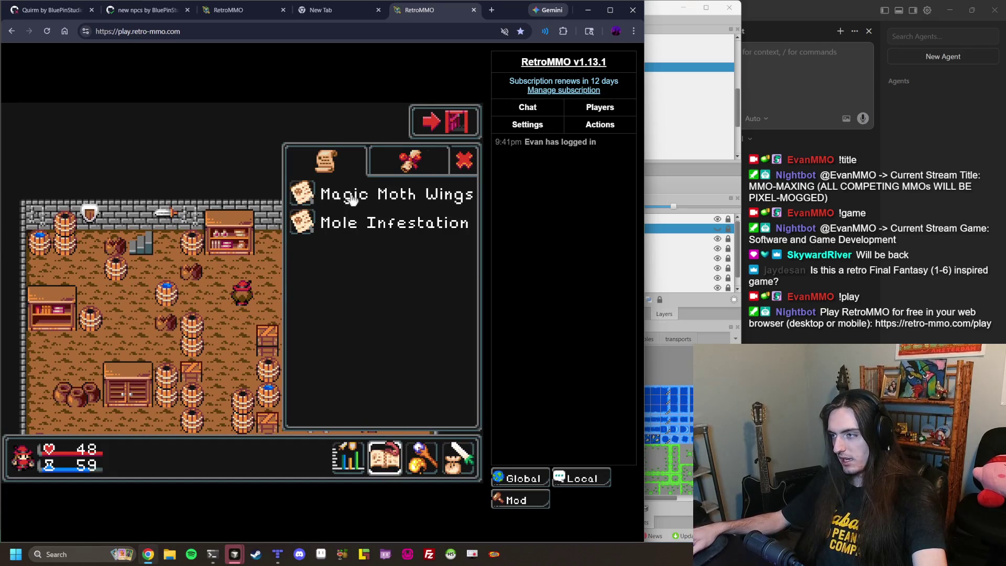
left_click(351, 199)
left_click(360, 228)
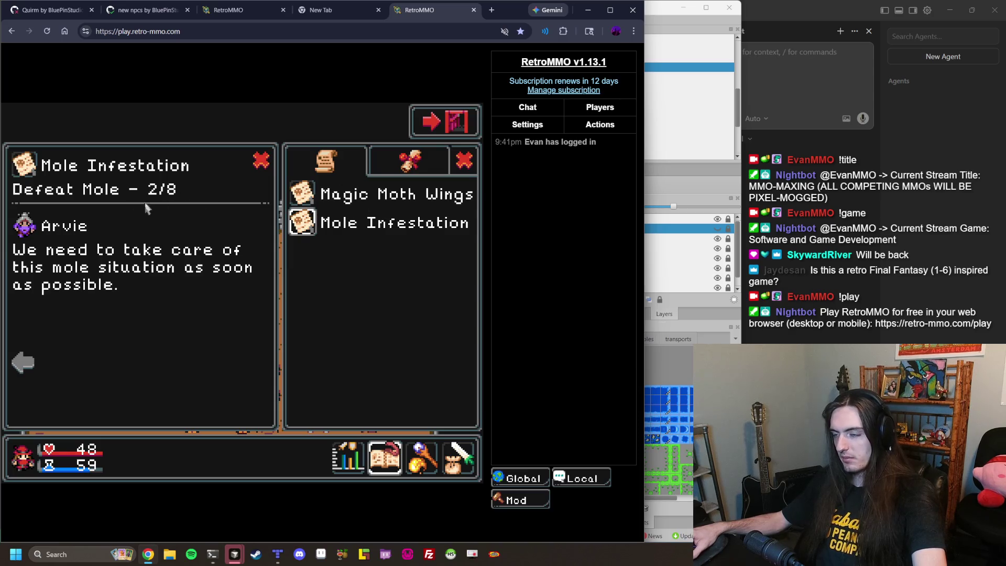
key("Escape")
key("Left")
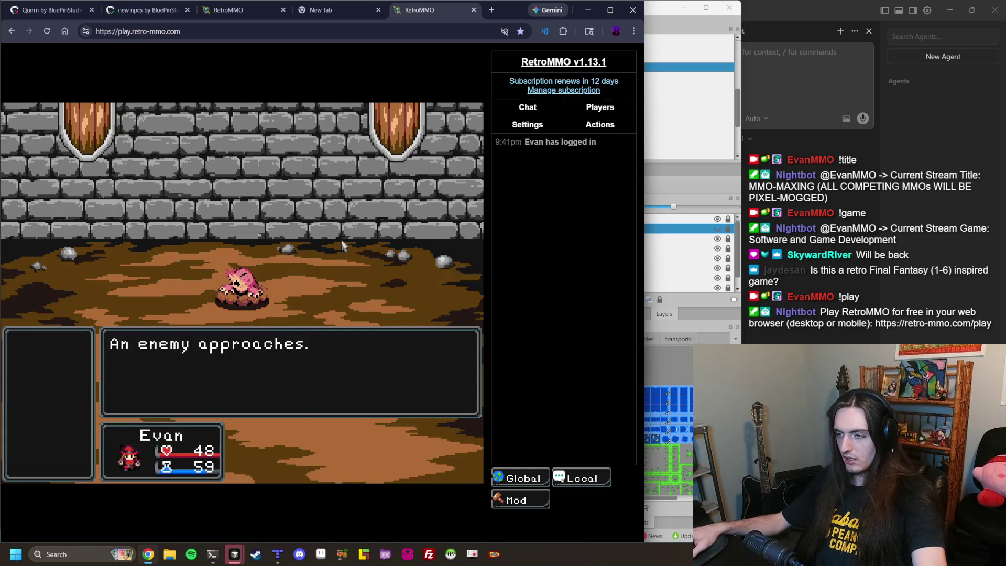
Defeat moles with Fireball while walking down through the room
key("1")
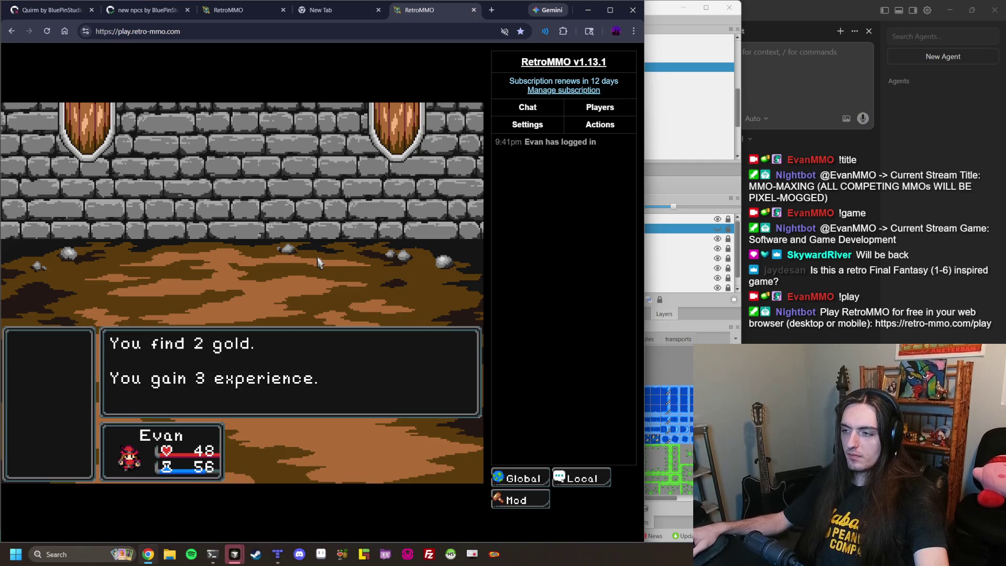
key("Right")
key("Down")
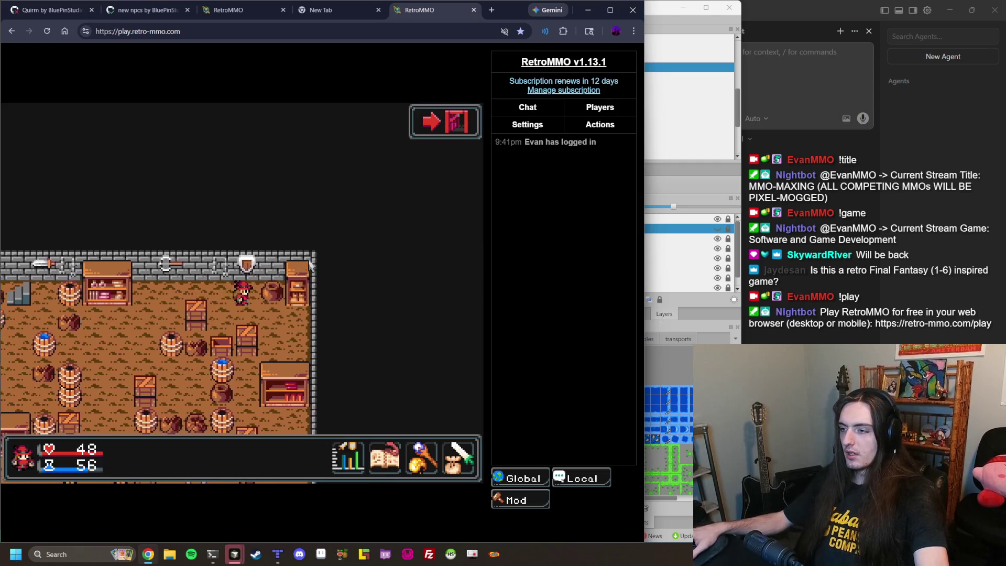
key("Down")
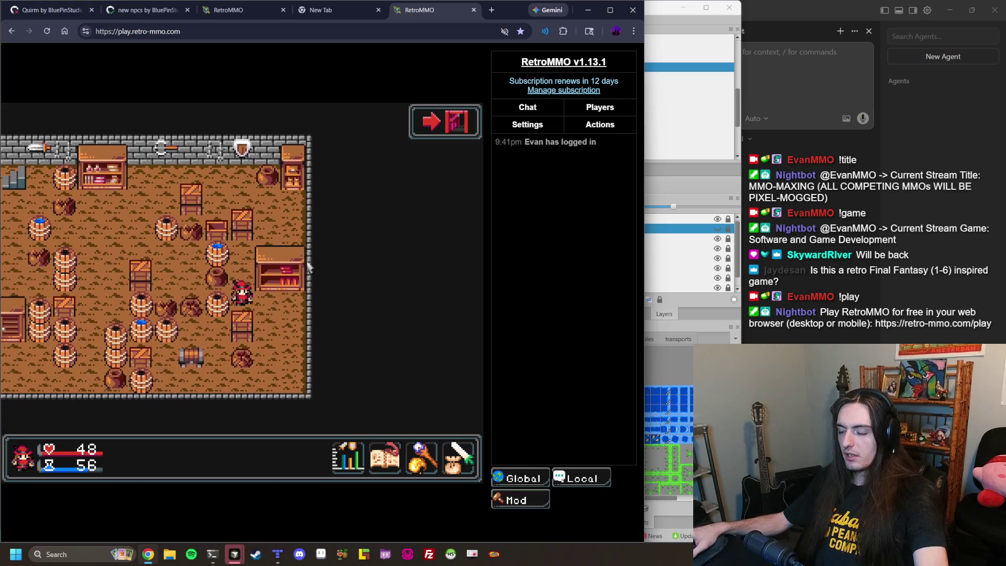
key("Down")
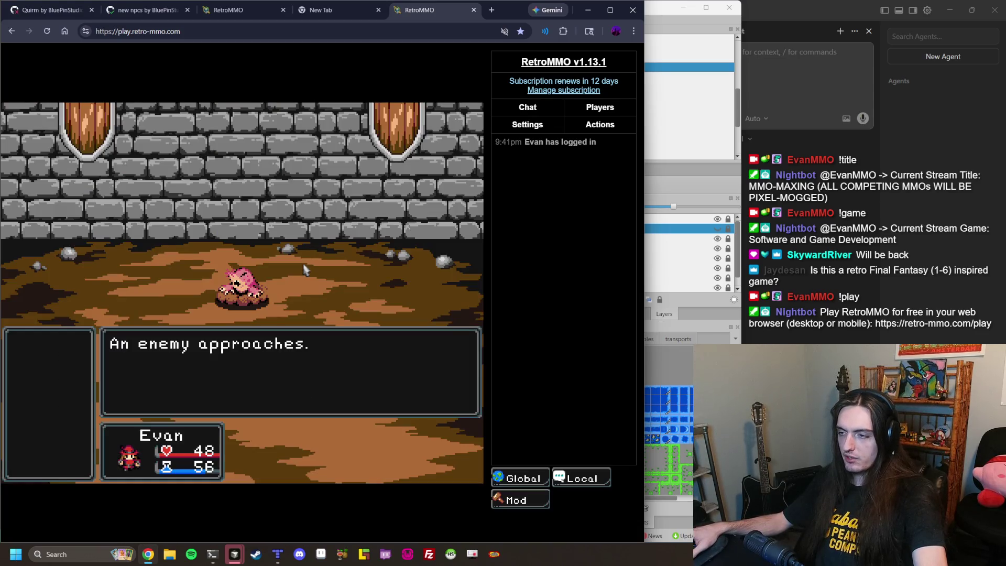
key("Return")
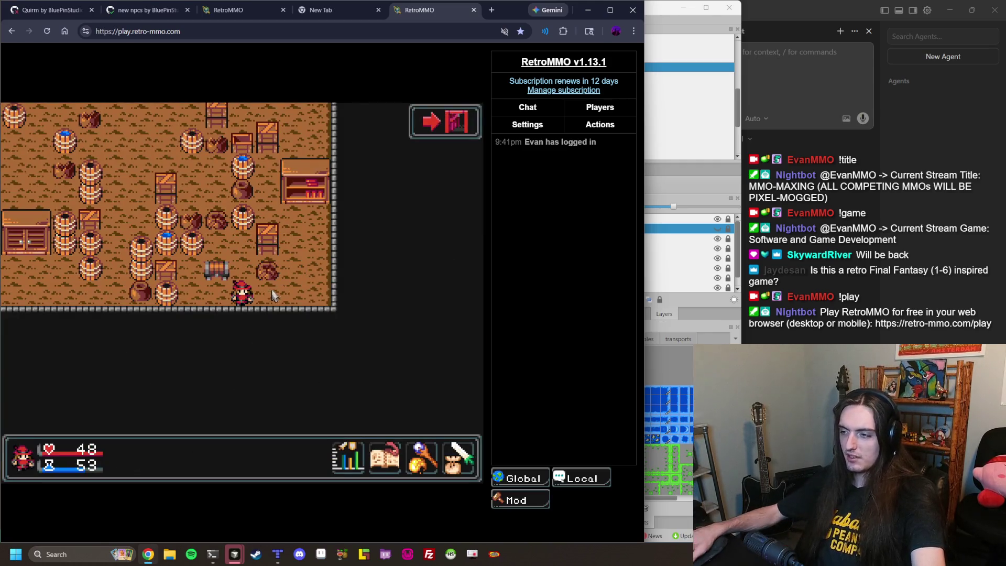
Collect 15 gold from the chest and check the Mole Infestation progress
key("Left")
key("Up")
key("space")
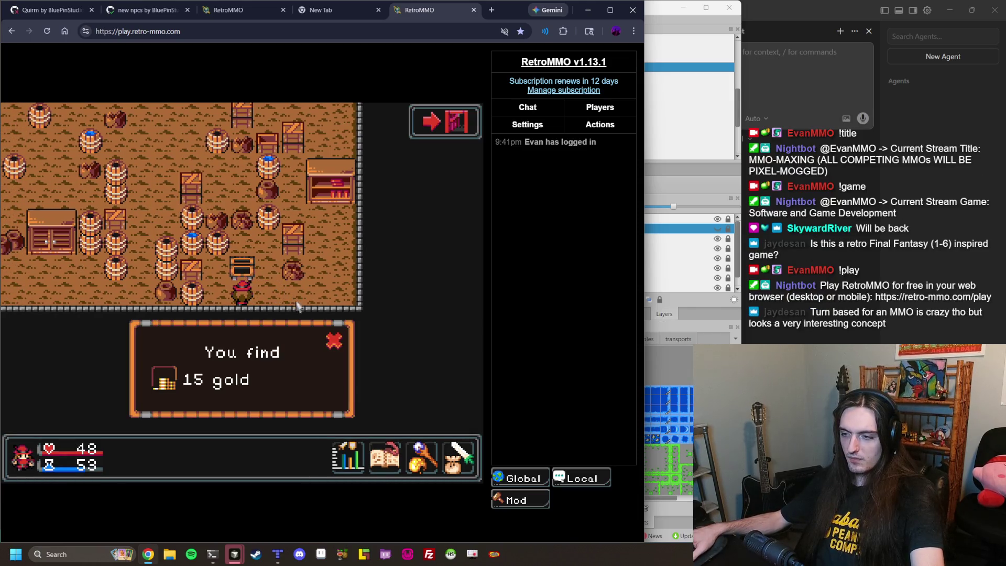
left_click(338, 341)
key("Right")
key("Right")
key("Right")
key("Up")
key("Up")
key("Up")
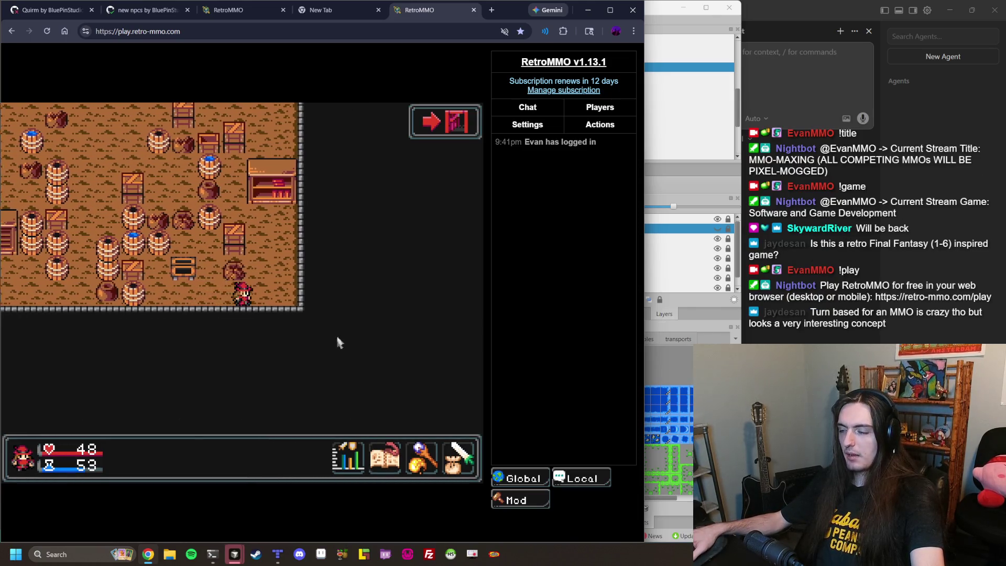
left_click(385, 457)
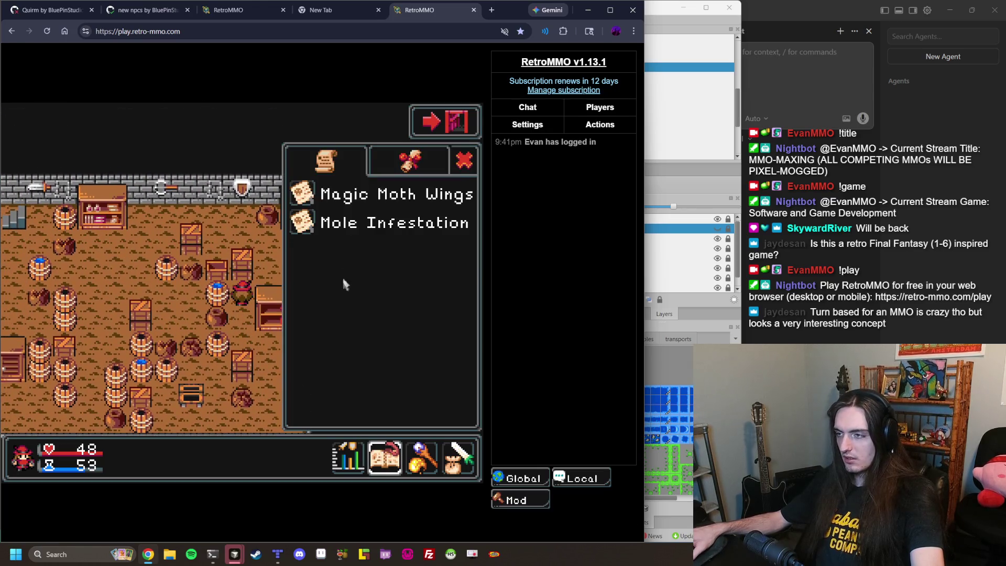
left_click(334, 223)
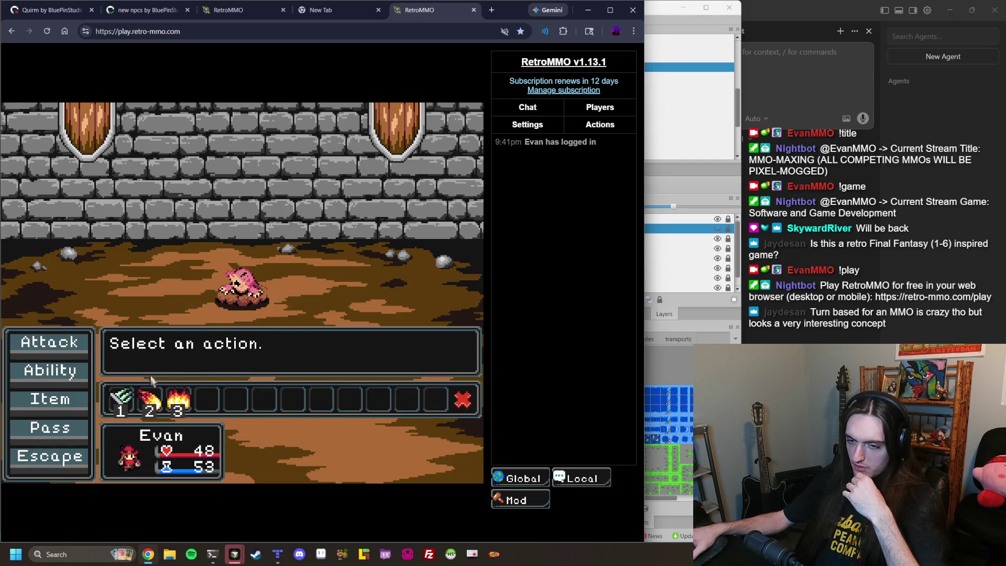
Cast Fireball at a new mole, then switch to the blank new browser tab
left_click(121, 410)
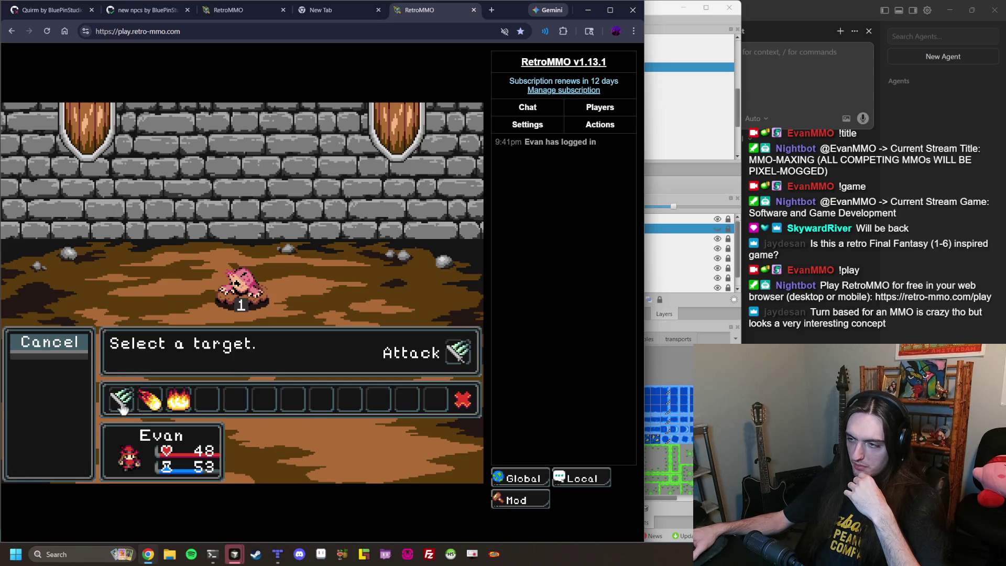
left_click(142, 406)
left_click(219, 303)
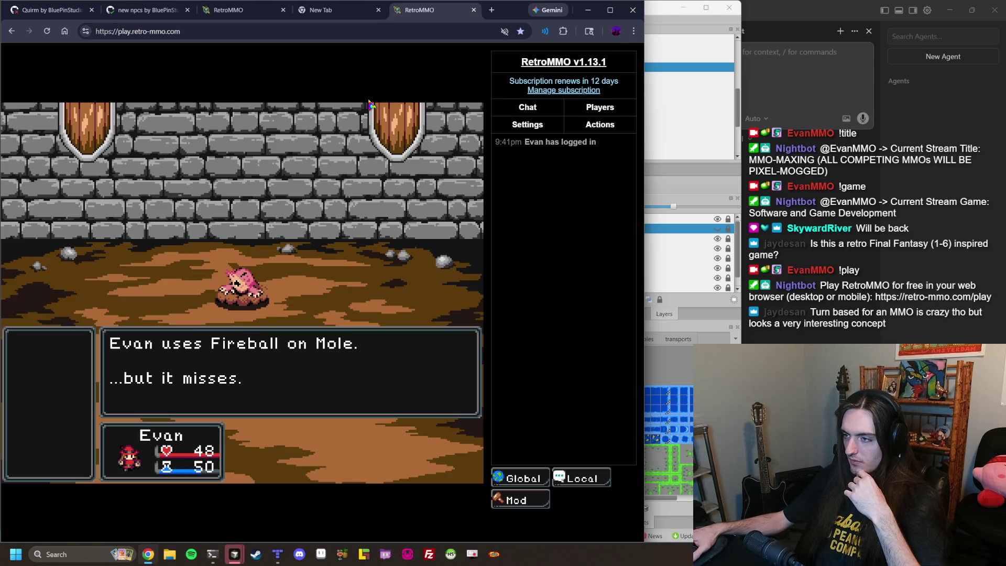
left_click(239, 10)
left_click(321, 12)
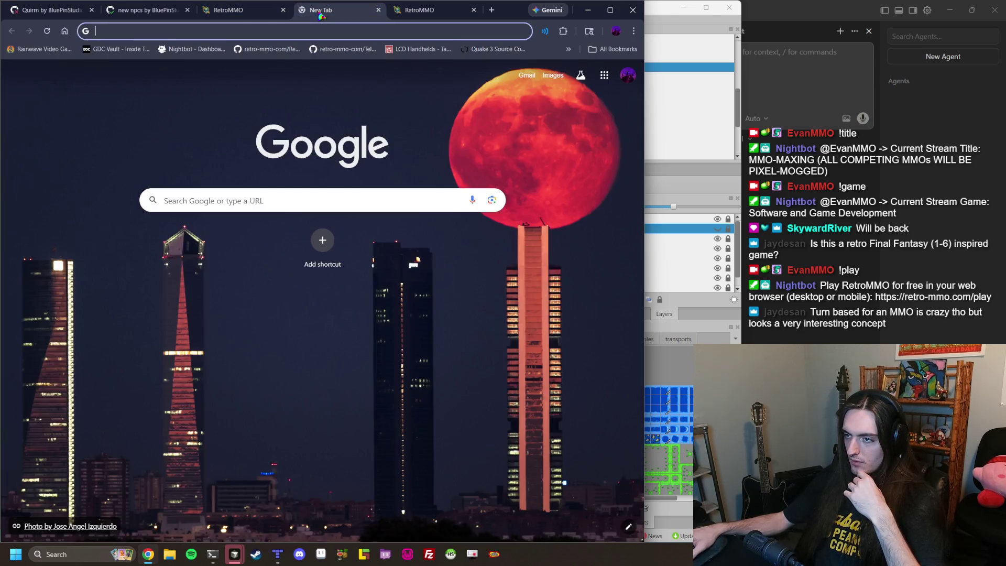
Load the game from the local dev server and sign in as an existing user
left_click(66, 31)
left_click(408, 327)
type("2@2")
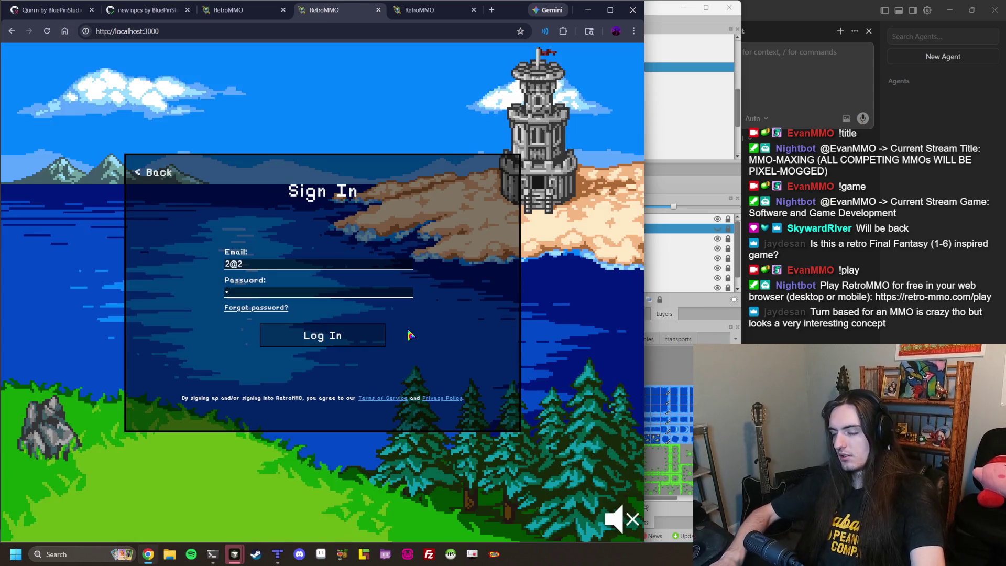
key("Return")
Enter the game across the tabs with the Lv10 CL and Lv10 WR test characters
left_click(238, 10)
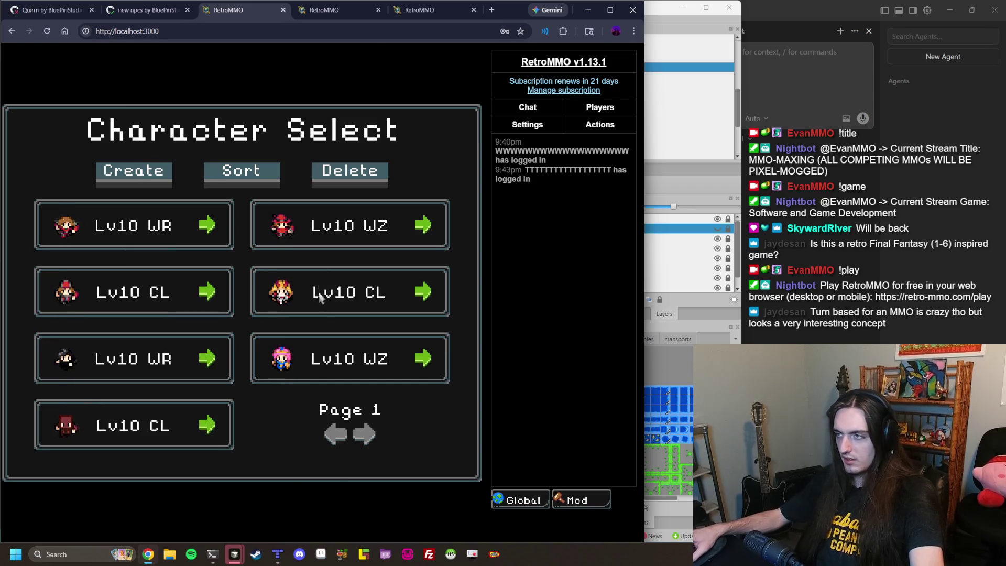
left_click(339, 21)
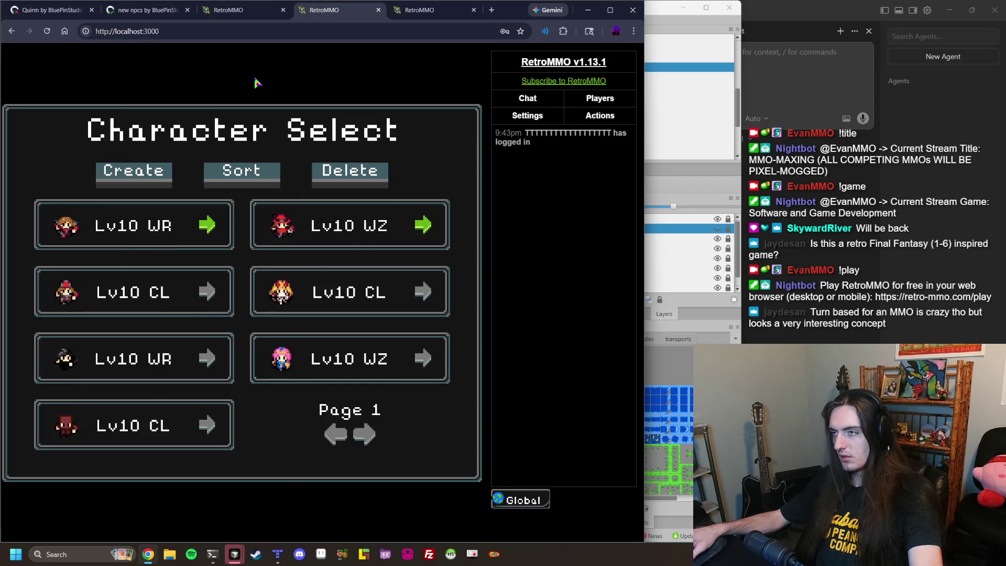
key("ctrl+shift+Tab")
left_click(208, 230)
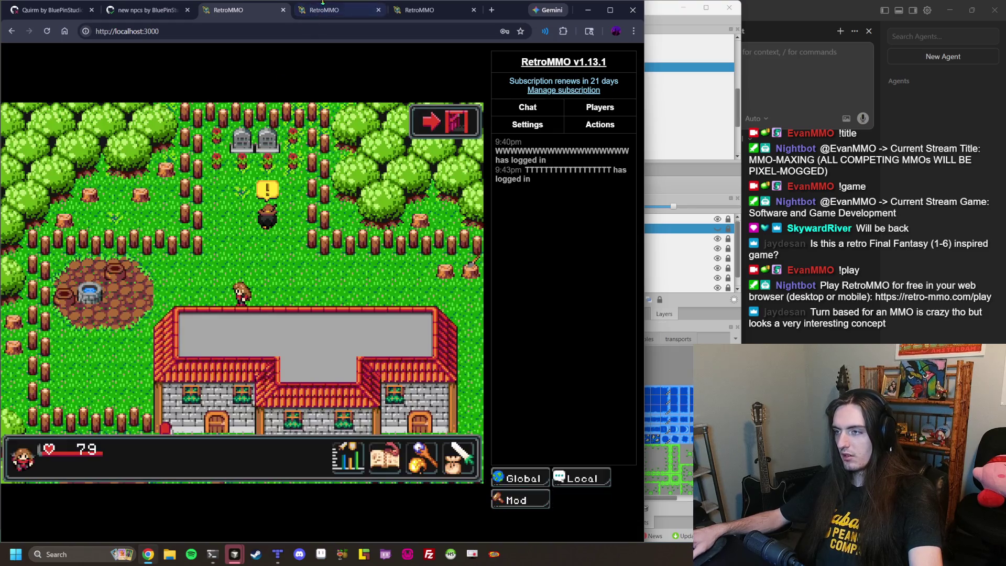
left_click(456, 119)
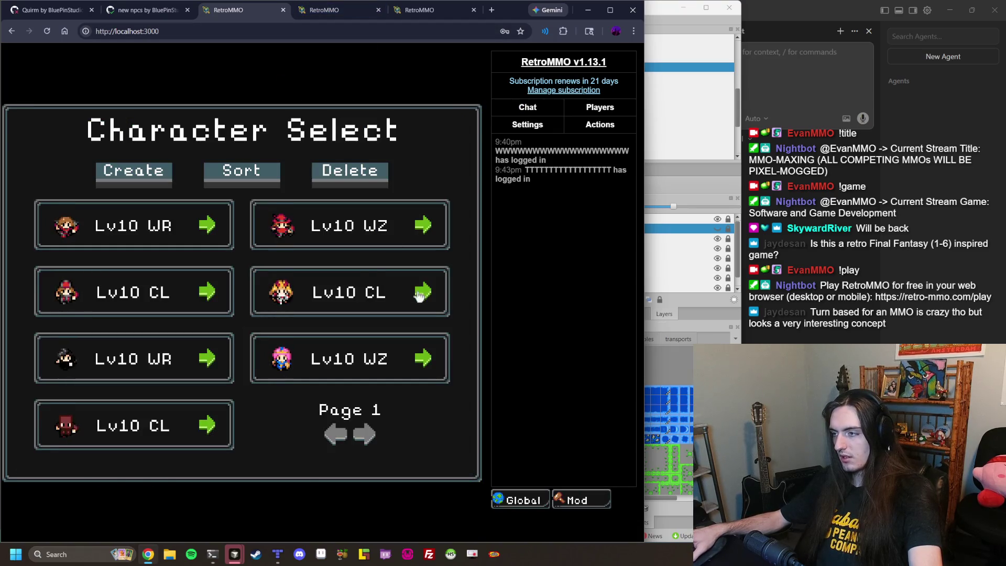
left_click(419, 296)
left_click(337, 10)
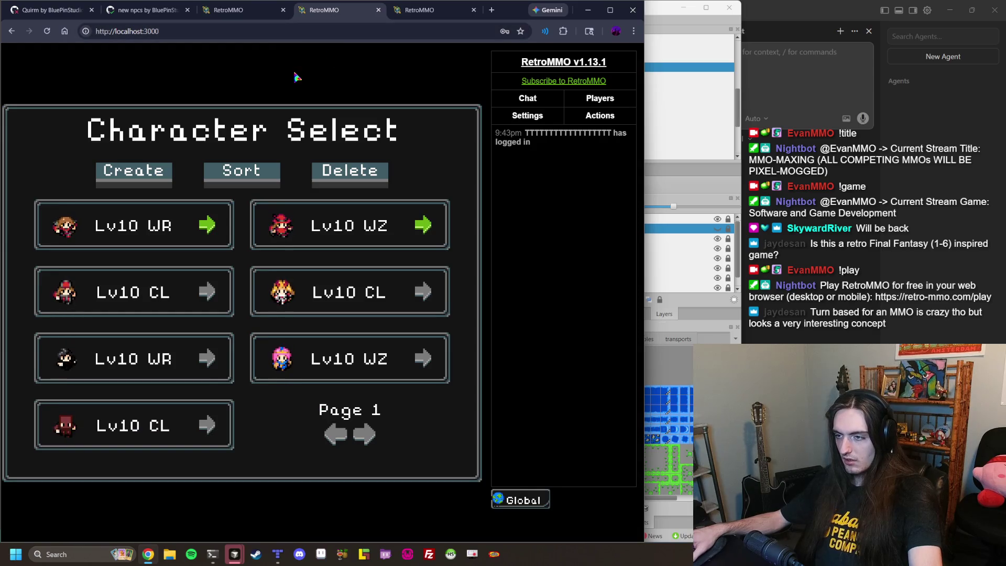
left_click(206, 226)
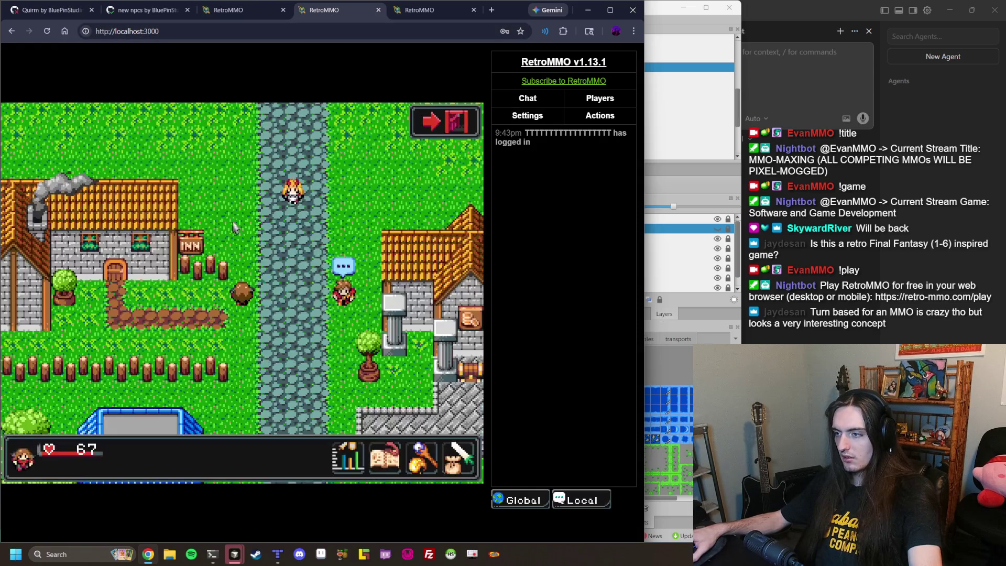
Walk the characters around the stone path and village, then bring up the other test session
key("Right")
key("Right")
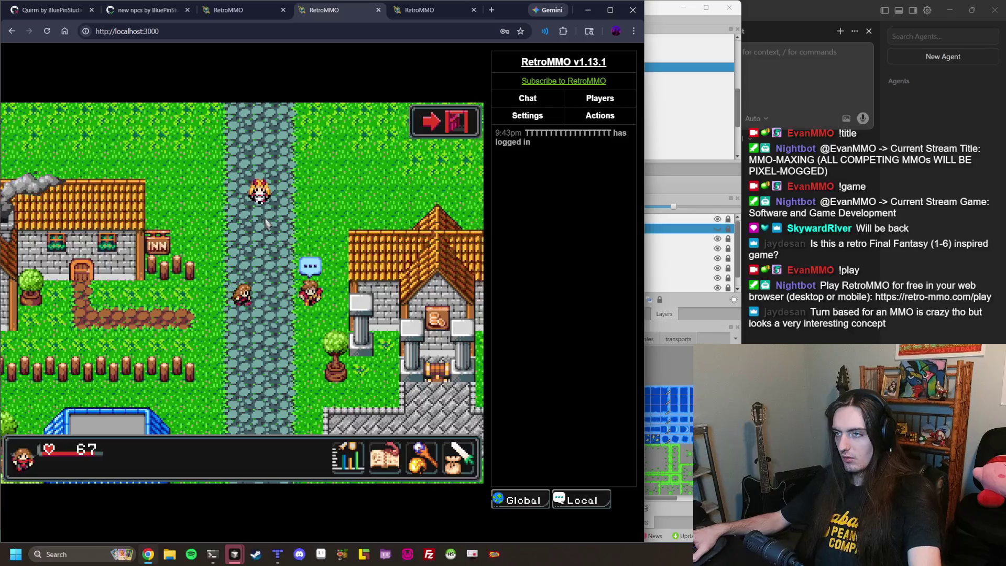
left_click(232, 7)
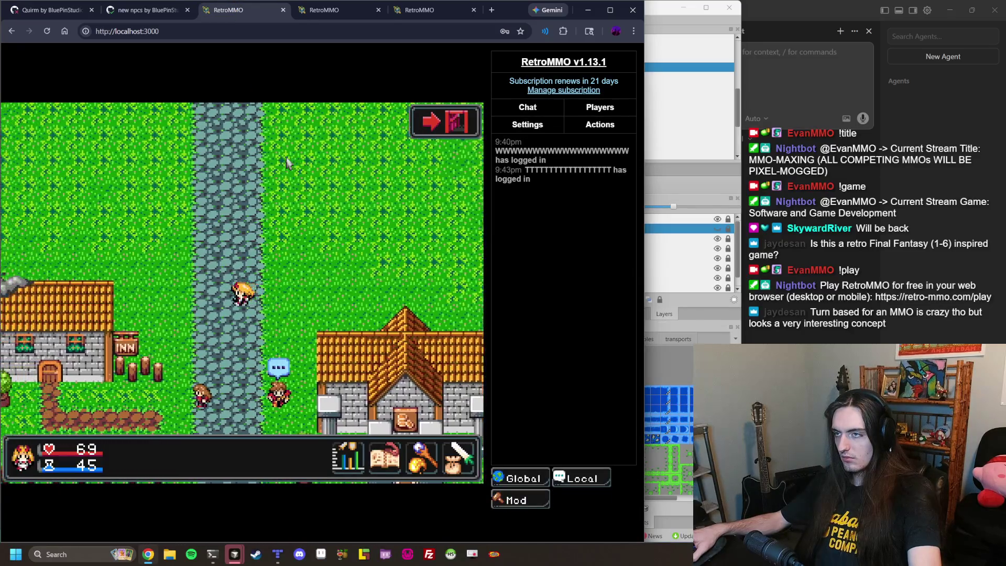
key("Right")
key("Right")
key("Right")
key("Down")
key("Down")
key("Down")
key("Left")
key("Left")
key("Left")
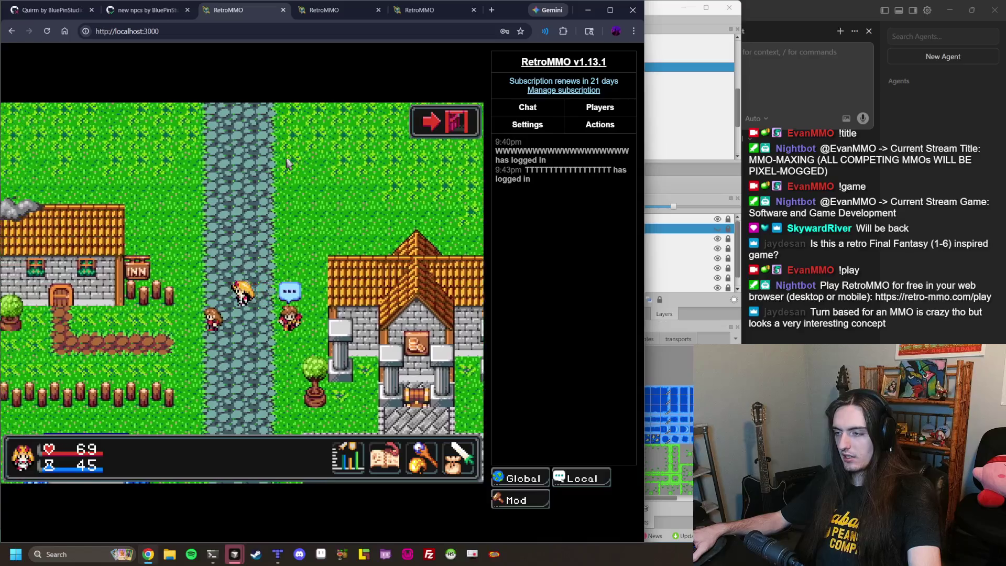
key("Right")
key("Right")
key("Right")
key("Up")
key("Up")
key("Up")
key("Left")
key("Left")
key("Left")
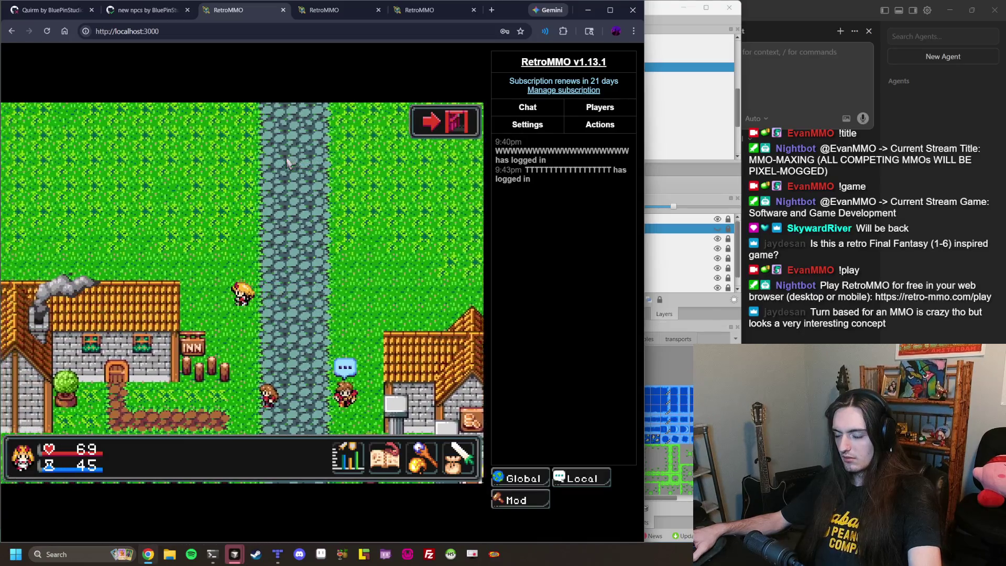
key("Left")
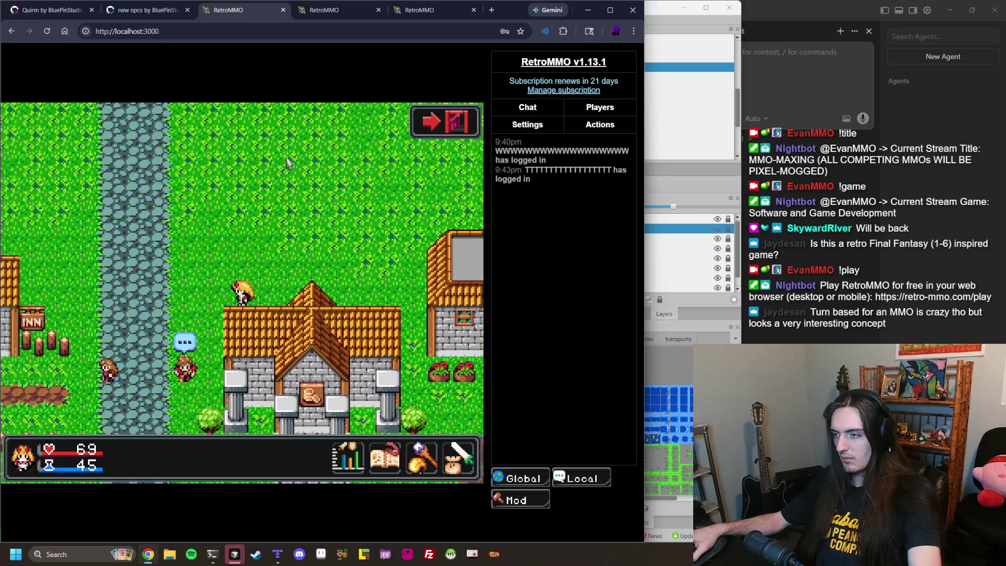
left_click(332, 15)
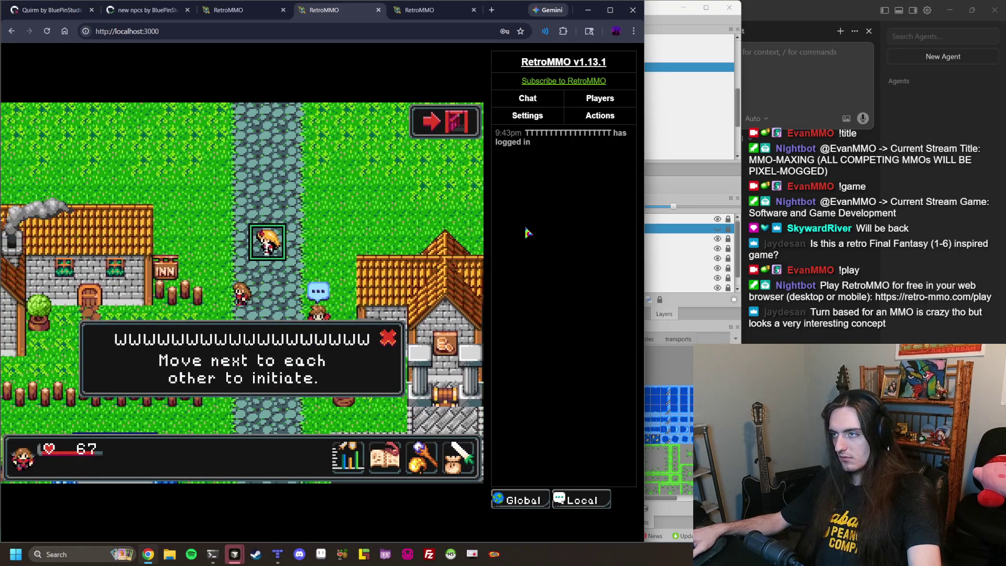
Accept the party invite, then return to the party leader's session
left_click(260, 16)
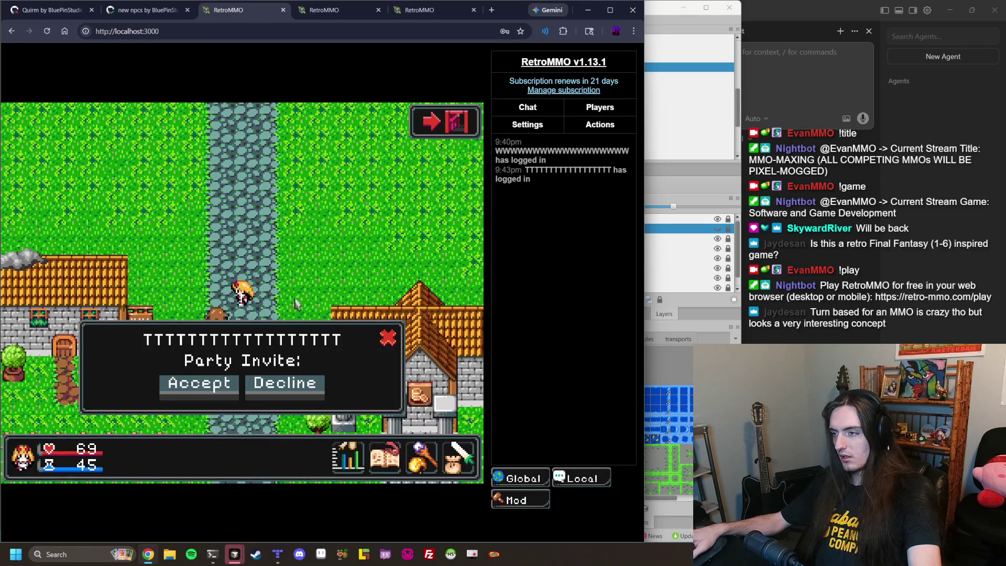
left_click(178, 394)
left_click(343, 12)
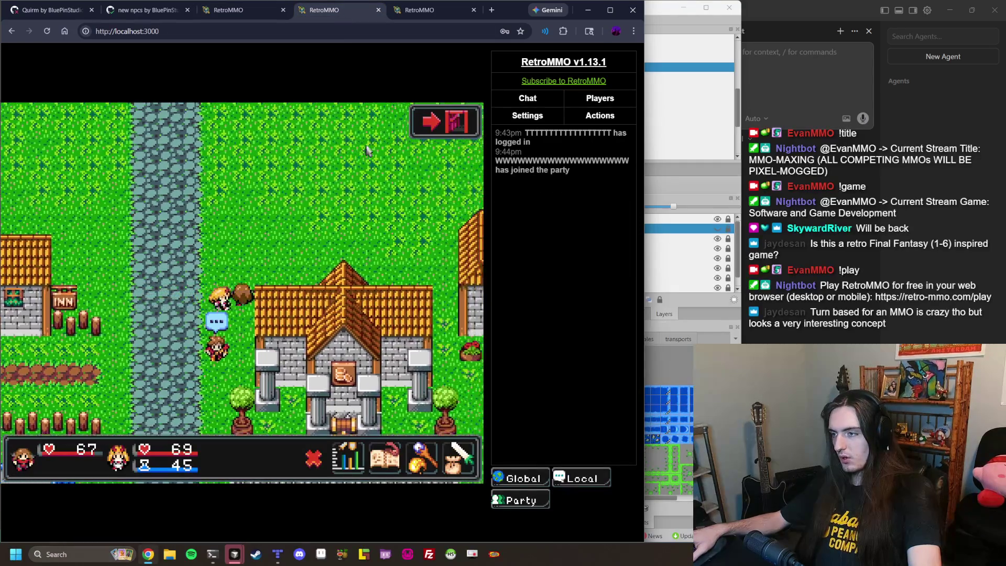
Lead the party north along the stone road out of town into the field
key("Left")
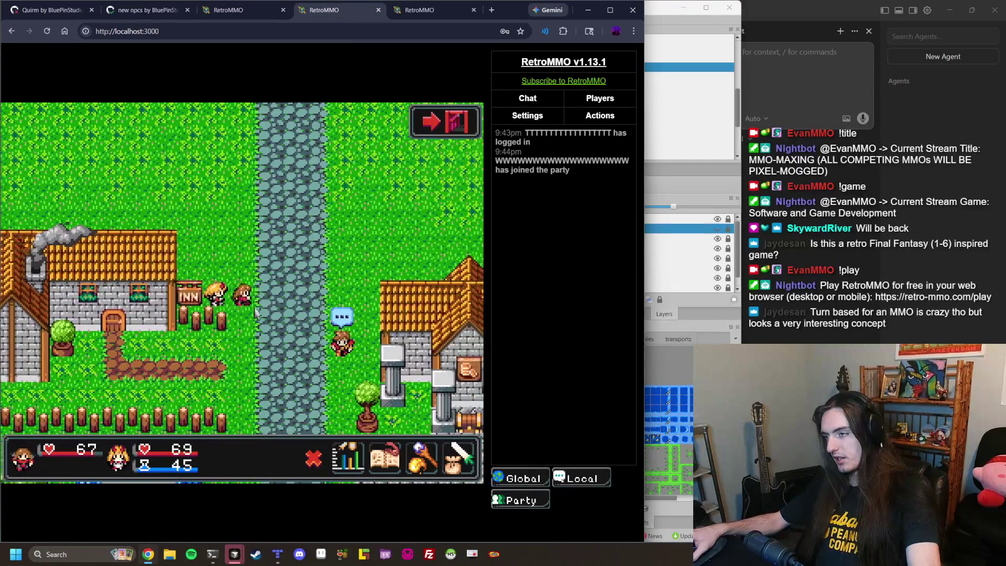
key("Right")
key("Up")
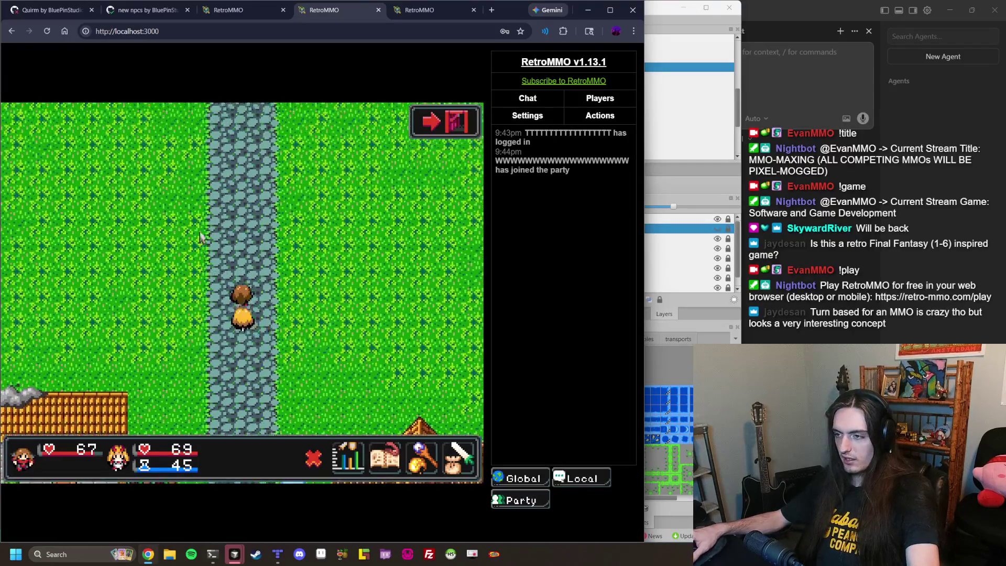
key("Up")
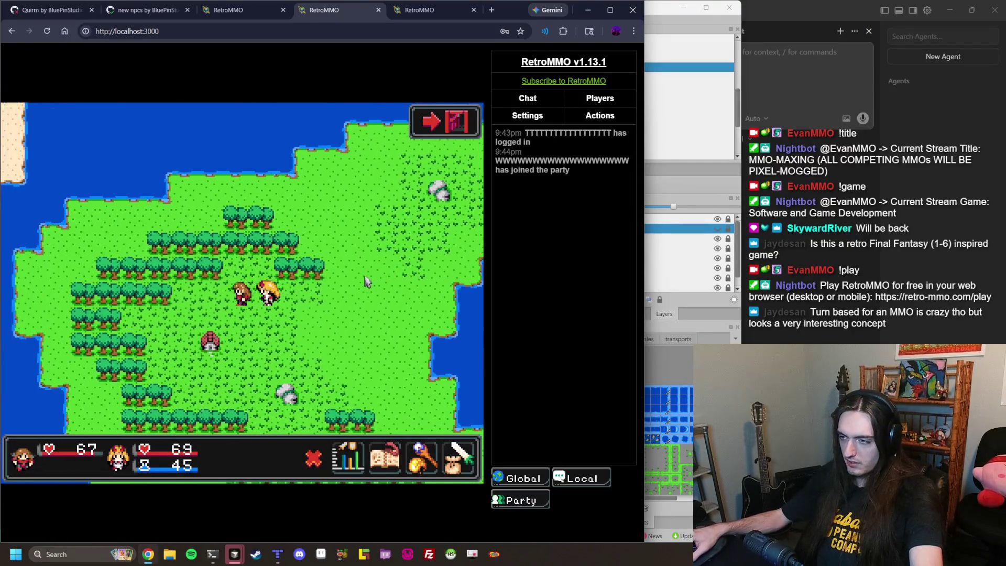
key("Left")
key("Down")
key("Right")
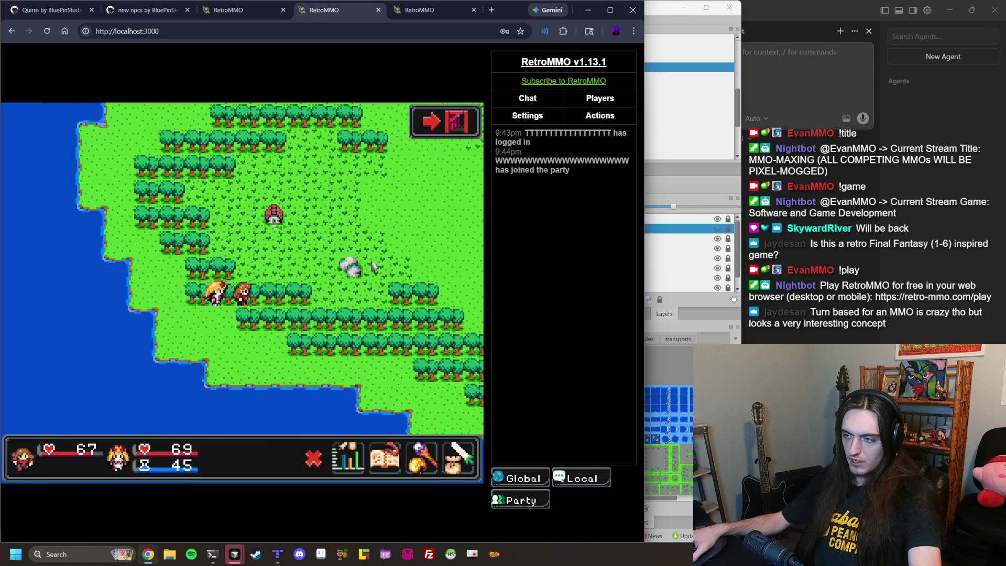
key("Right")
key("Up")
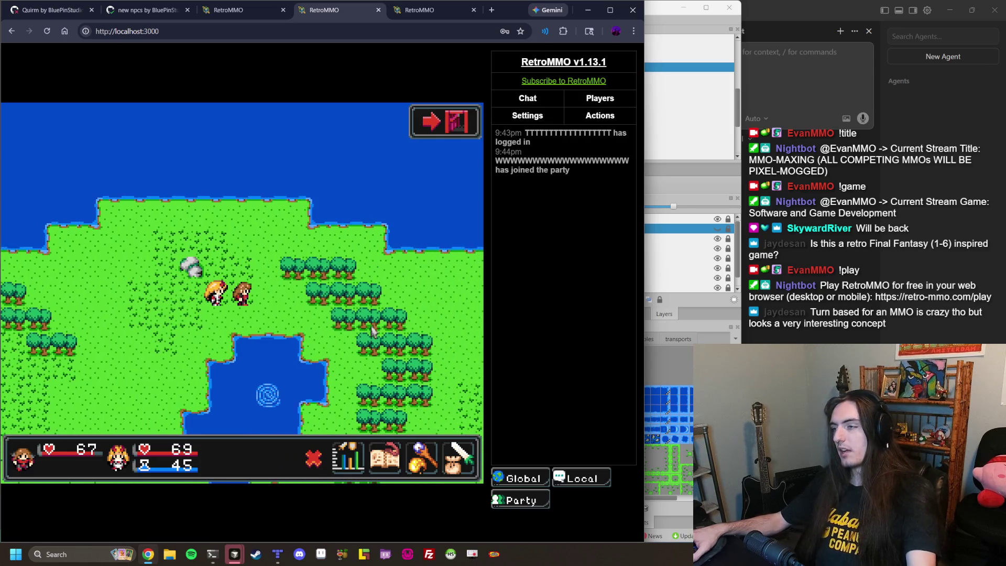
Walk the party past the pond, river bridge and lake, then switch to the live server tab
key("Left")
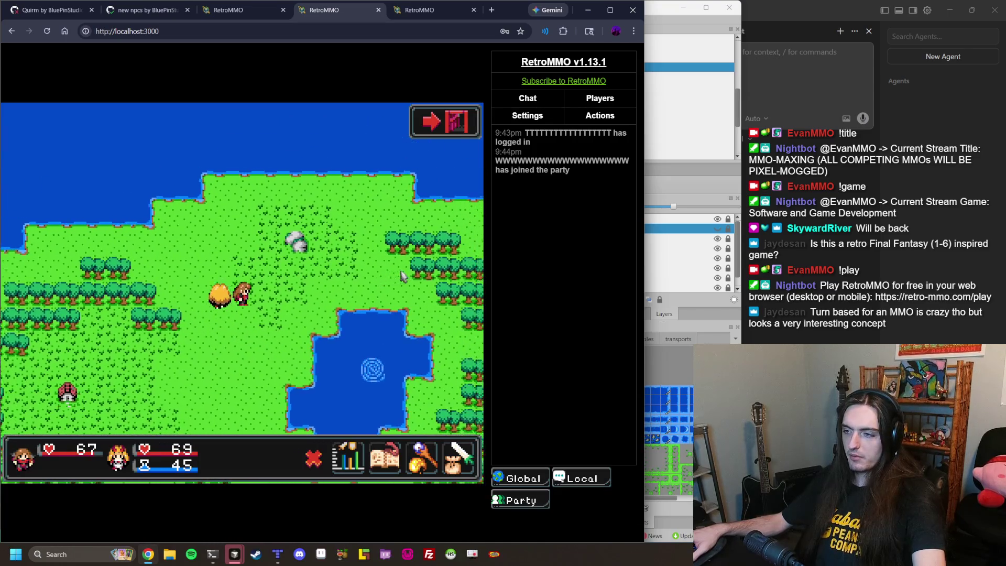
key("Right")
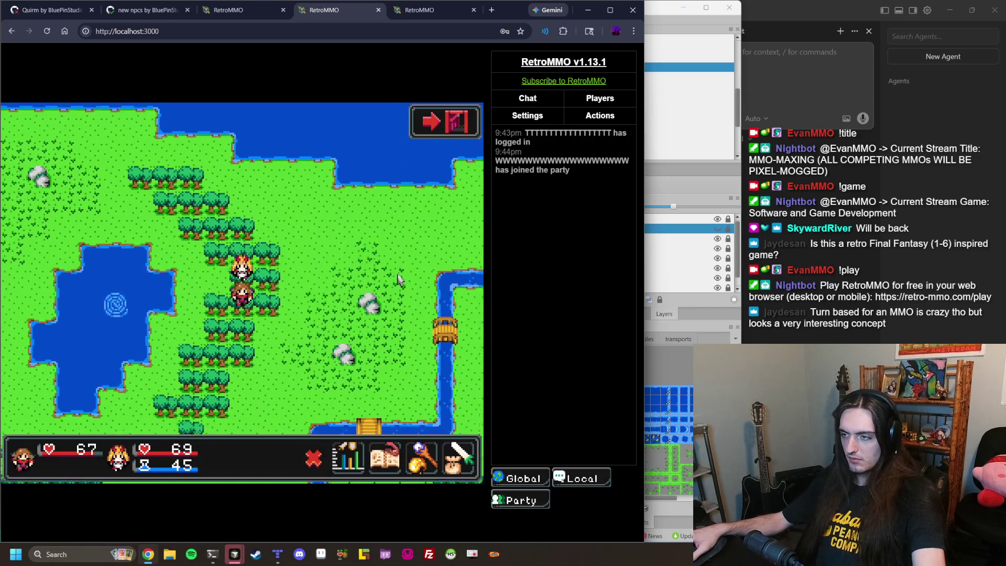
key("Up")
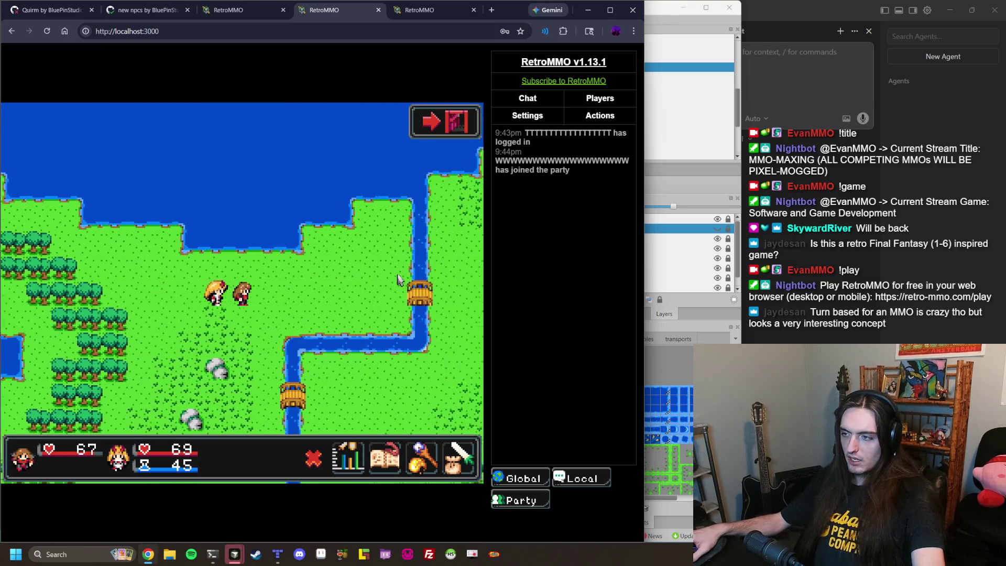
key("Right")
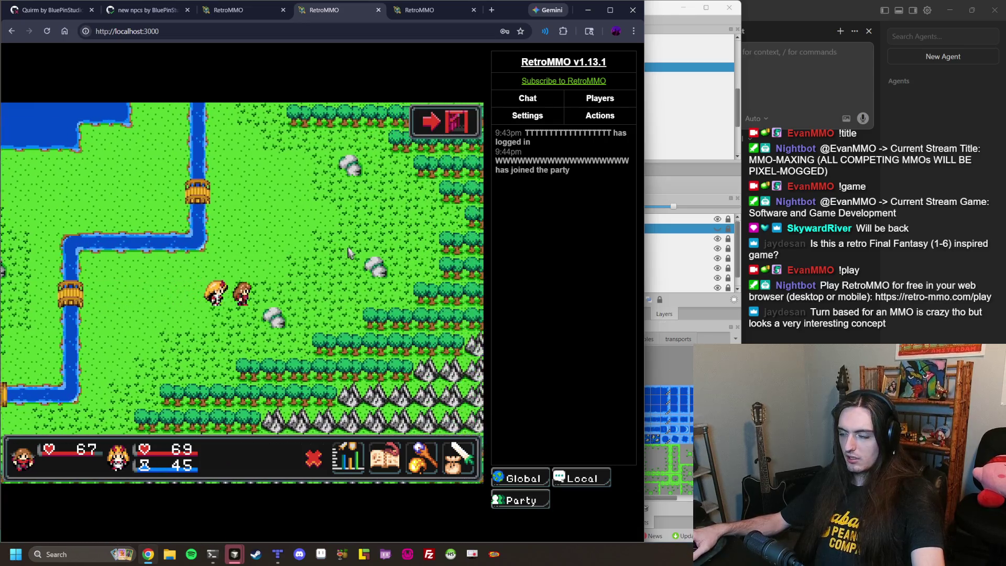
key("Up")
key("Up")
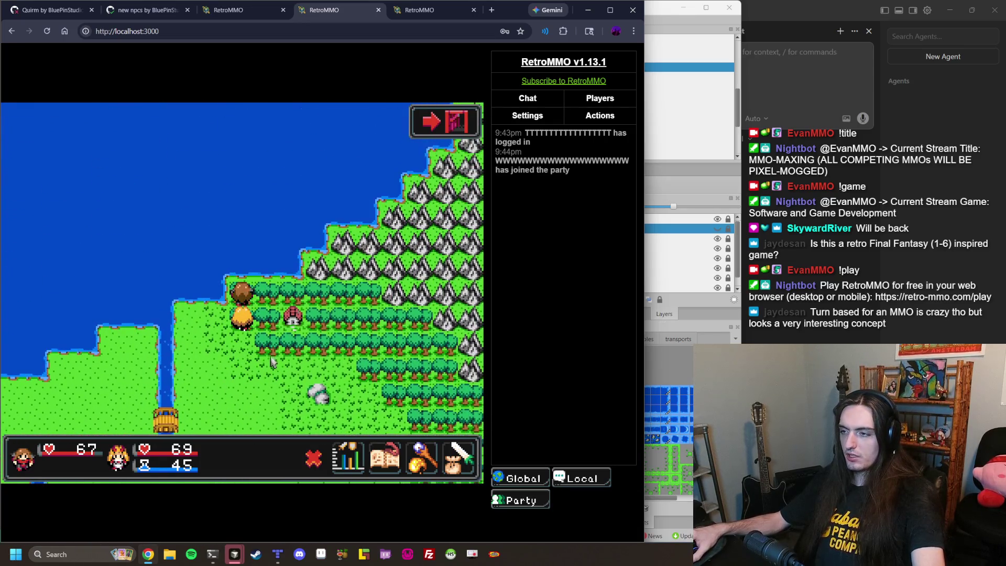
key("Down")
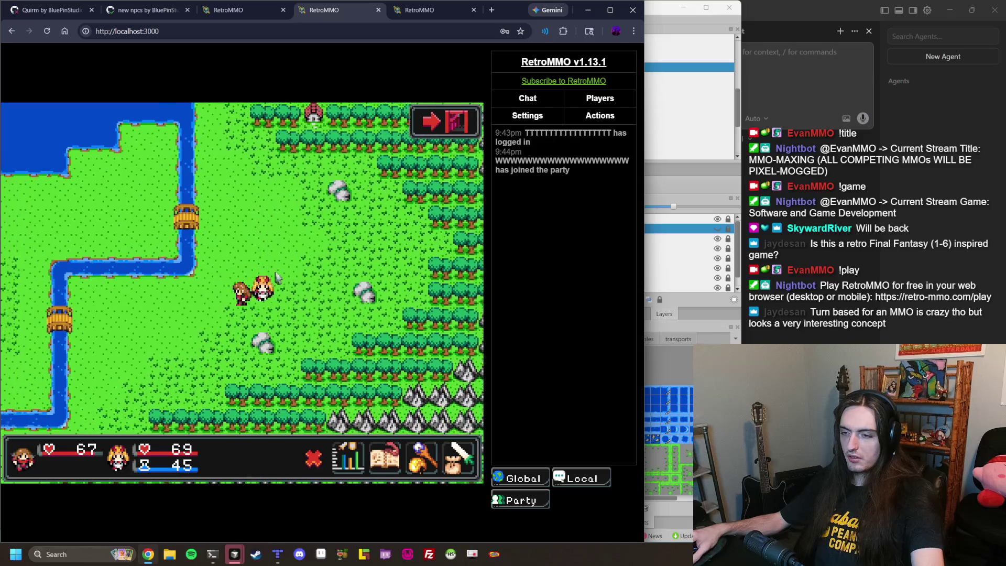
key("Left")
key("Up")
key("Left")
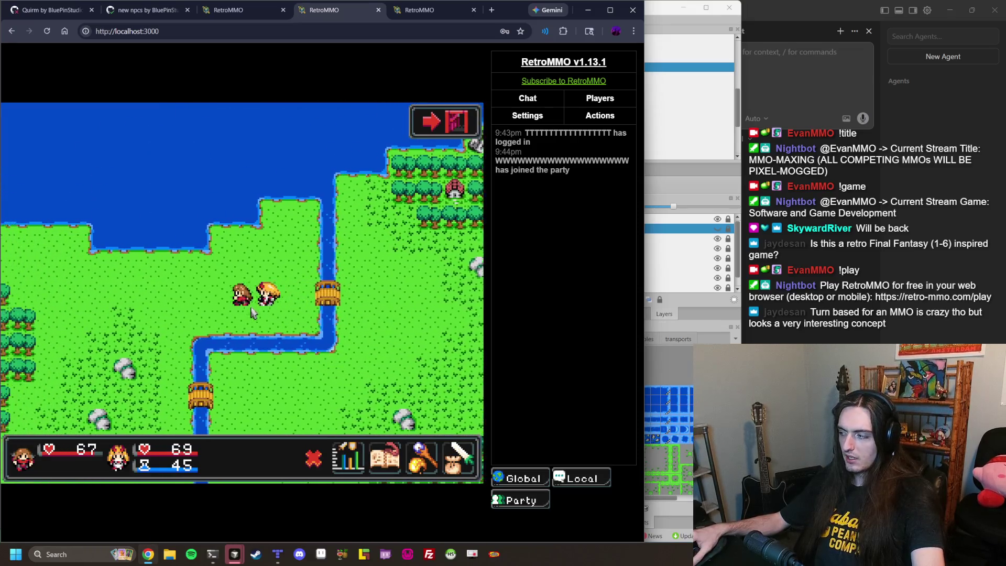
key("Down")
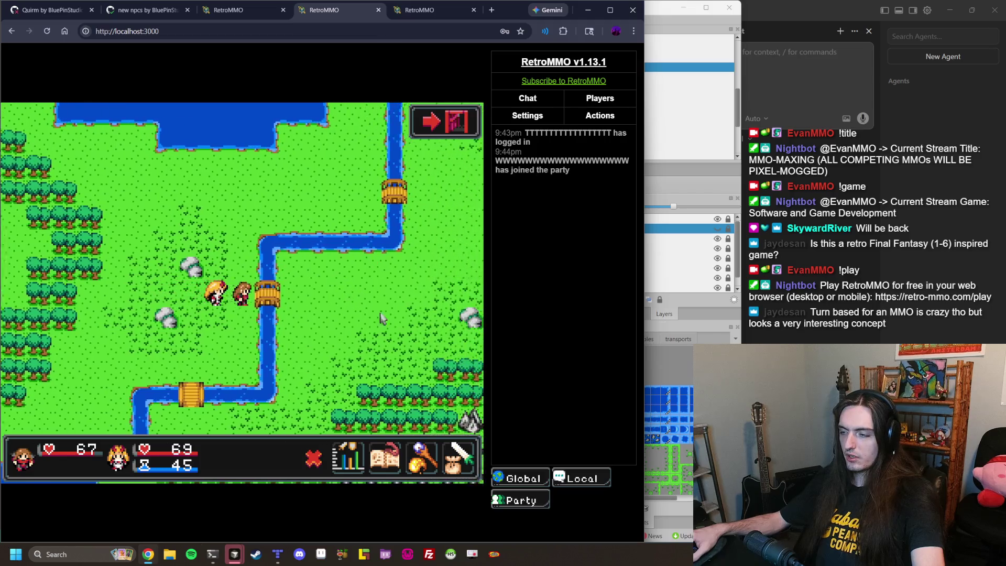
key("Right")
key("Up")
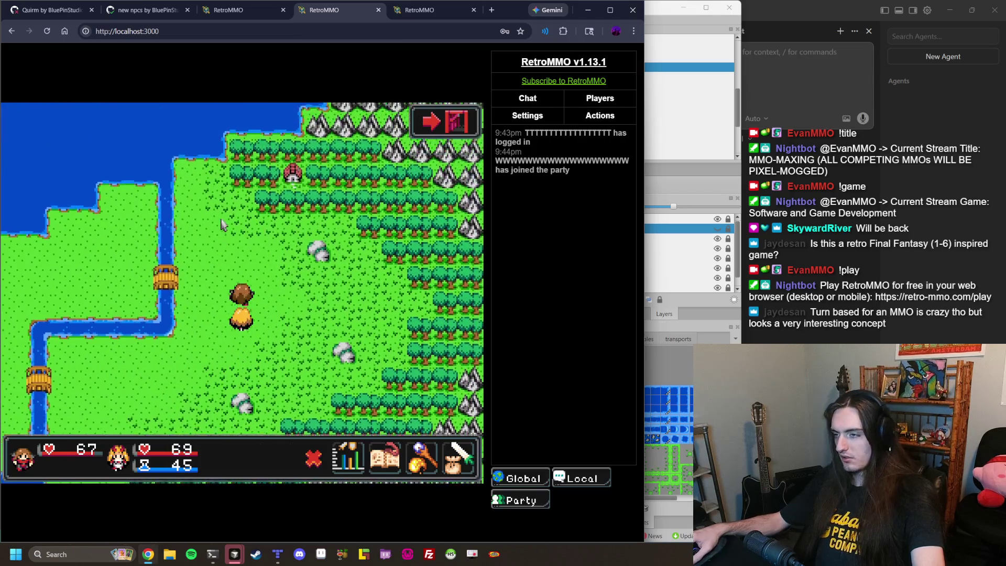
key("Left")
key("Left")
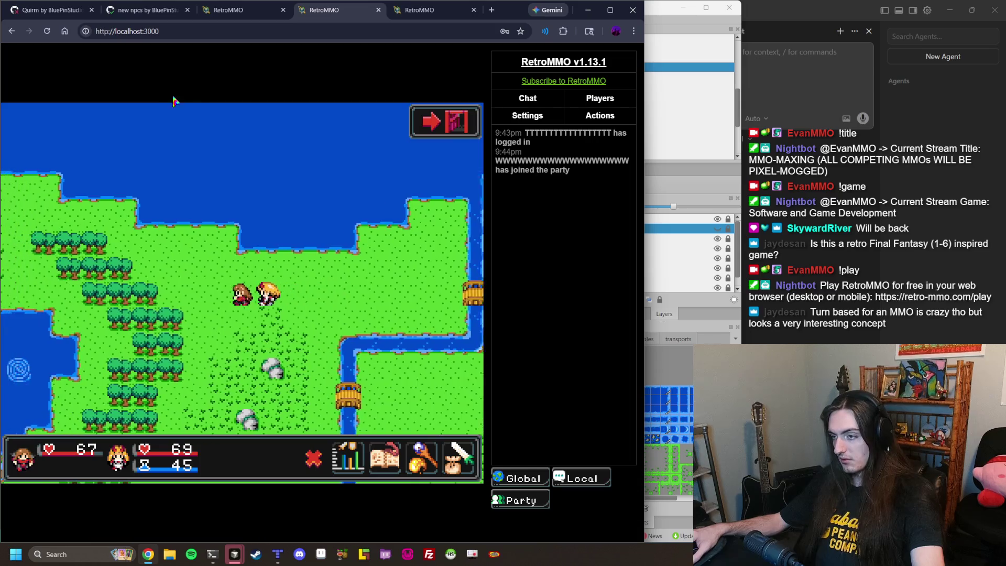
key("Left")
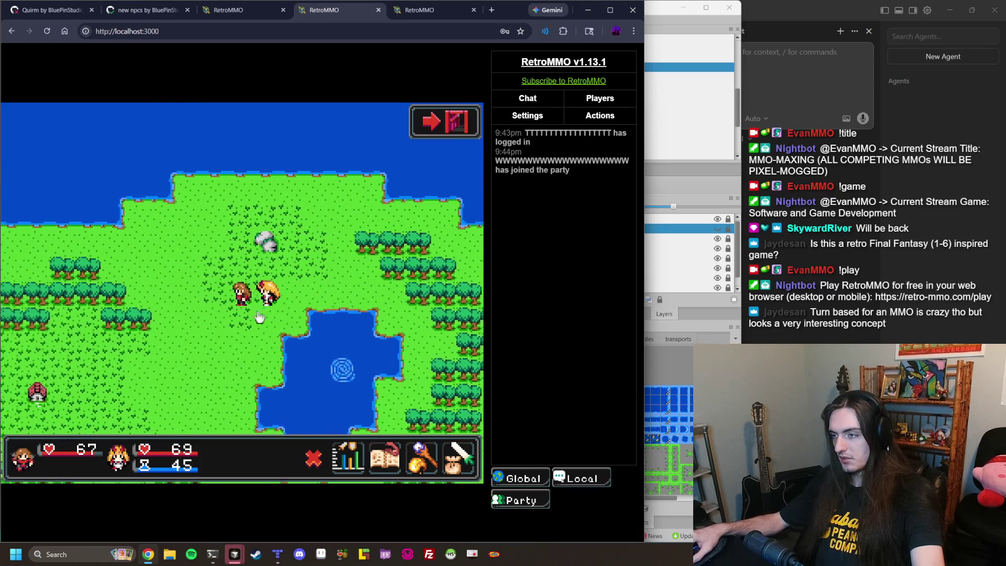
key("Down")
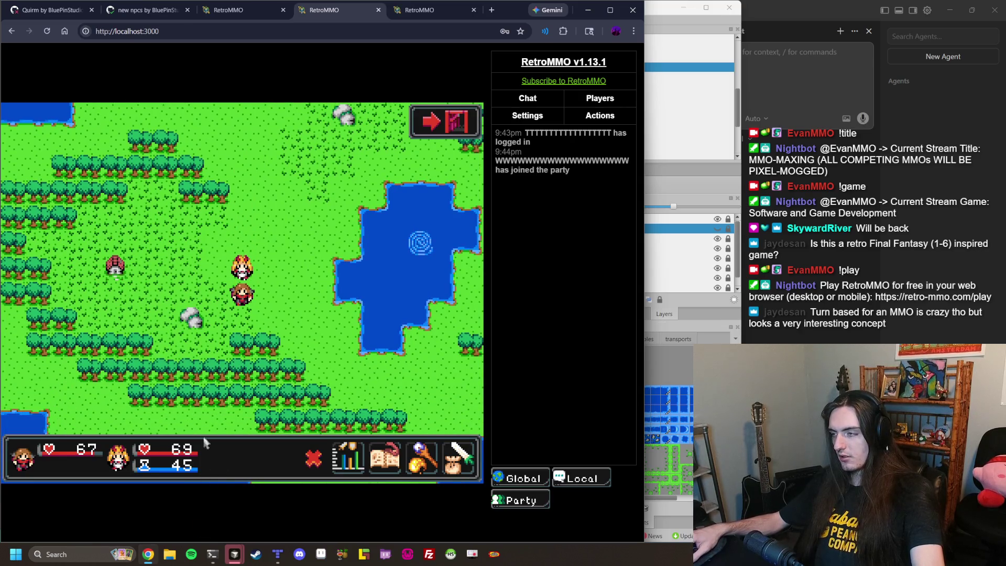
left_click(420, 11)
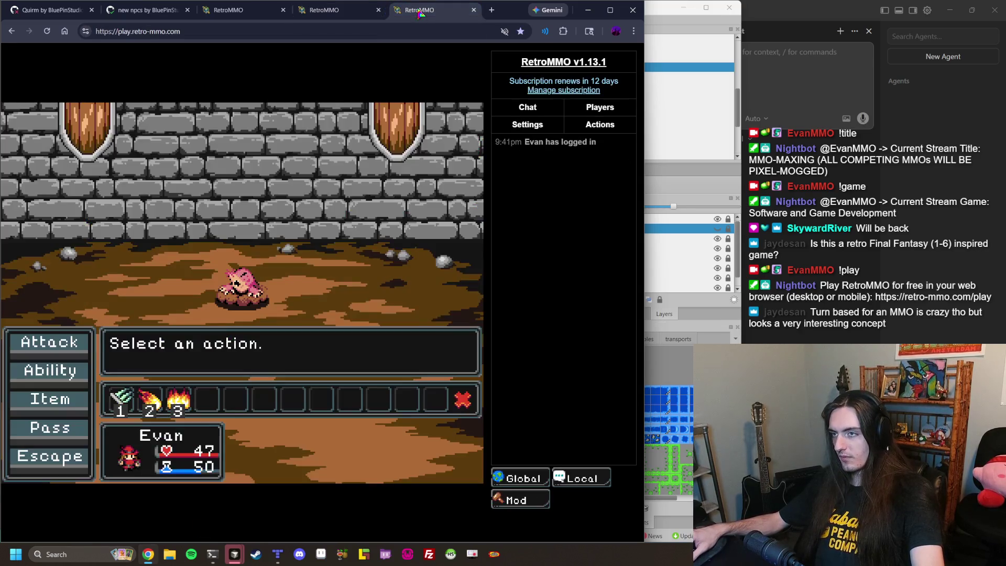
Browse the side panels: online players, chat log, and audio and video settings
left_click(608, 107)
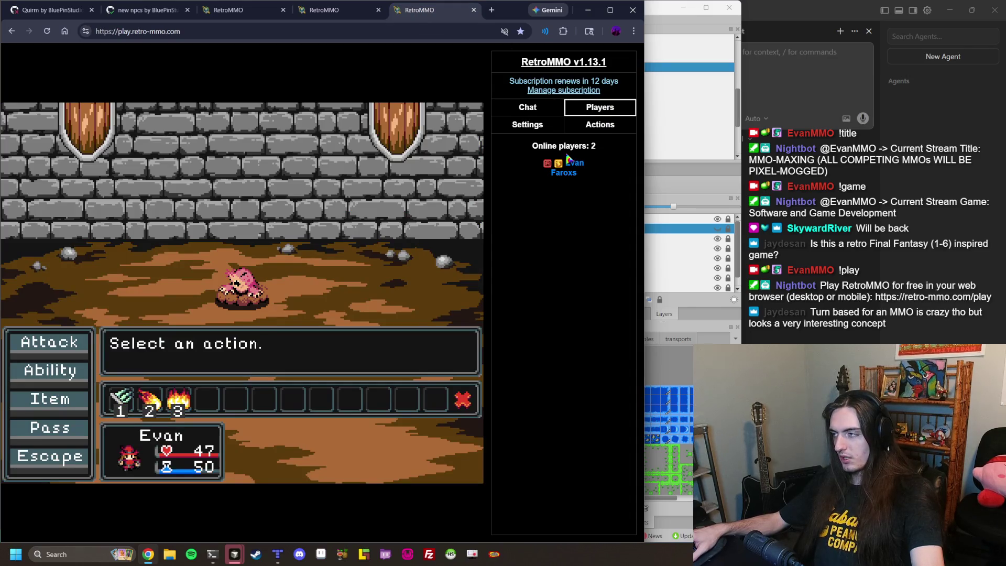
left_click(539, 111)
left_click(570, 112)
left_click(527, 107)
left_click(539, 125)
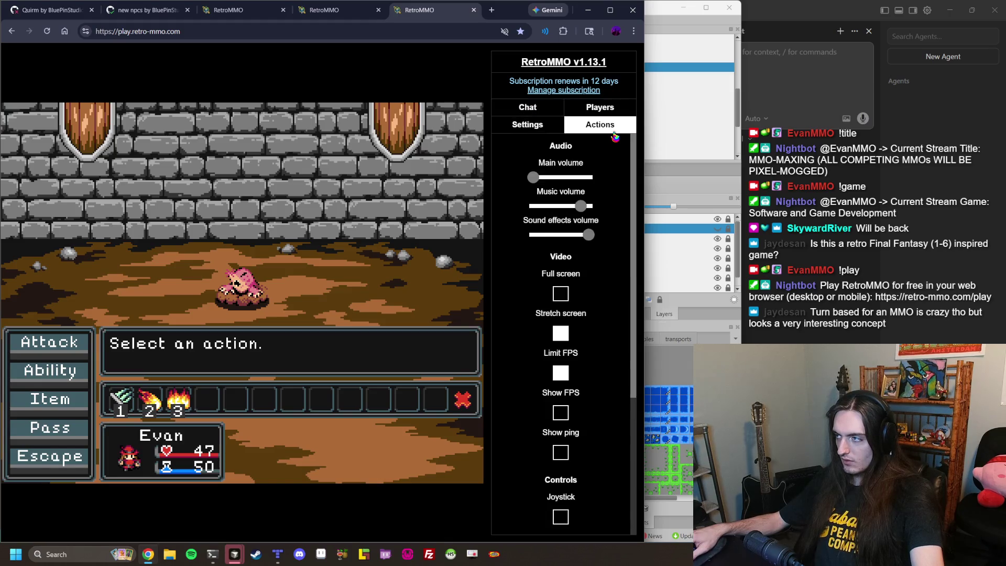
left_click(600, 107)
left_click(550, 127)
left_click(528, 107)
left_click(599, 124)
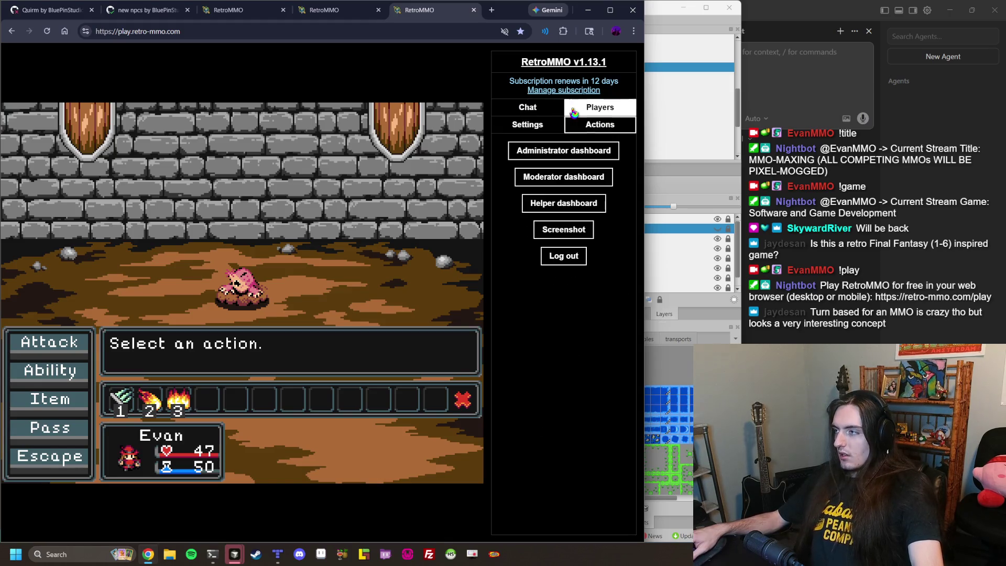
left_click(599, 107)
left_click(527, 124)
View the admin and moderator dashboard options, then return to the online players list
left_click(600, 106)
left_click(600, 124)
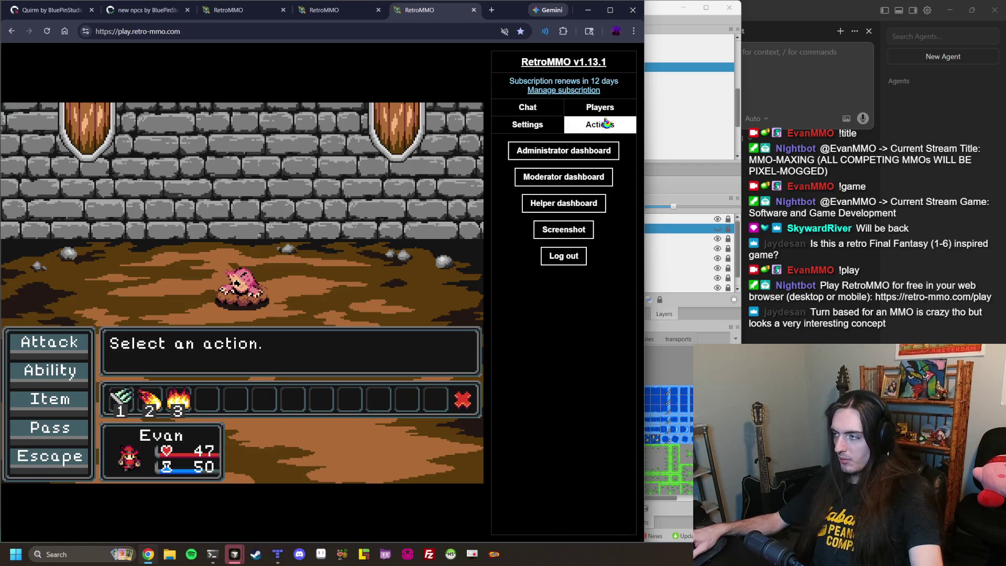
left_click(600, 107)
left_click(599, 124)
left_click(529, 110)
left_click(600, 124)
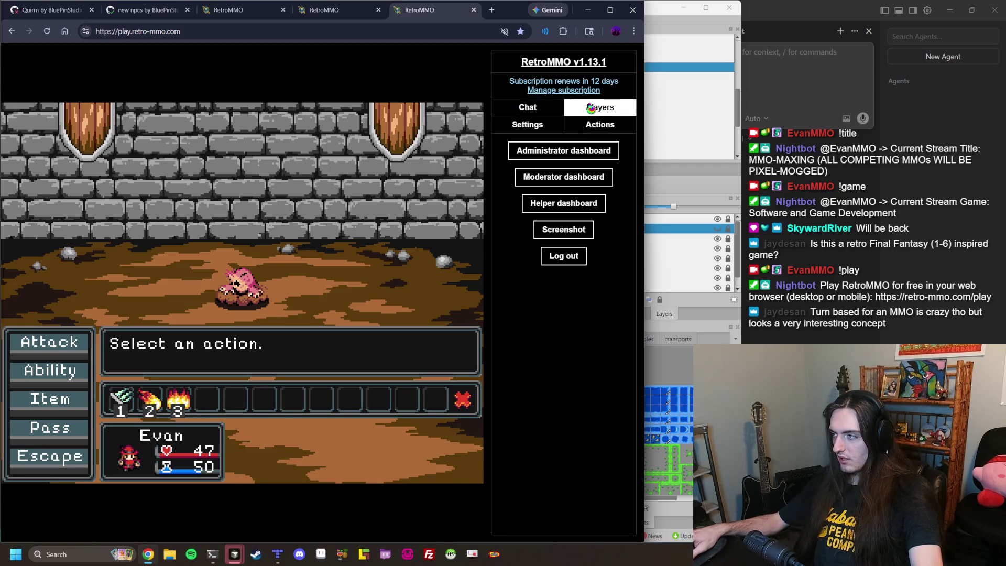
left_click(600, 107)
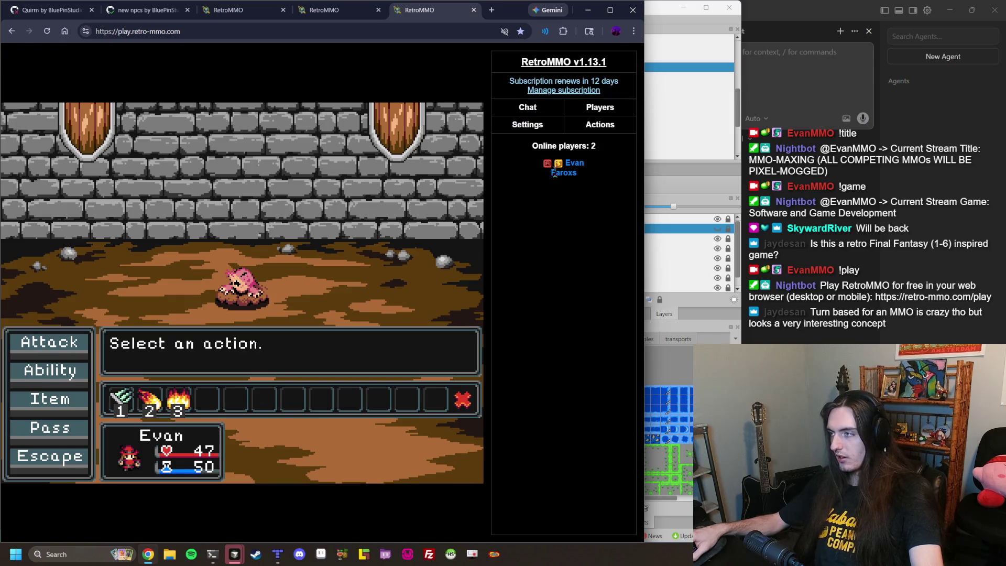
left_click_drag(549, 173, 566, 173)
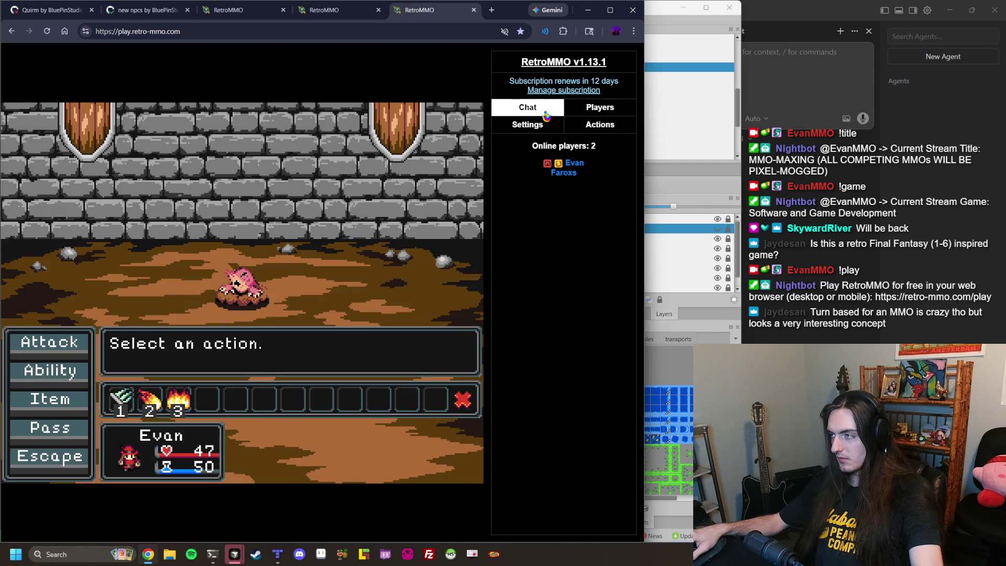
Show the chat panel and close the two extra RetroMMO tabs
left_click(528, 108)
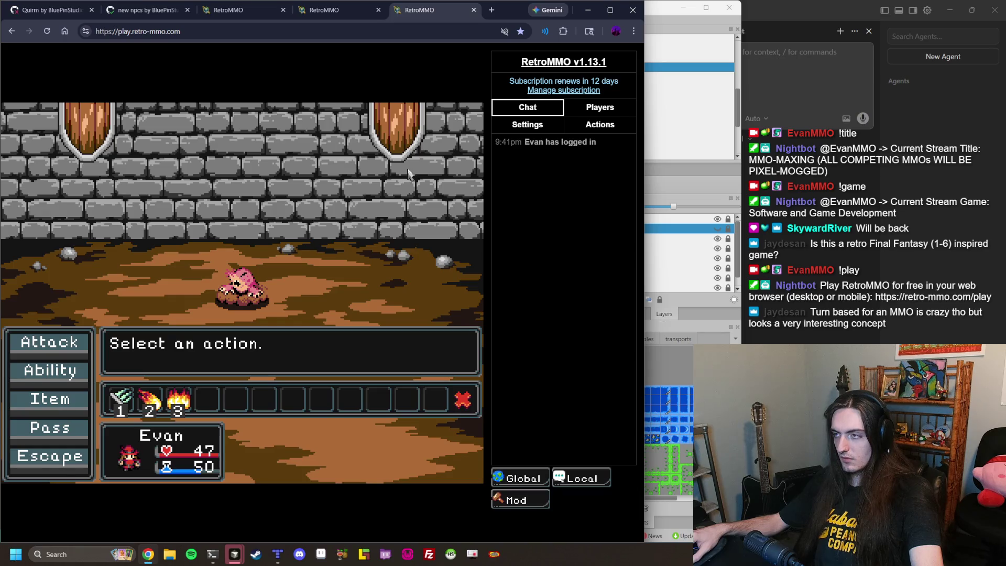
left_click(283, 10)
left_click(283, 10)
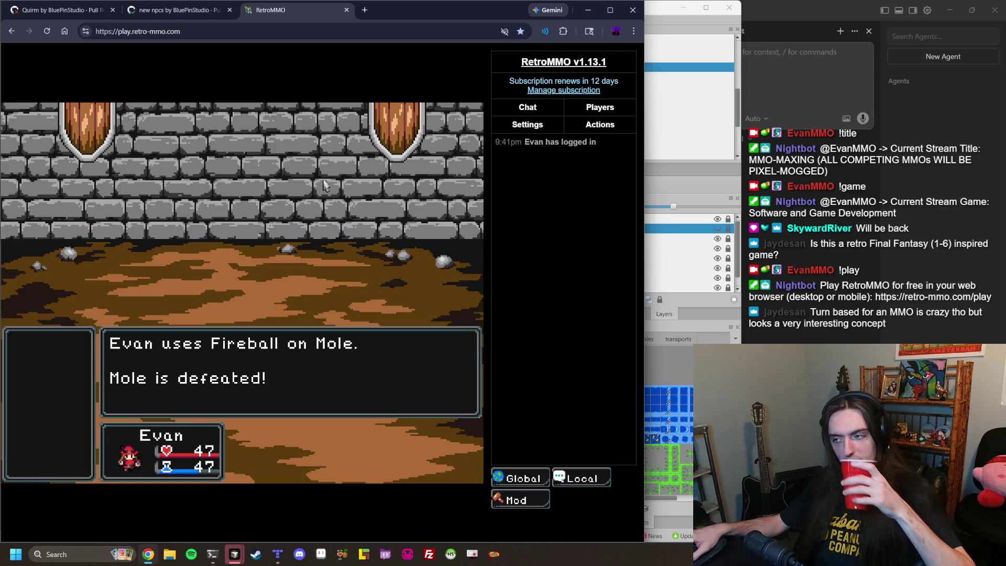
Open a new tab and load localhost:3000
left_click(364, 10)
left_click_drag(367, 10, 266, 17)
type("localhost:3000")
key("Return")
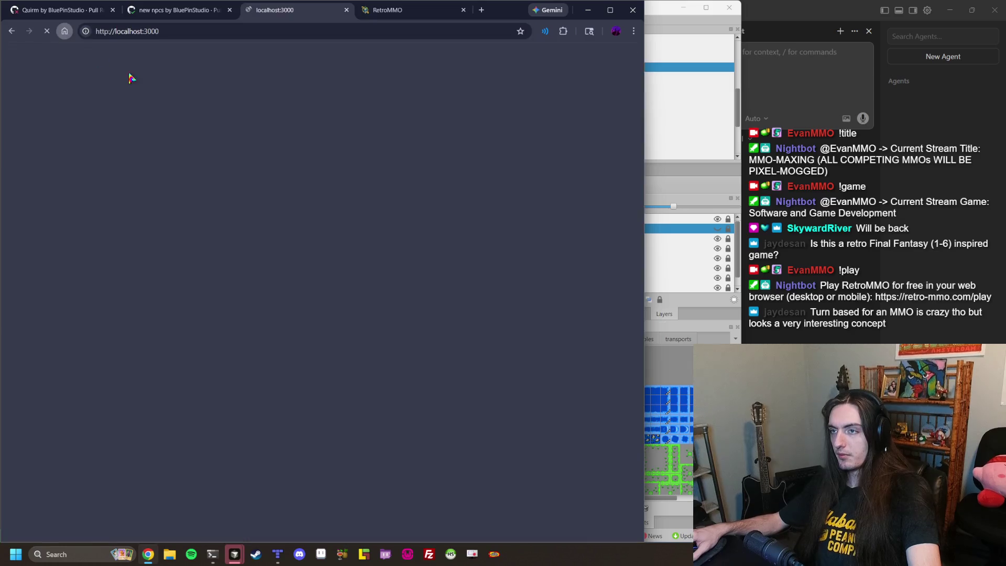
Sign in as an existing user with the saved test login
left_click(421, 325)
type("1")
key("Down")
key("Return")
key("Return")
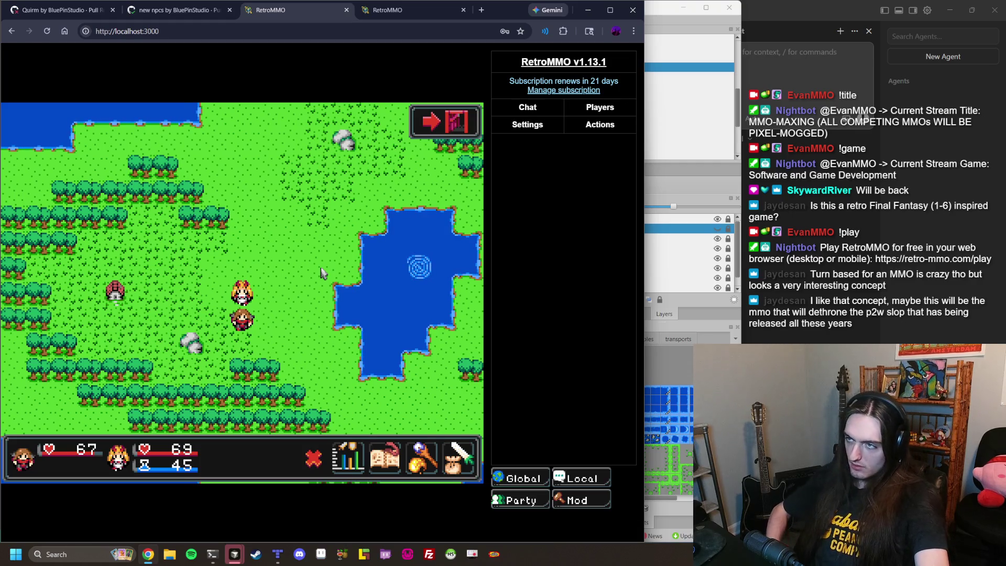
Compare with the live tab, walk the local character north and back, then bring up Twitch chat
left_click(362, 8)
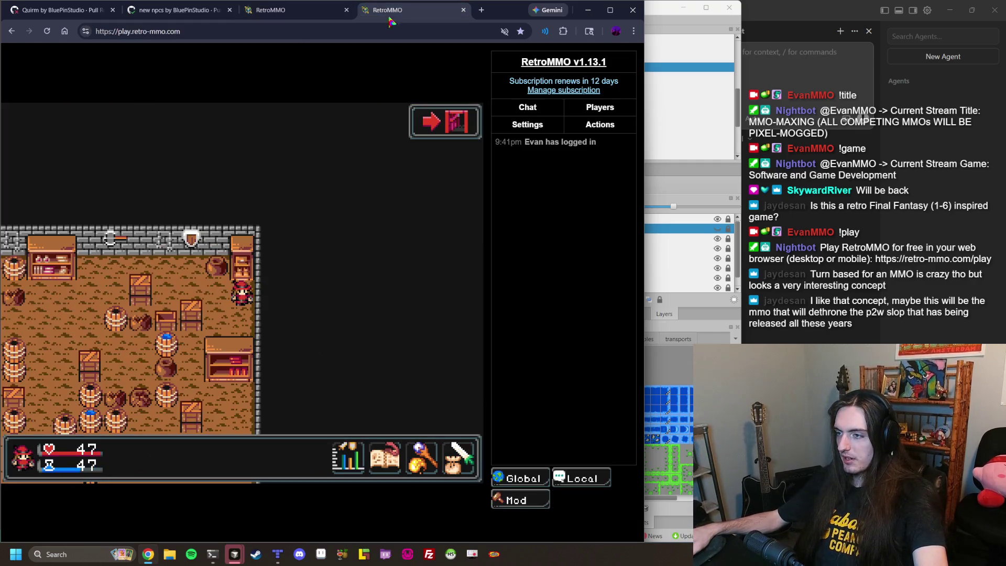
left_click(299, 13)
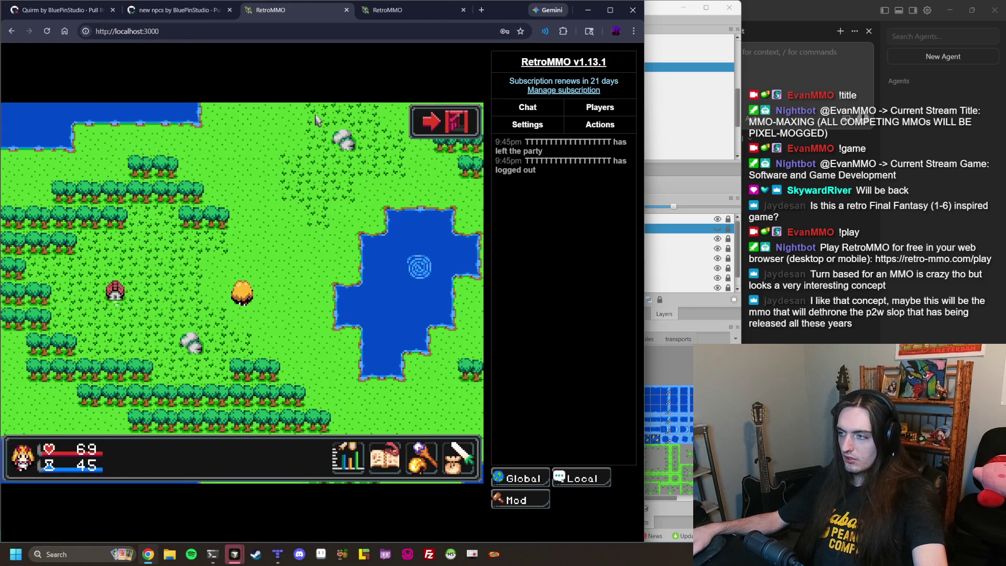
key("Up")
key("Down")
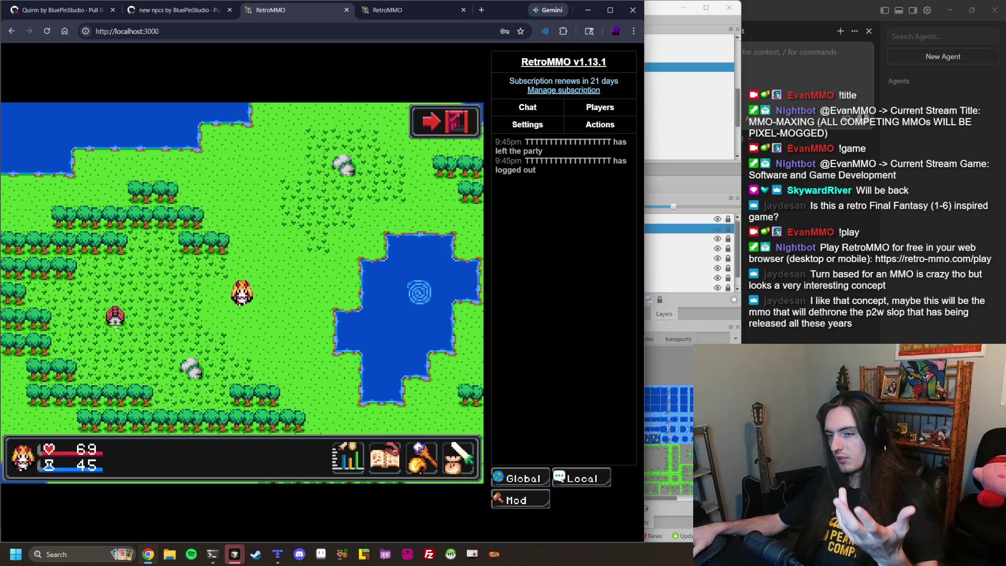
key("alt+Tab")
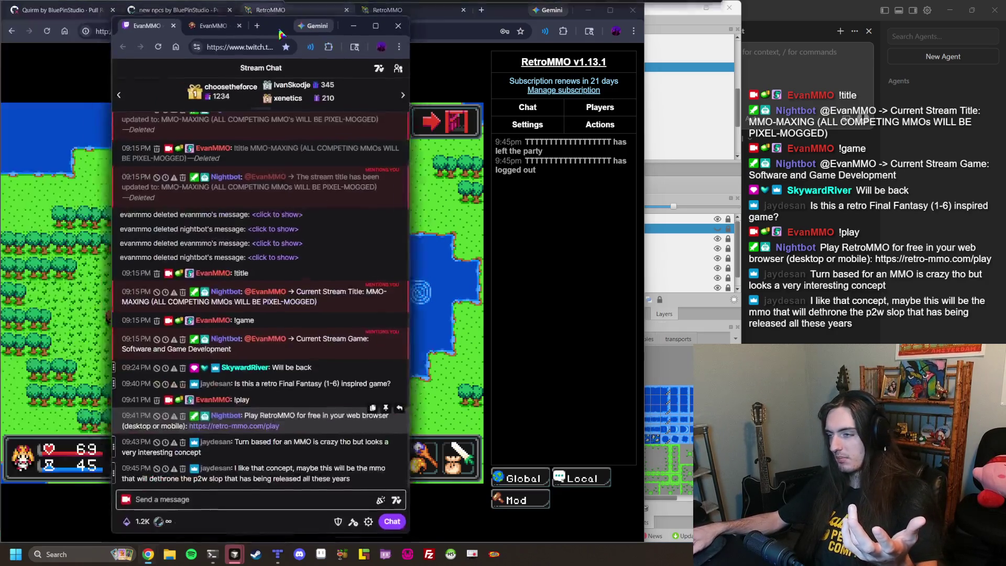
Select the Nightbot stream-title message, then minimize the Twitch chat window
left_click_drag(222, 301, 286, 306)
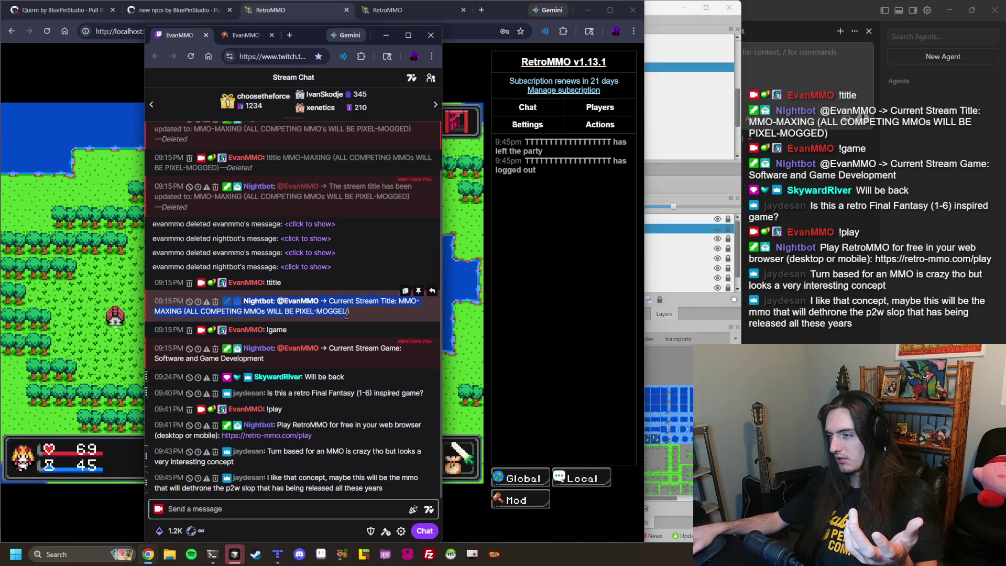
left_click_drag(346, 314, 247, 312)
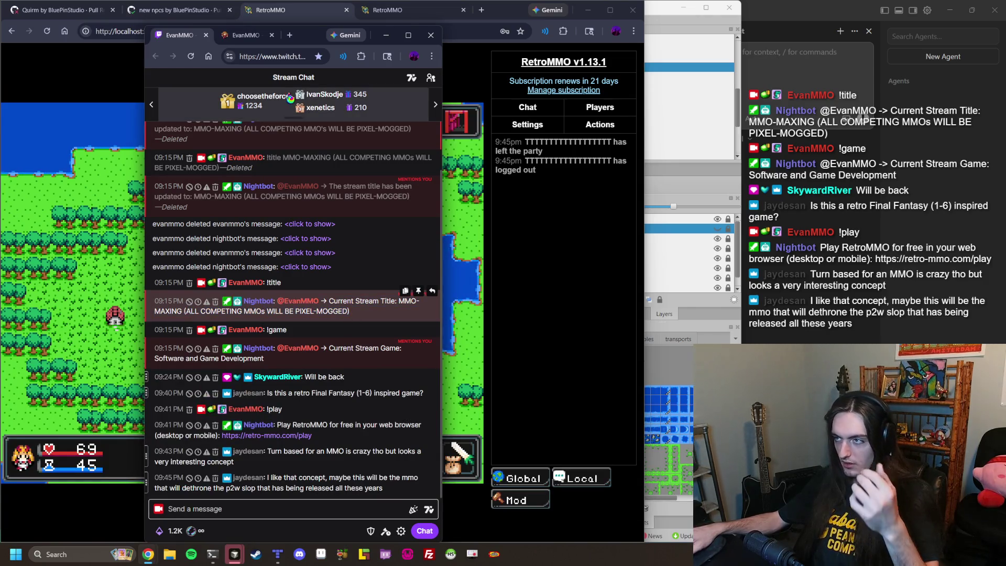
left_click(385, 35)
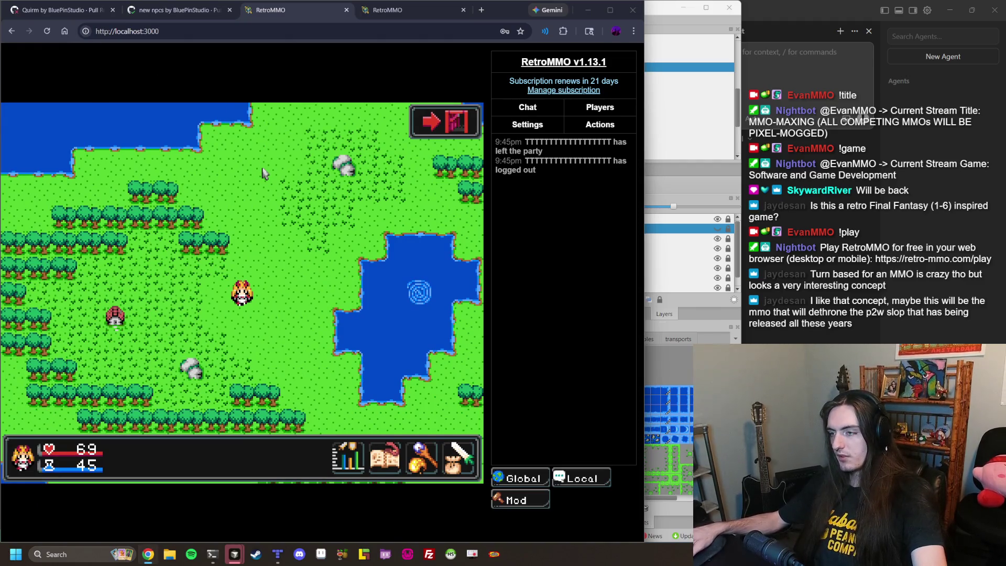
left_click(394, 75)
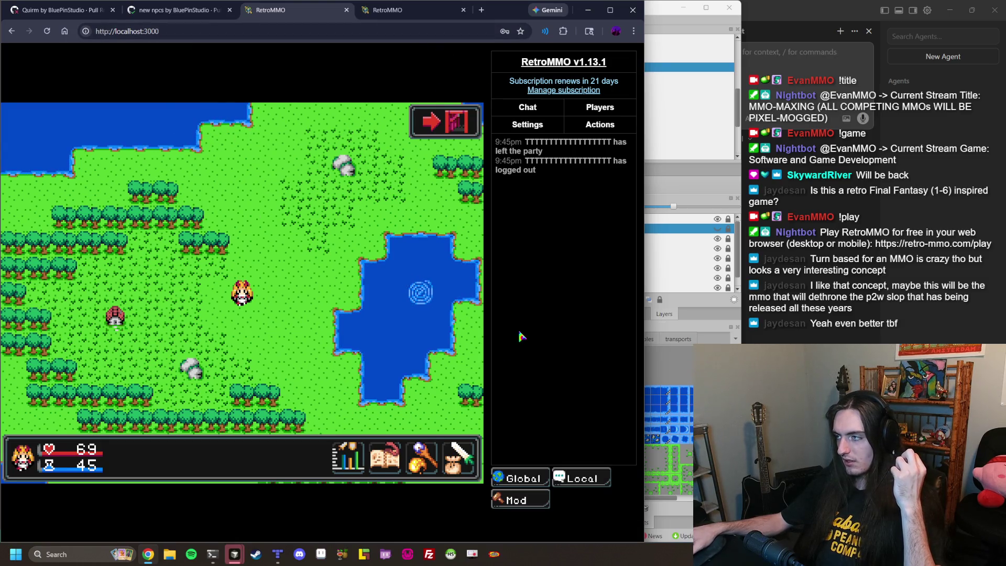
left_click(526, 126)
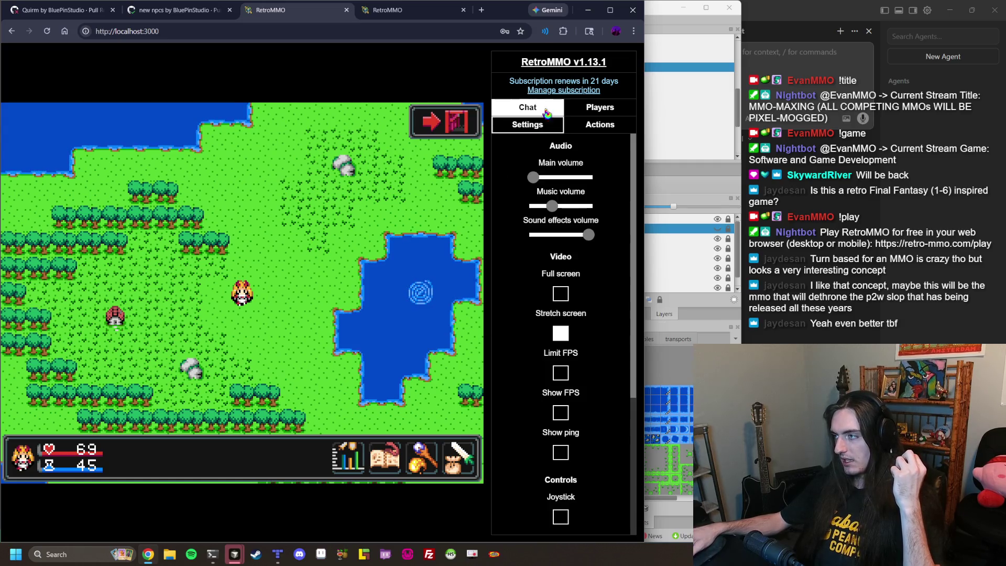
left_click(551, 107)
left_click(599, 107)
left_click(588, 124)
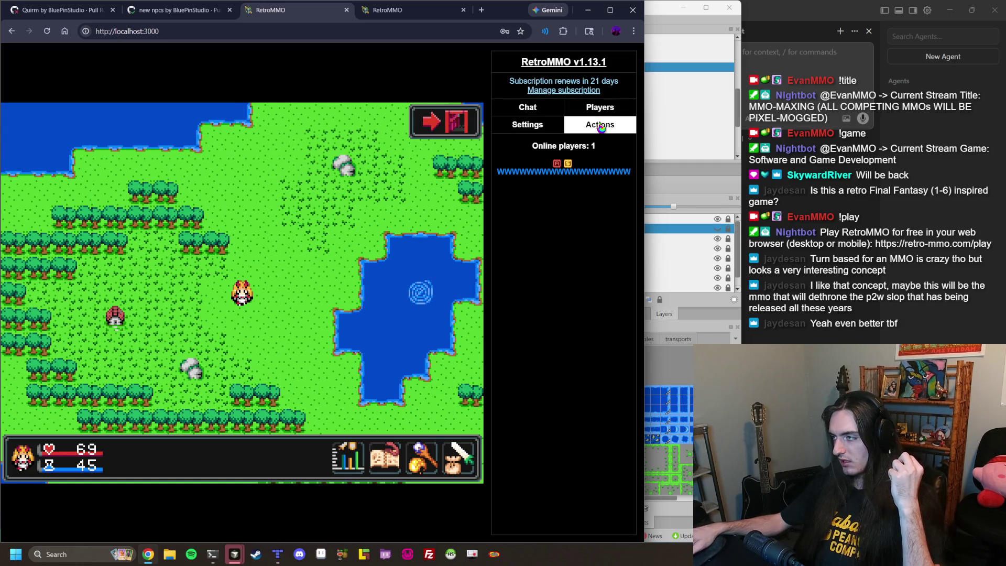
left_click(545, 105)
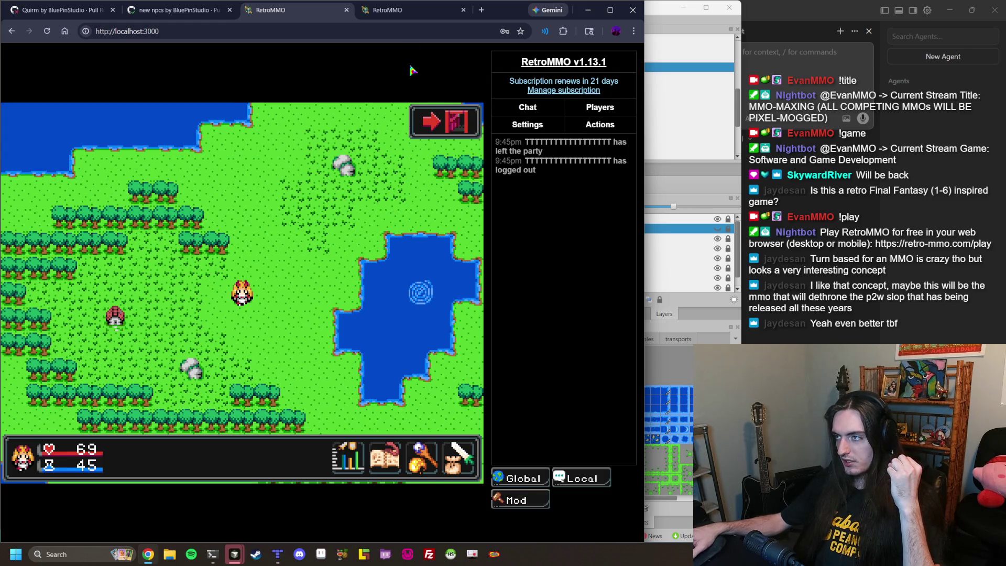
left_click(408, 13)
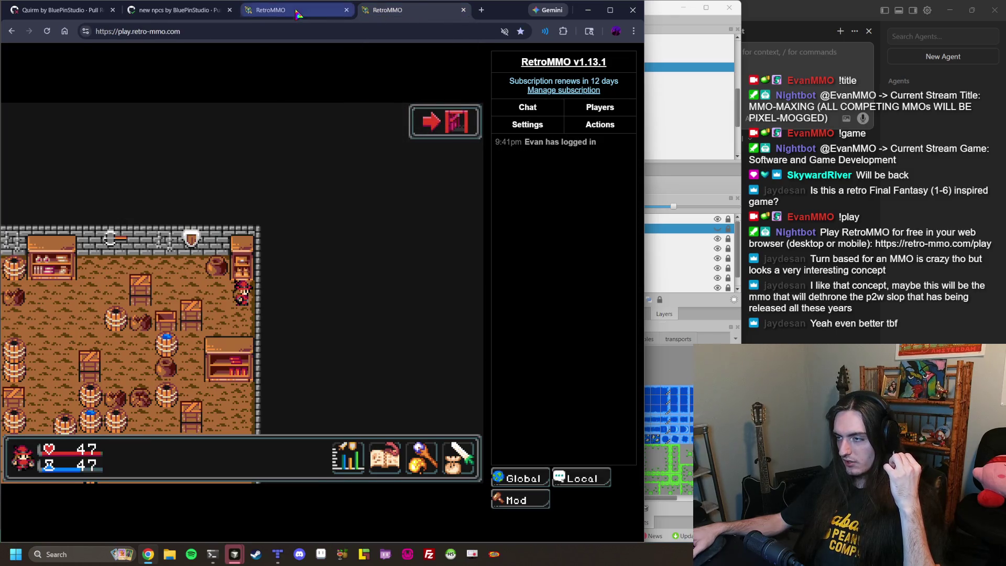
left_click(297, 14)
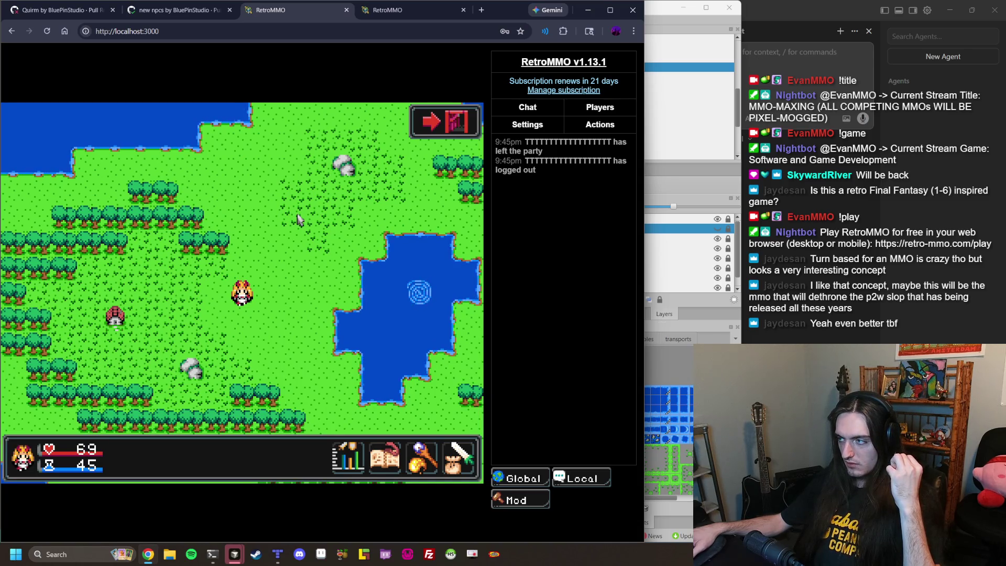
left_click(399, 15)
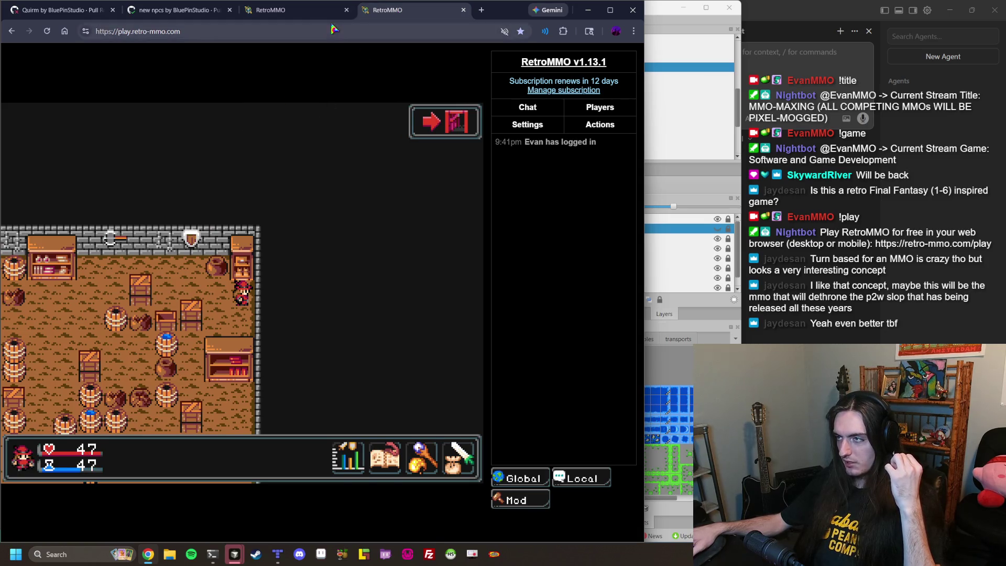
left_click(297, 12)
left_click(419, 13)
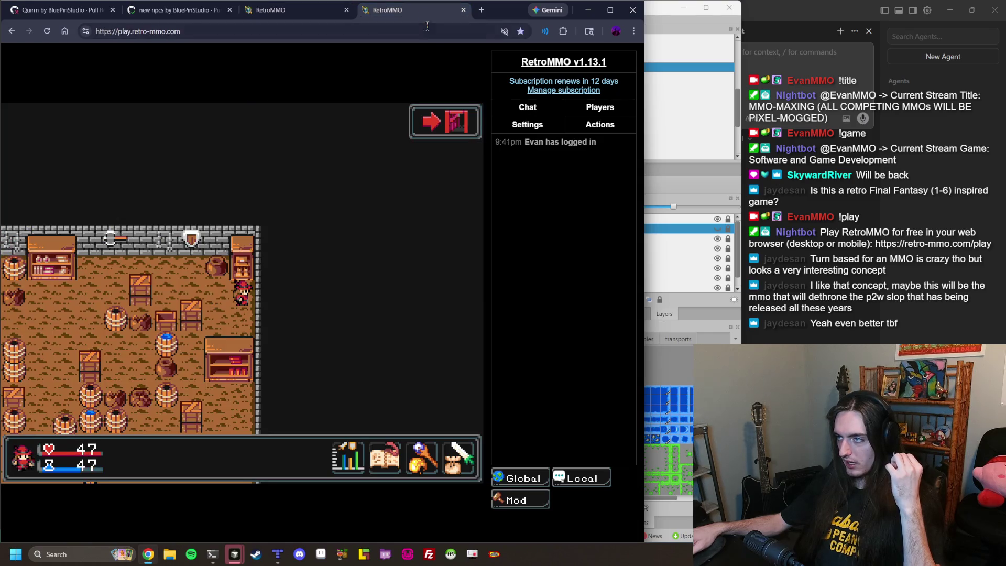
left_click(292, 16)
right_click(352, 98)
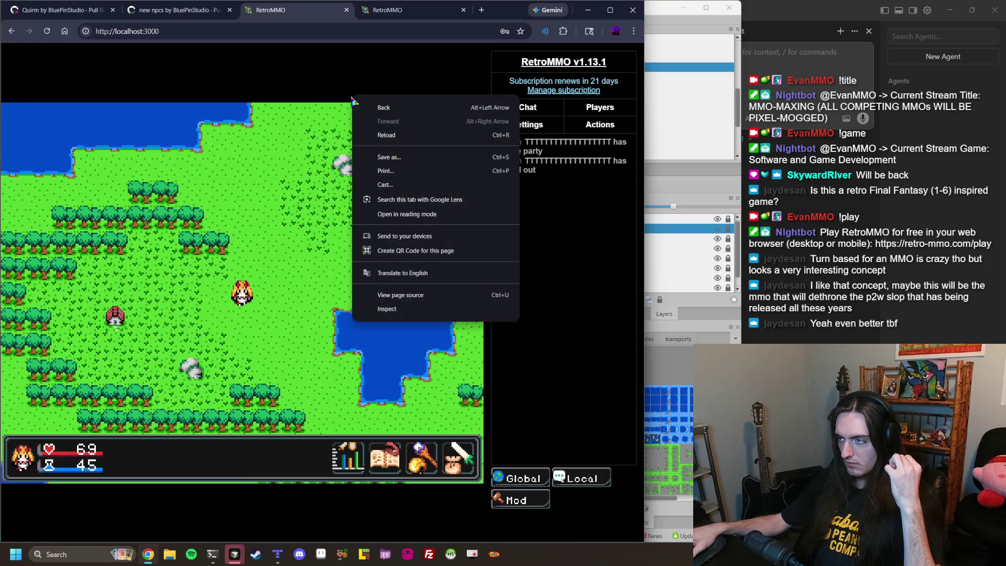
Walk the hero east past the river bridges and north into the red forest entrance
left_click(314, 109)
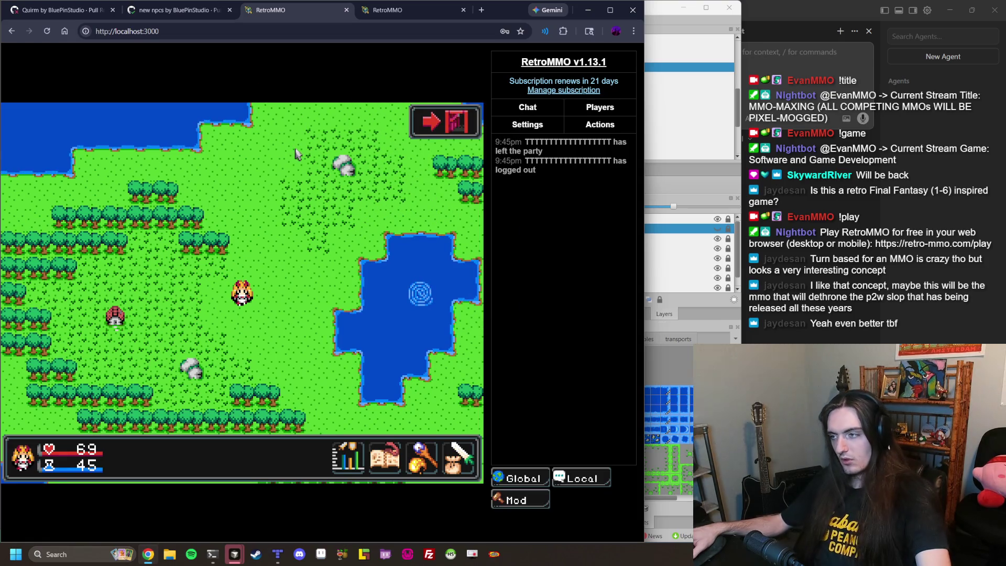
key("Right")
key("Up")
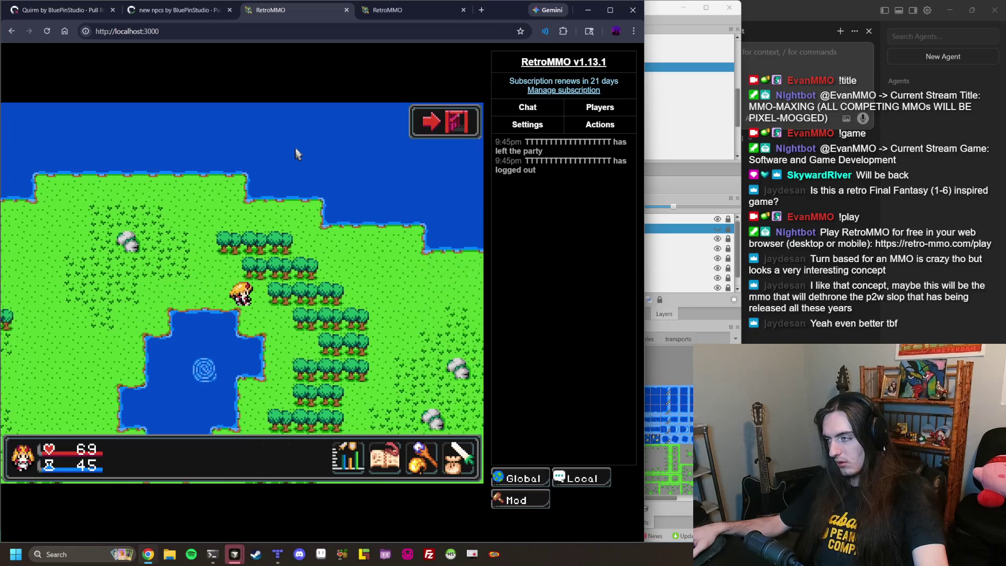
key("Right")
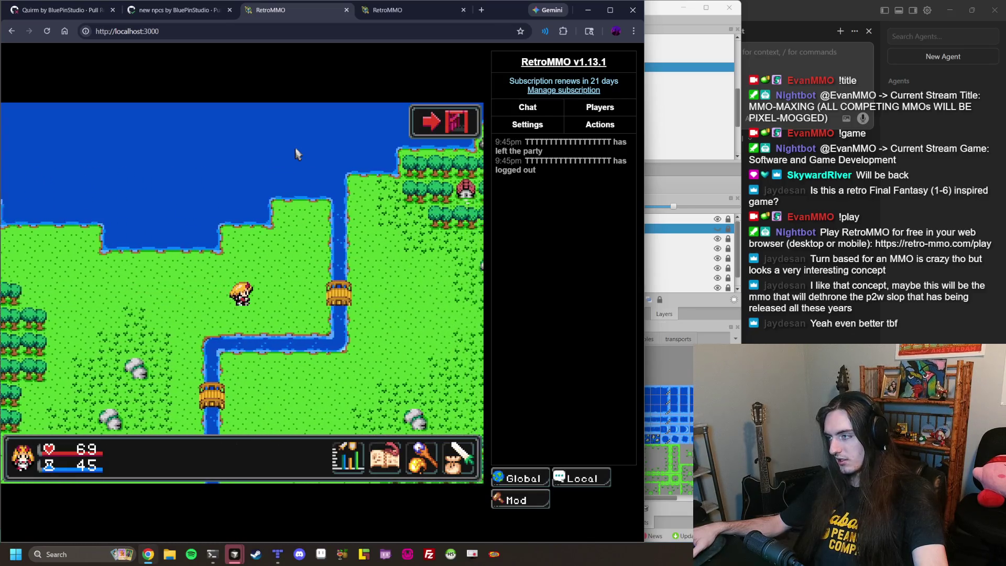
key("Right")
key("Up")
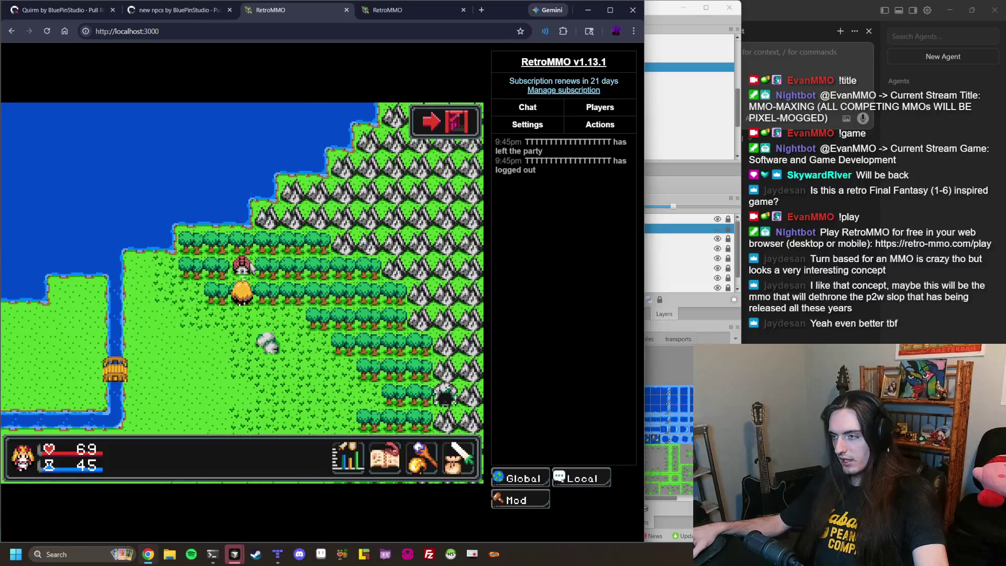
key("Up")
key("Up")
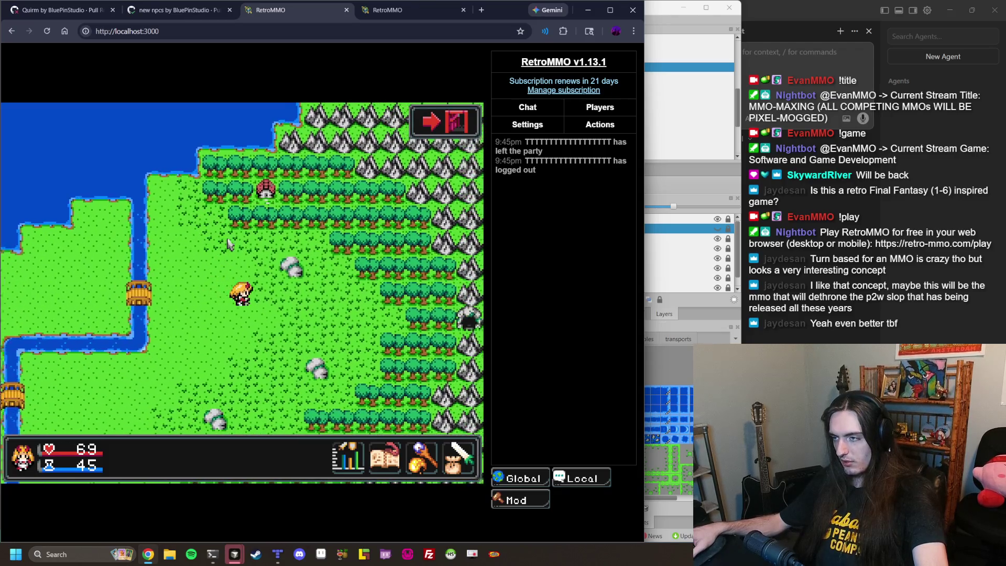
Step the hero around one tile at a time near the forest entrance
key("Down")
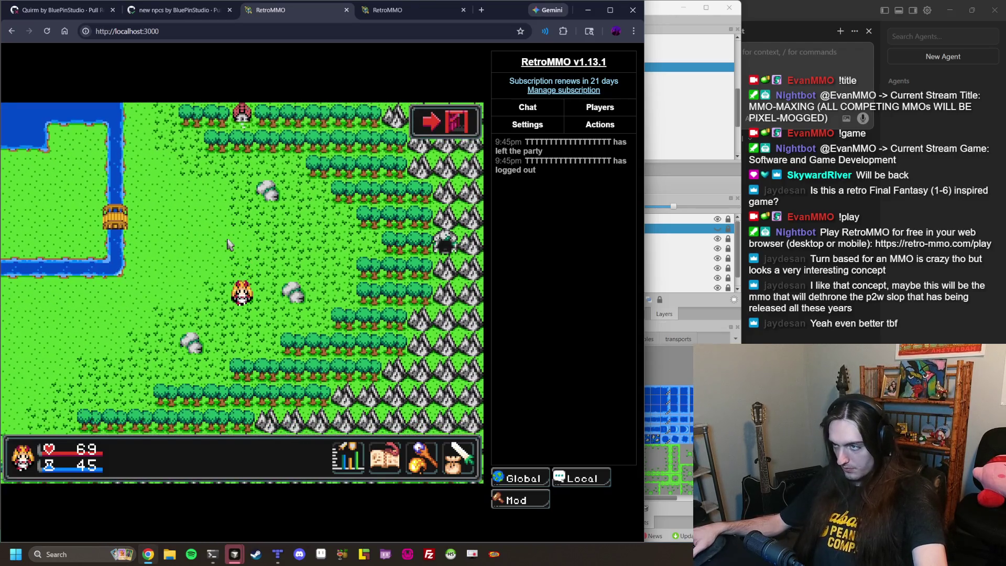
key("Up")
key("Right")
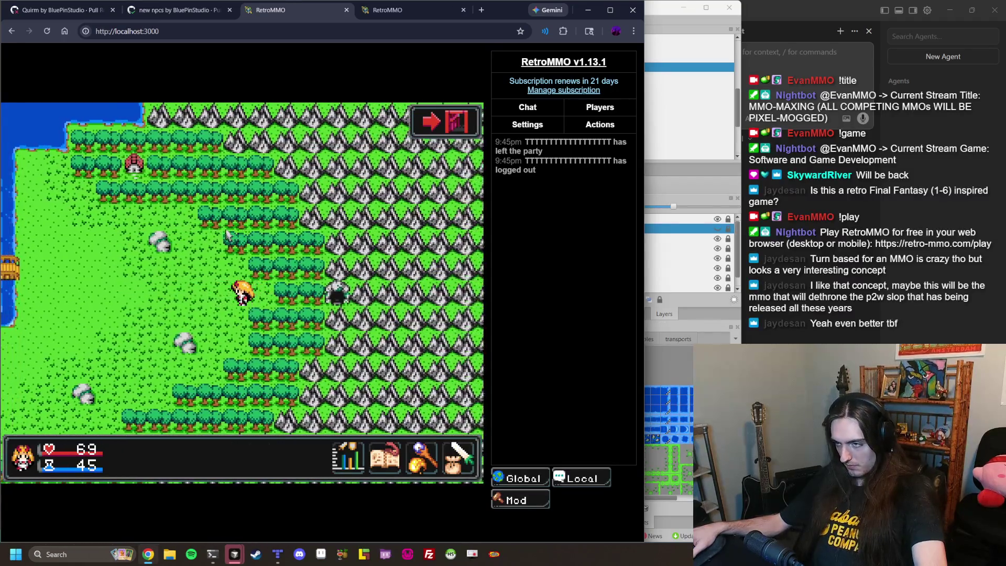
key("Left")
key("Up")
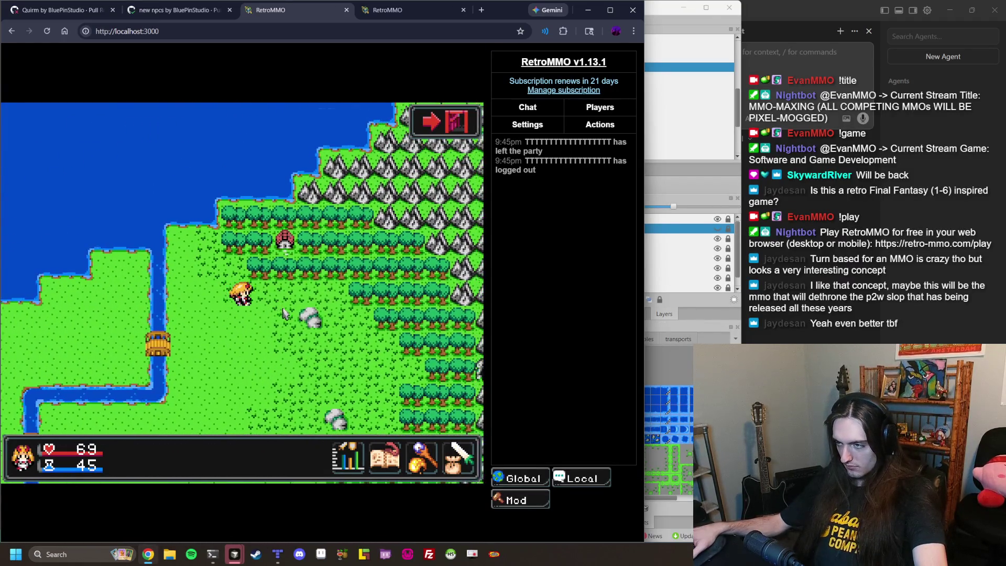
key("Down")
key("Right")
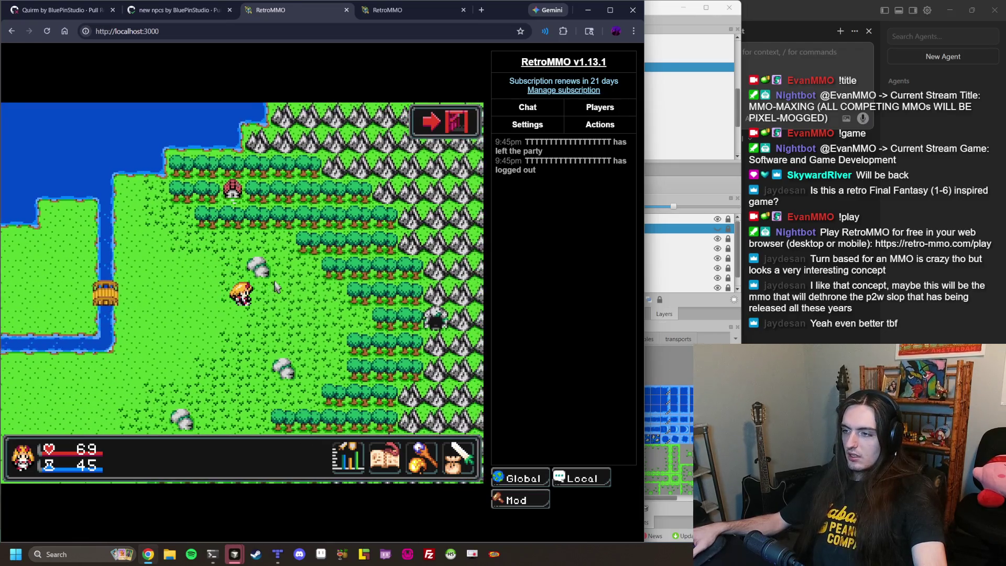
key("Left")
key("Up")
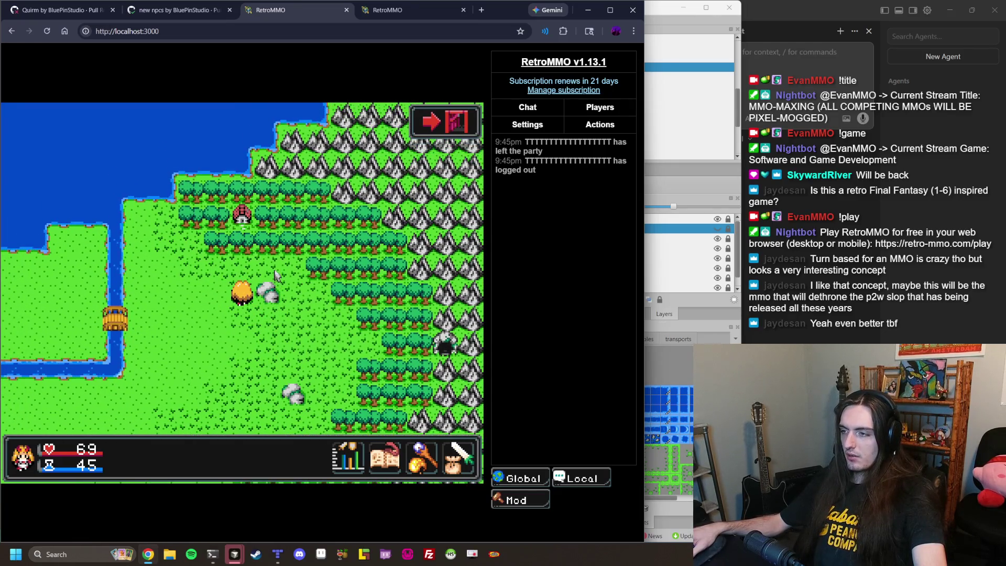
key("Left")
key("Left")
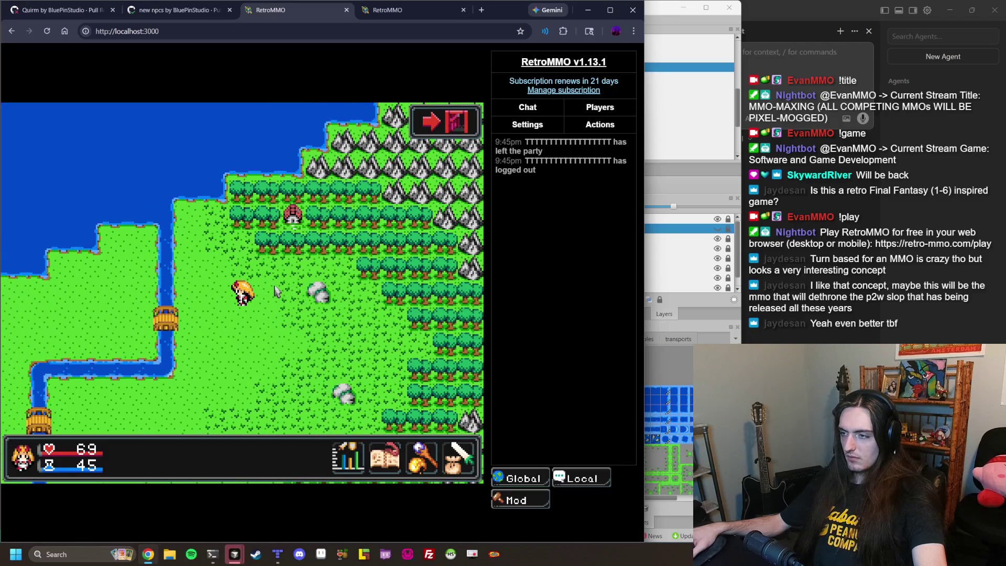
Circle the nearby grass, head north toward the hut, then walk back out to the overworld
key("Left")
key("Down")
key("Down")
key("Right")
key("Right")
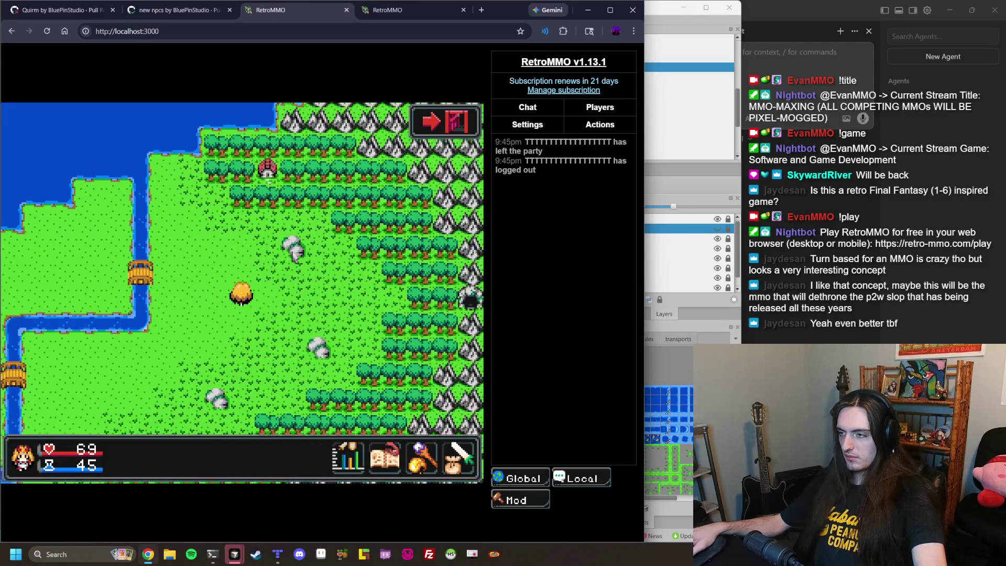
key("Up")
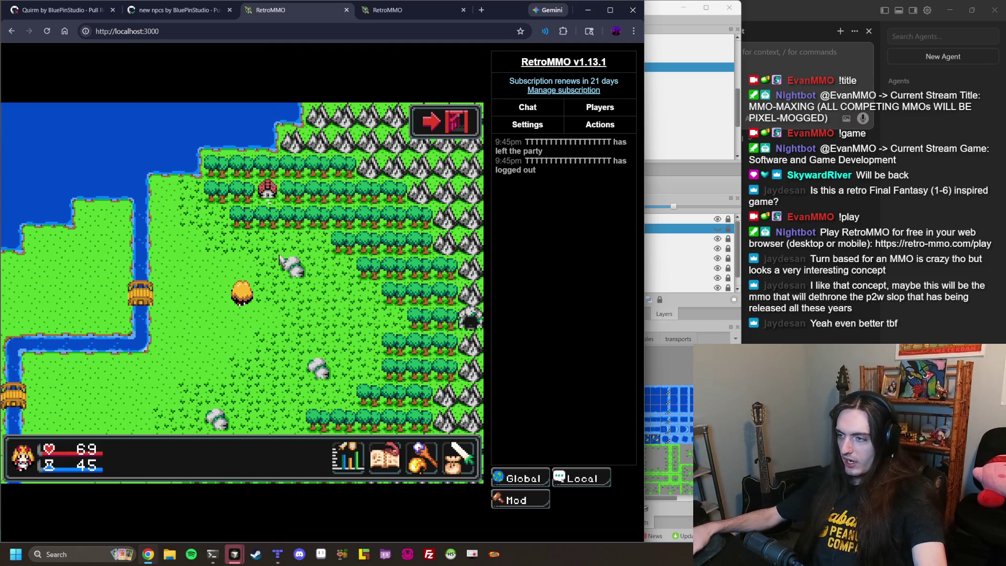
key("Right")
key("Up")
key("Up")
key("Up")
key("Up")
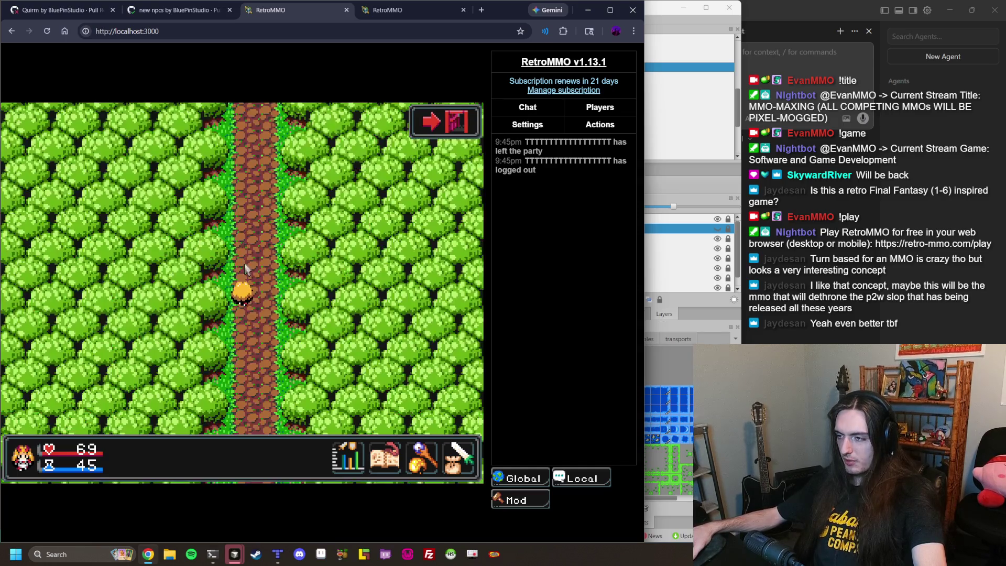
key("Down")
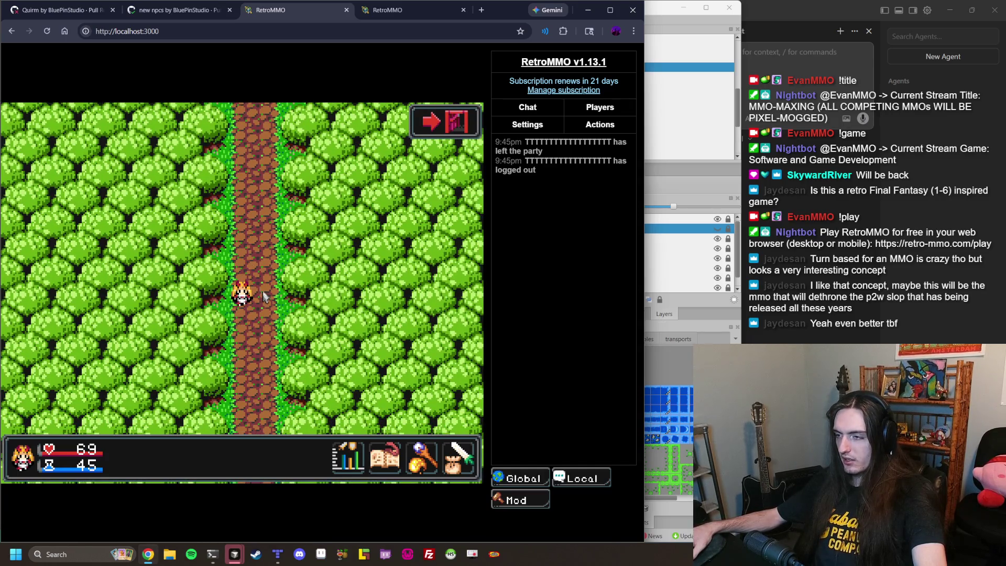
key("Down")
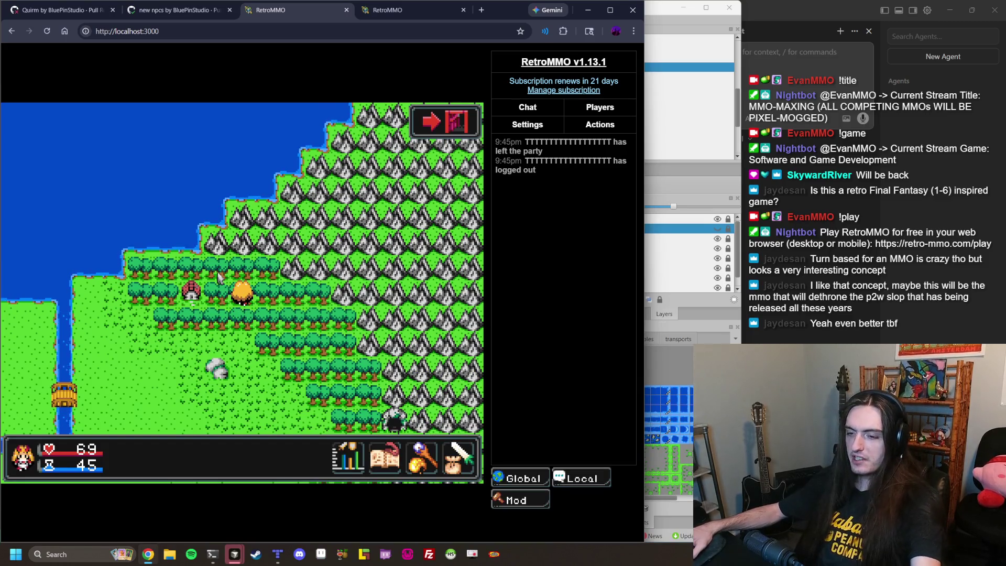
Bring up the Cursor window holding the overworld.json changes
left_click(236, 552)
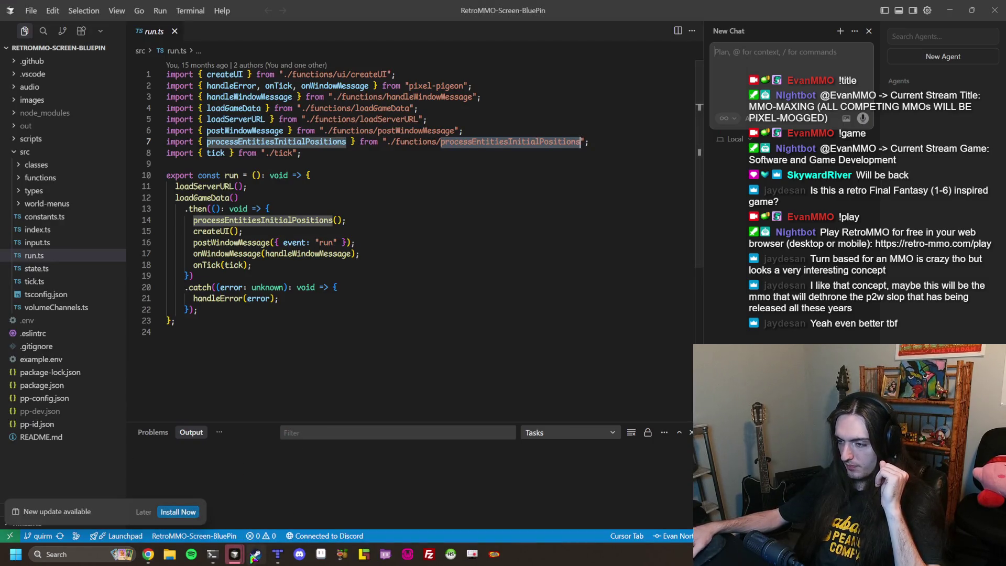
mouse_move(235, 552)
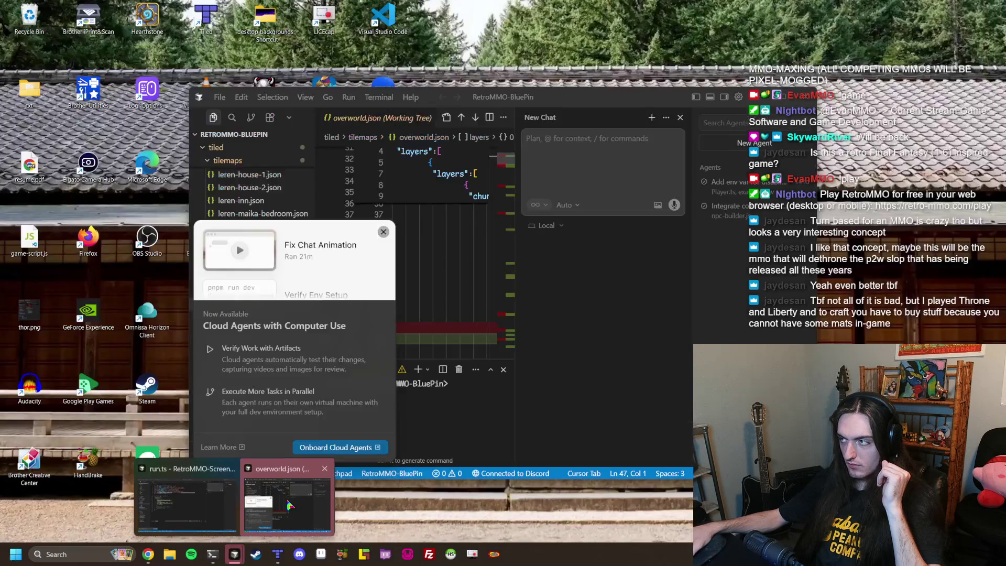
left_click(289, 505)
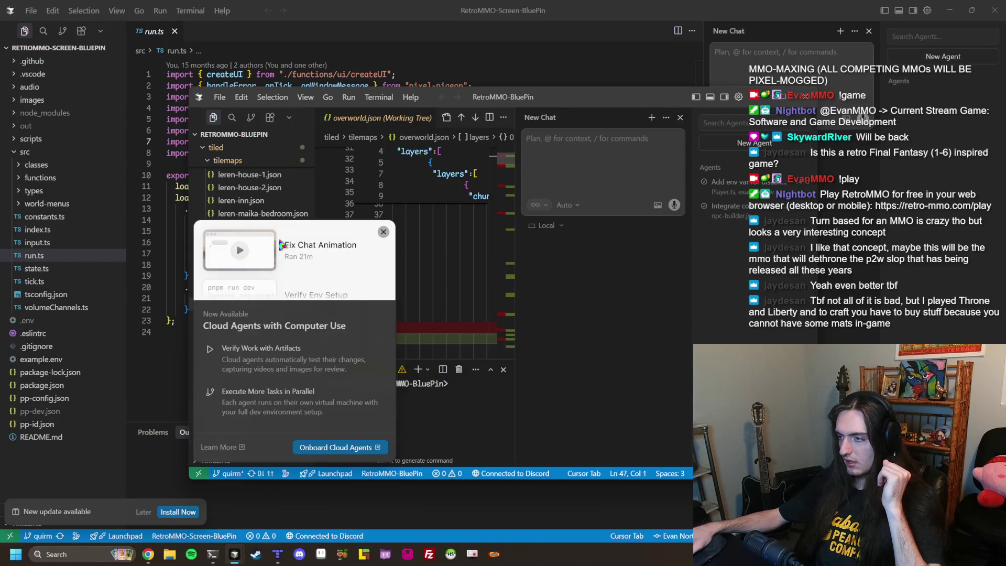
Dismiss the Cloud Agents popup and chat panel, jump to the next diff change, then return to the game
left_click(384, 232)
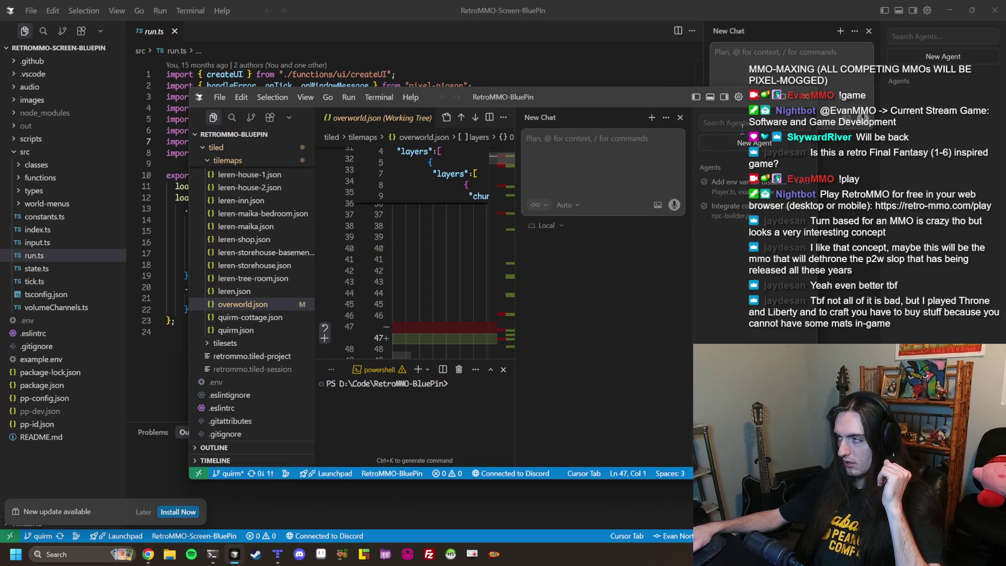
left_click(680, 121)
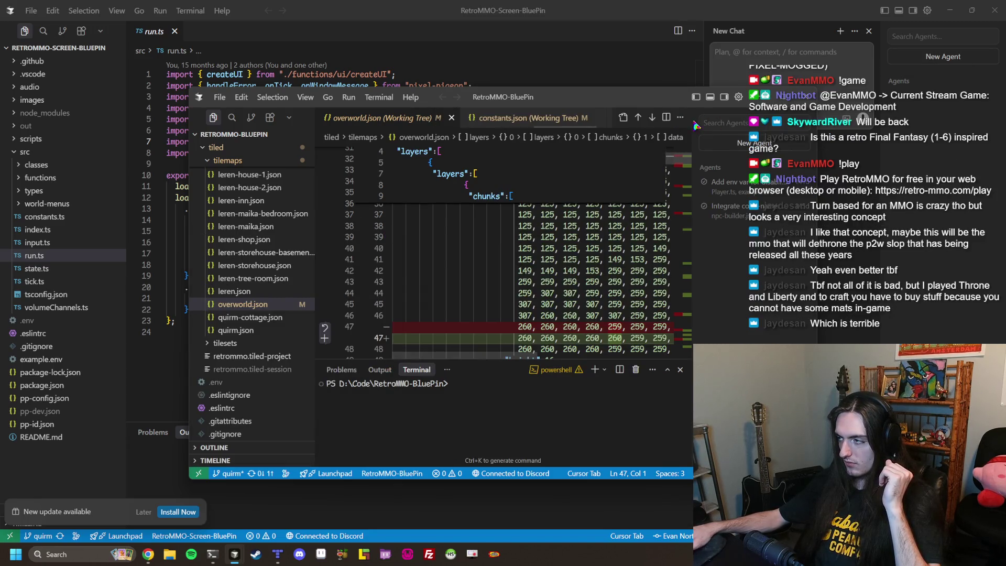
left_click(650, 118)
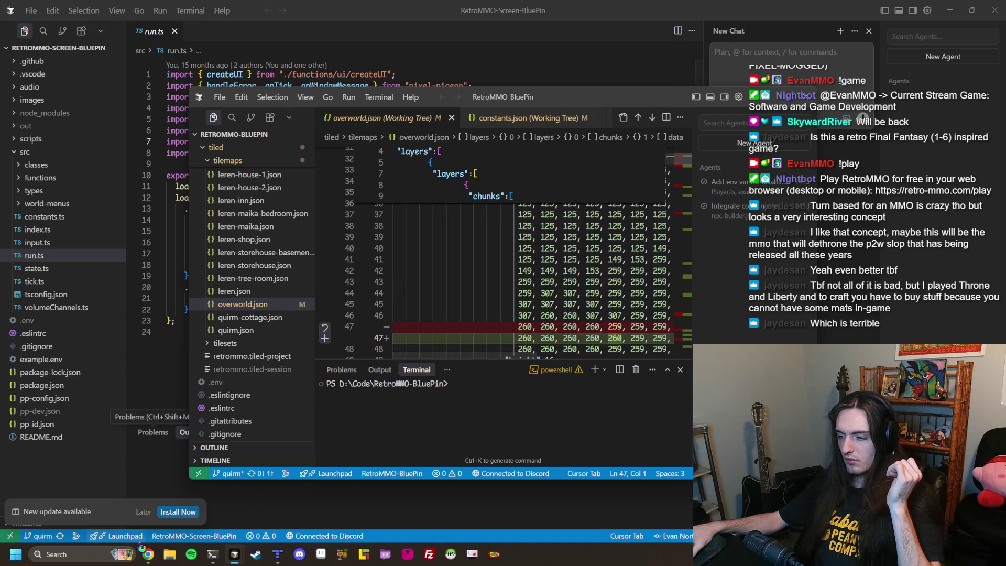
key("alt+Tab")
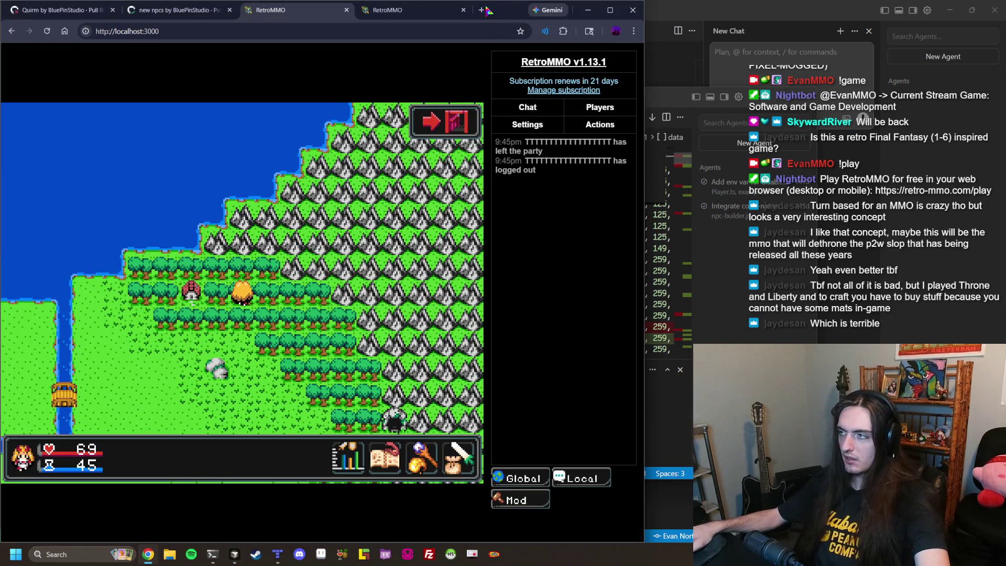
Search 'throne and liberty' in a new tab and open its Wikipedia article
left_click(481, 9)
type("throne and liberty")
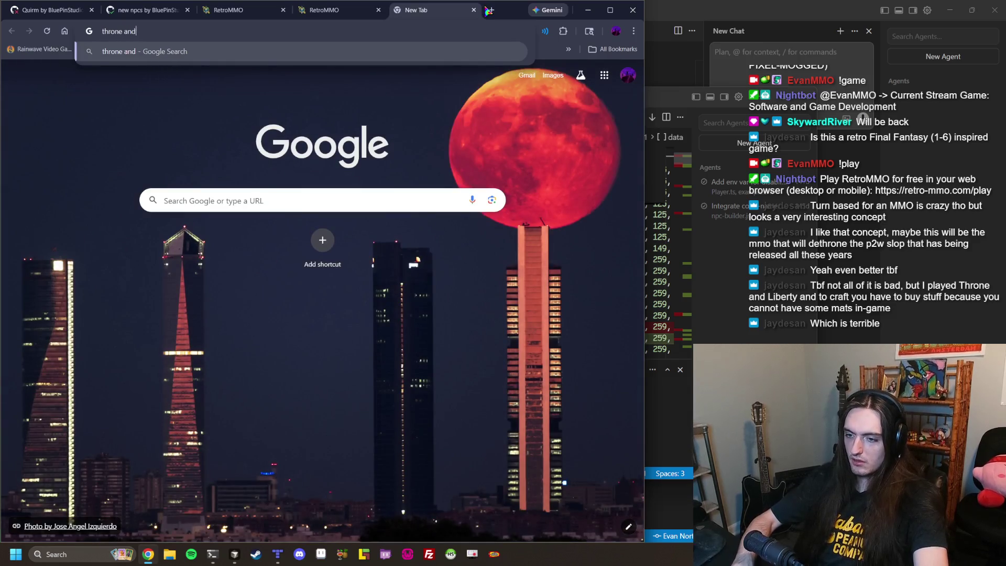
key("Return")
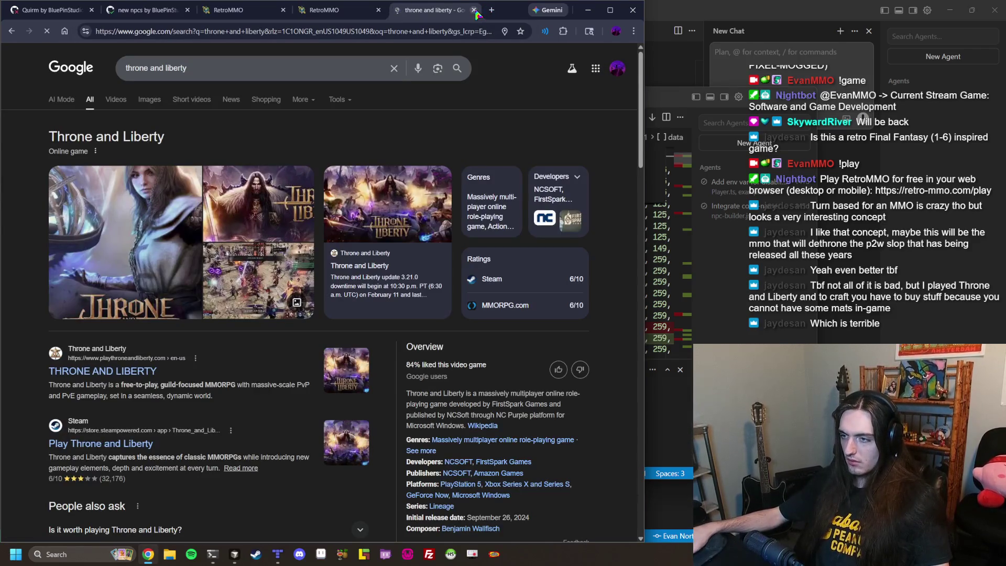
left_click(490, 427)
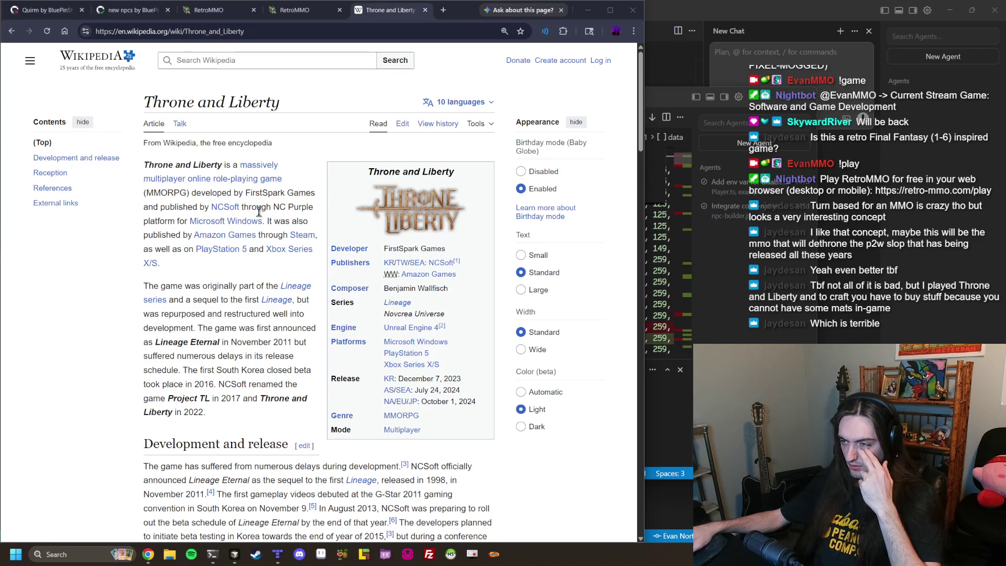
left_click_drag(266, 270, 284, 309)
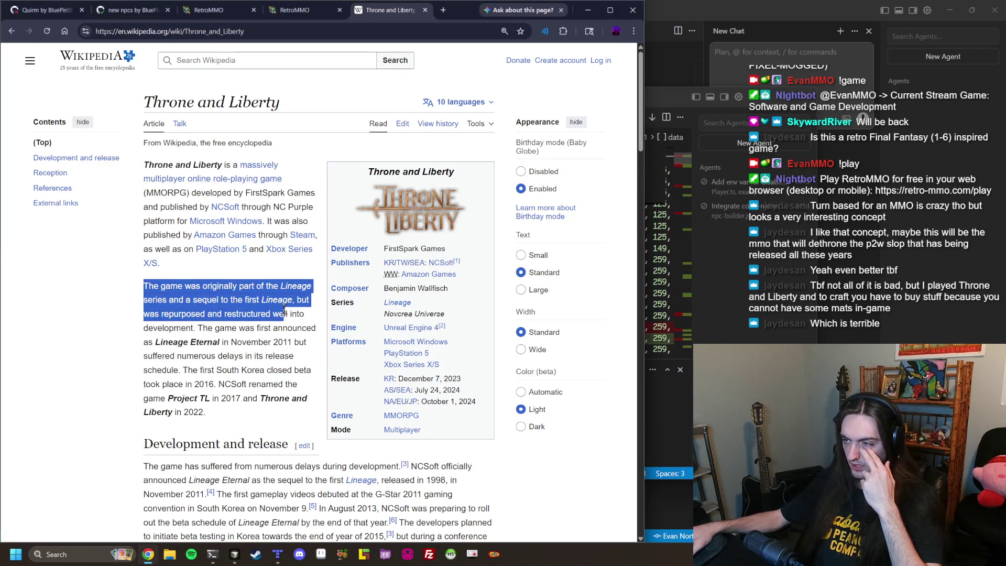
Highlight the Lineage Eternal announcement sentence in the Throne and Liberty article
left_click(231, 282)
left_click_drag(232, 281, 265, 339)
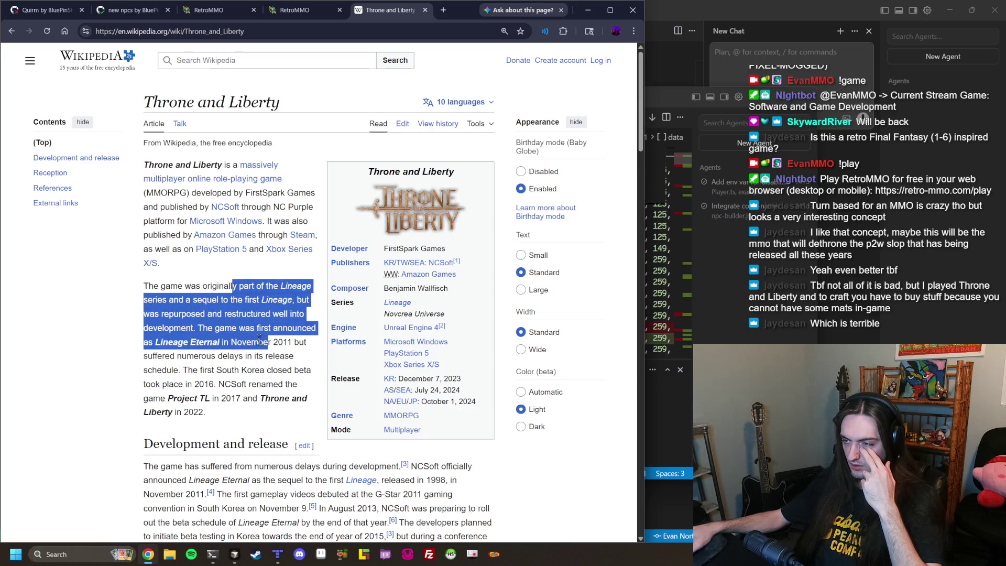
left_click(263, 328)
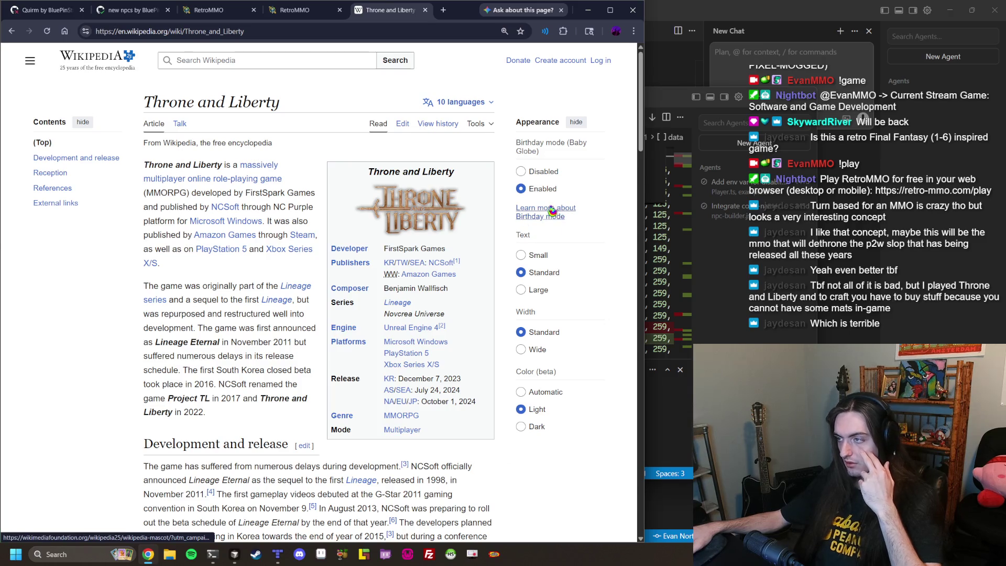
Follow the NCSoft and Guild Wars links to Guild Wars 2's Visions of Eternity section
left_click(441, 262)
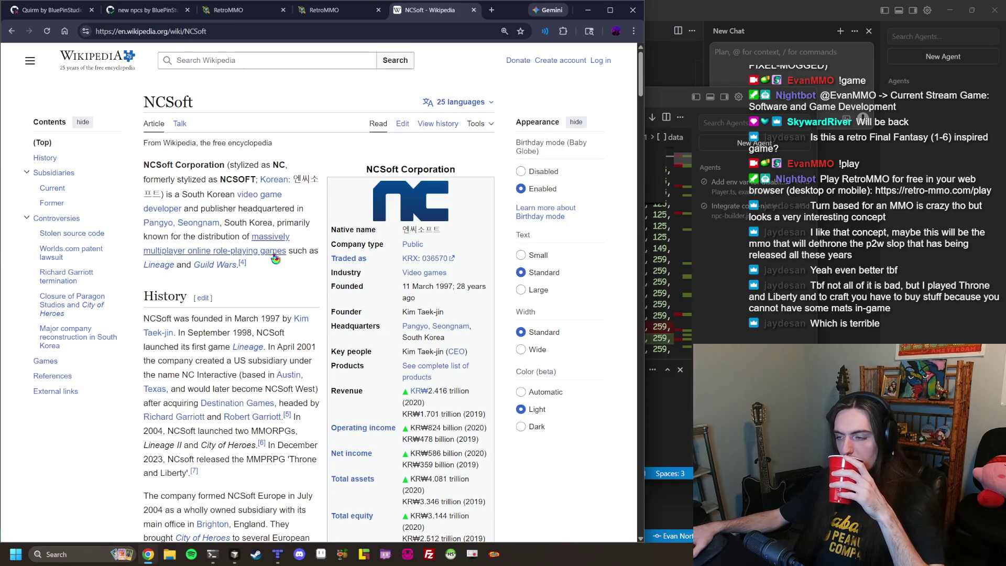
left_click(221, 266)
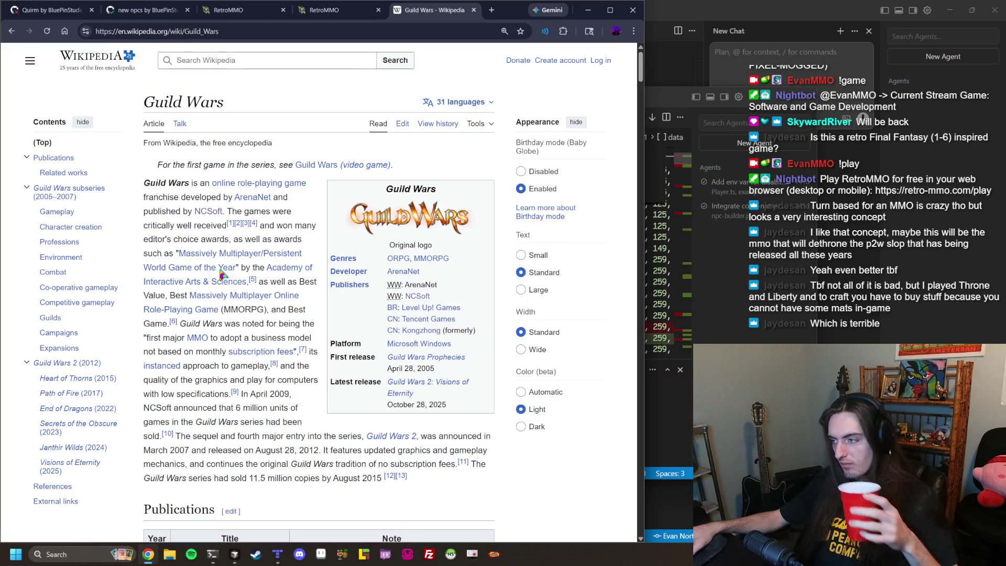
left_click(418, 378)
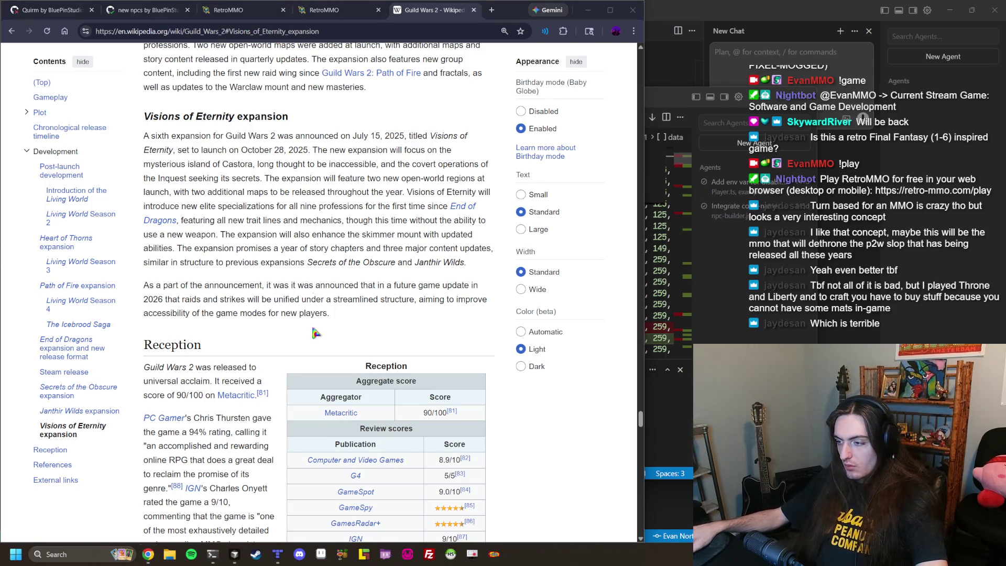
left_click(685, 283)
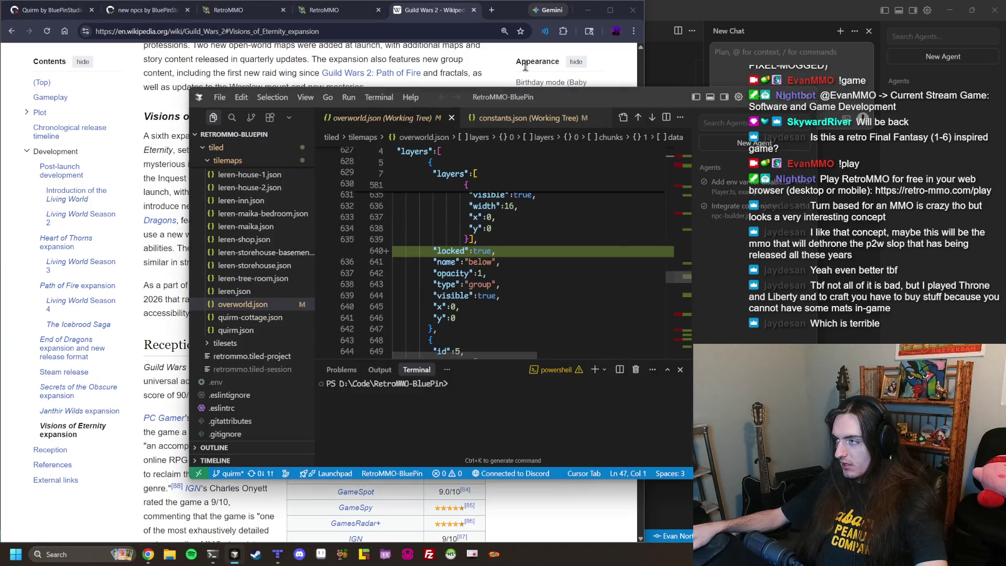
Close the run.ts Cursor window and focus the terminal in the remaining editor
left_click(461, 108)
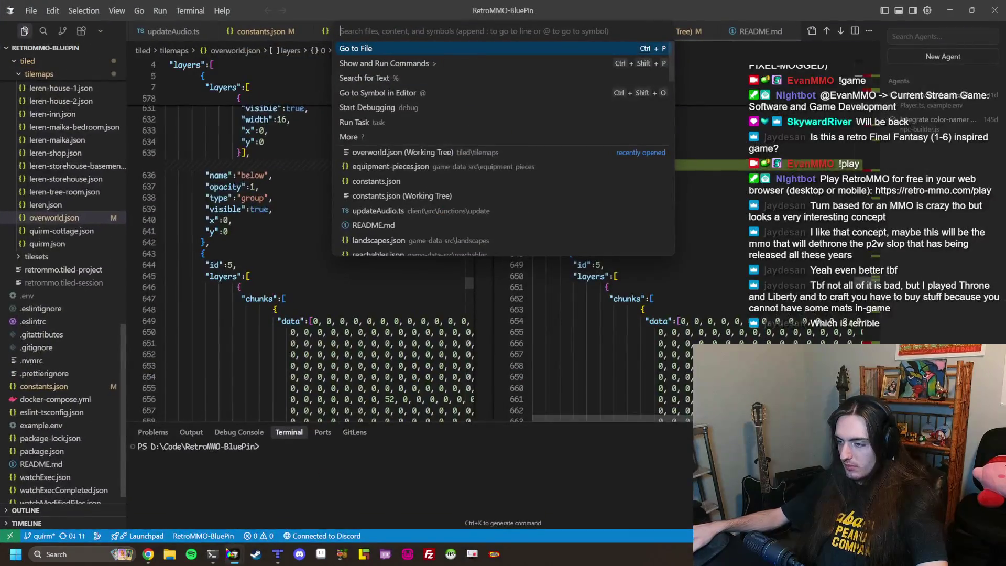
left_click(234, 554)
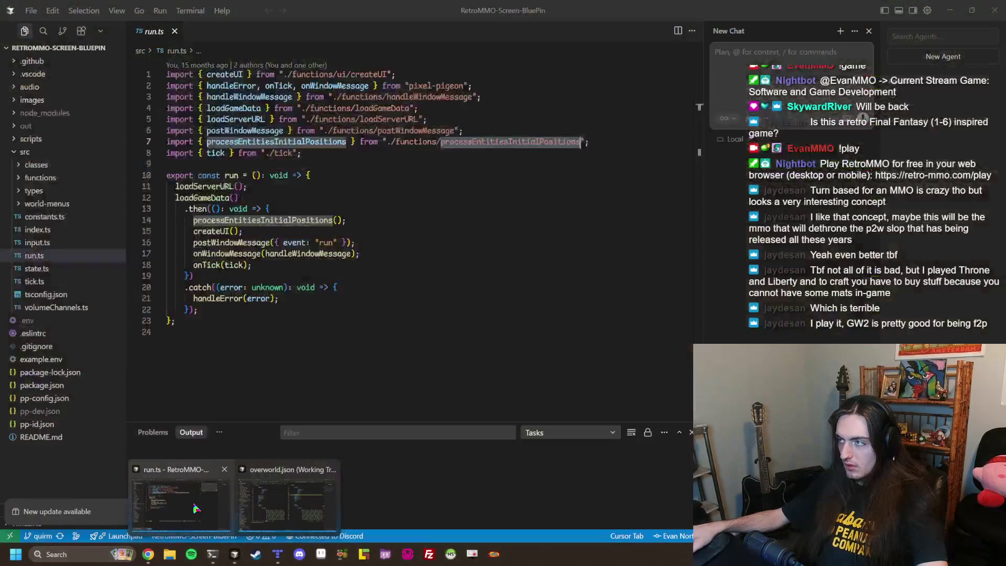
left_click(208, 478)
mouse_move(234, 556)
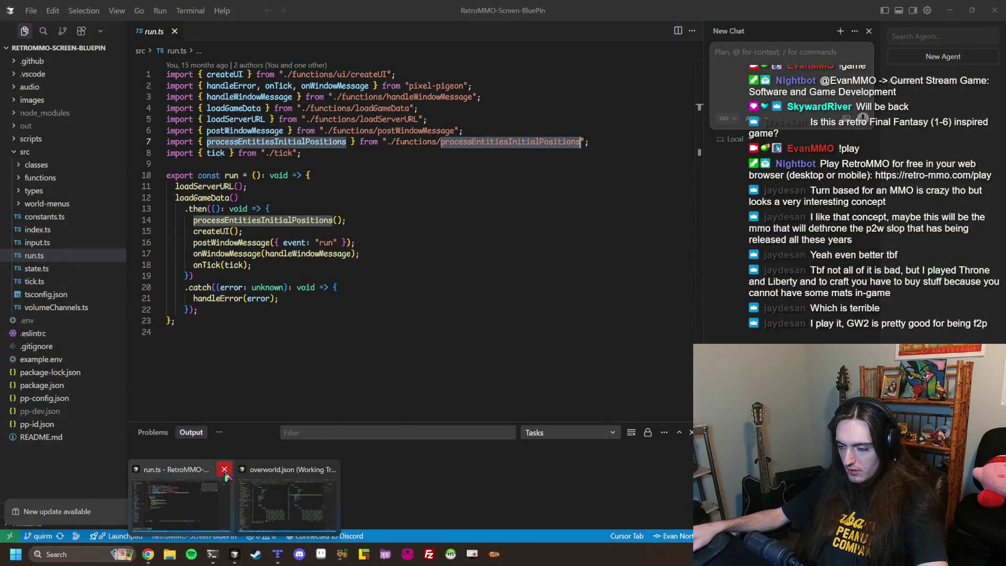
left_click(223, 478)
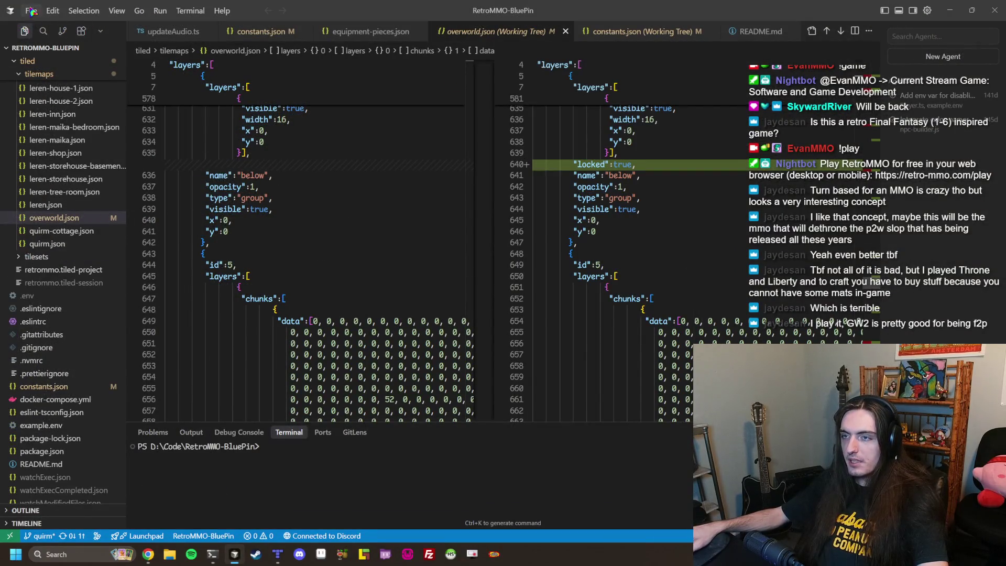
left_click(10, 13)
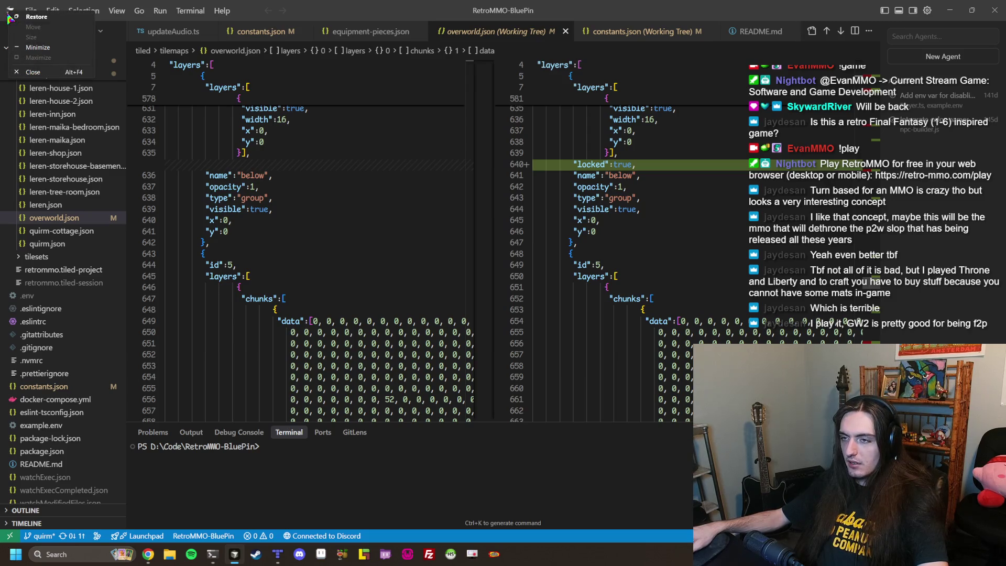
left_click(291, 432)
Review the branch's commit history with git log, then show pending Source Control changes
type("git l")
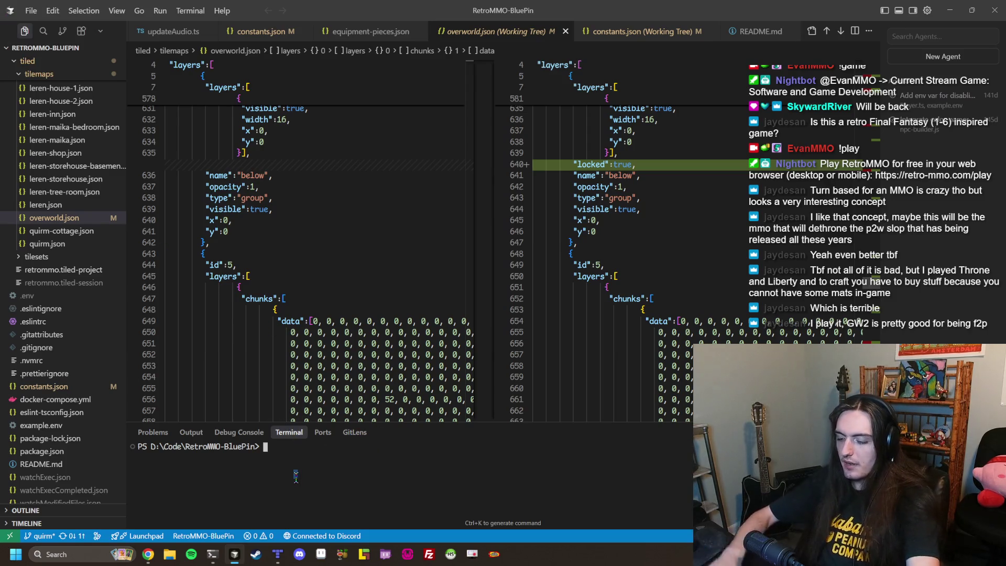
type("og")
key("Return")
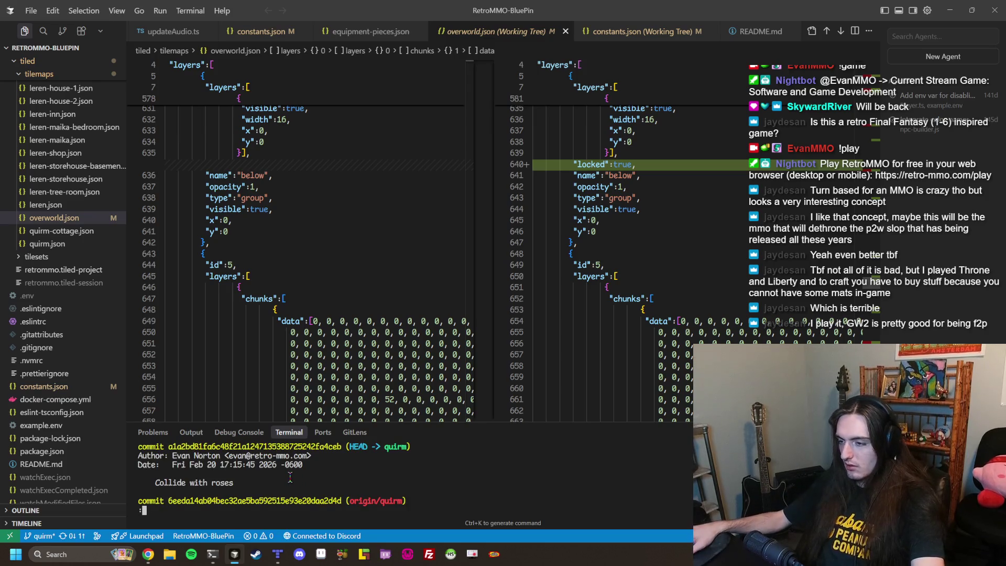
key("q")
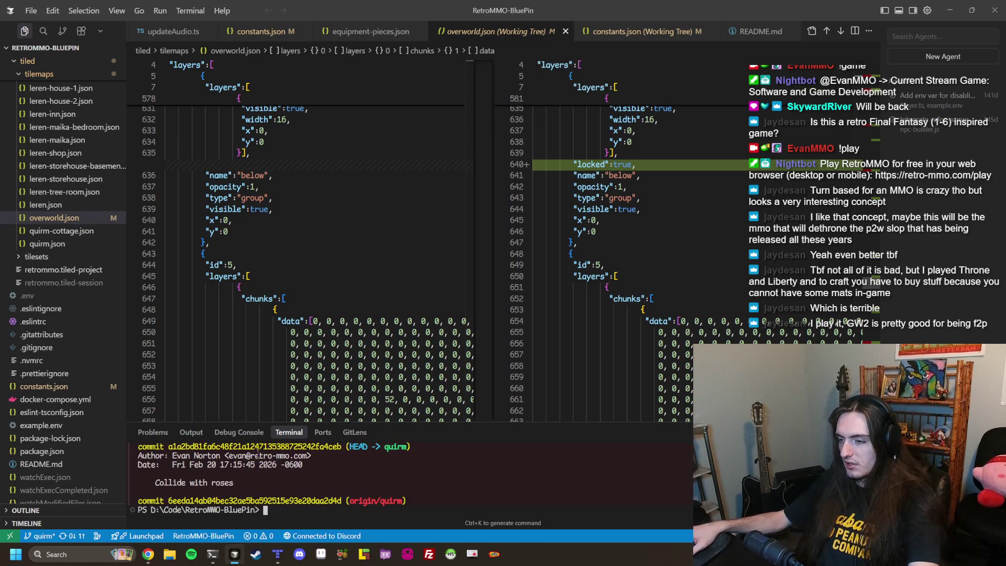
left_click(63, 31)
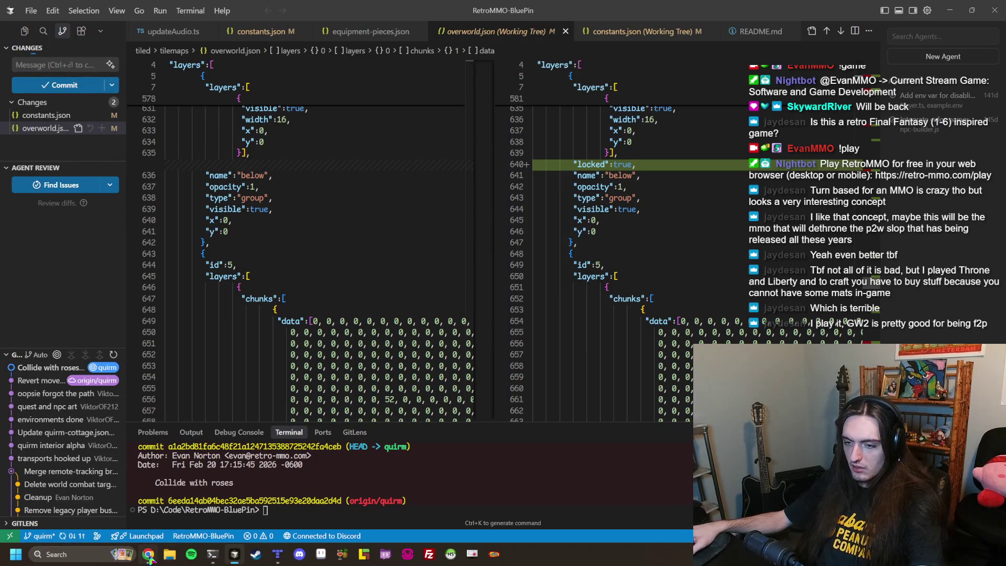
Open RetroMMO-Screen-BluePin in a new maximized Cursor window, then return to the live game tab
mouse_move(149, 558)
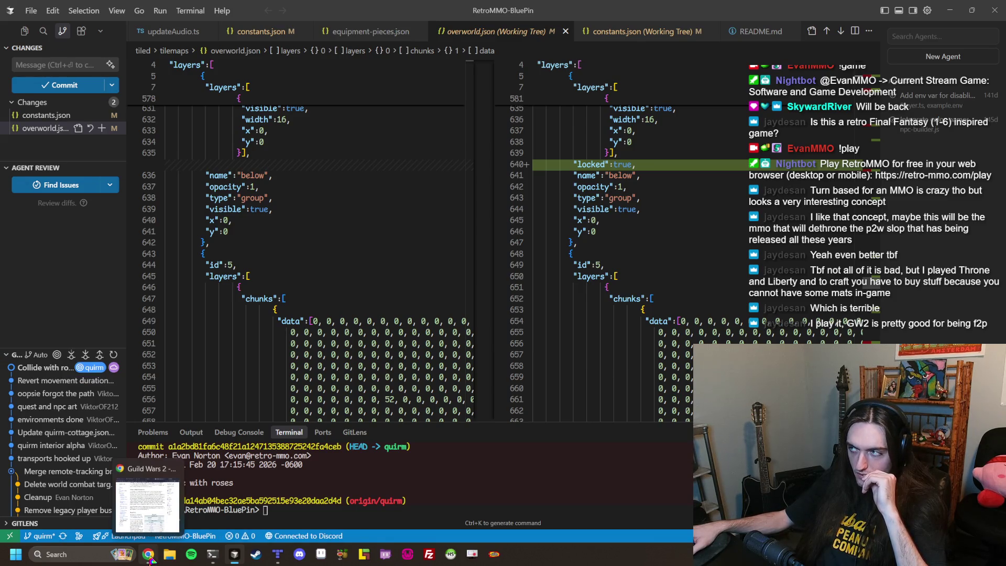
right_click(238, 556)
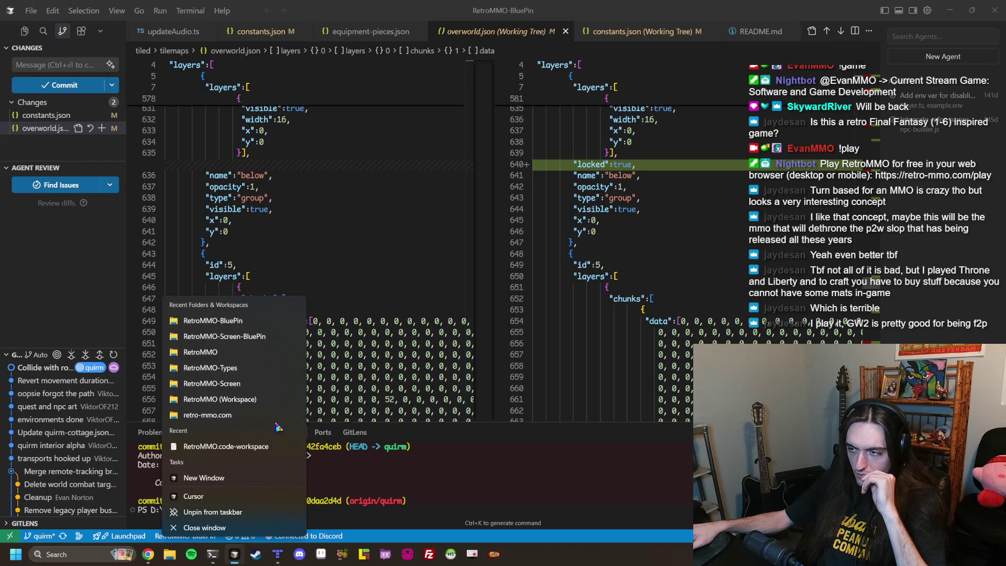
left_click(279, 338)
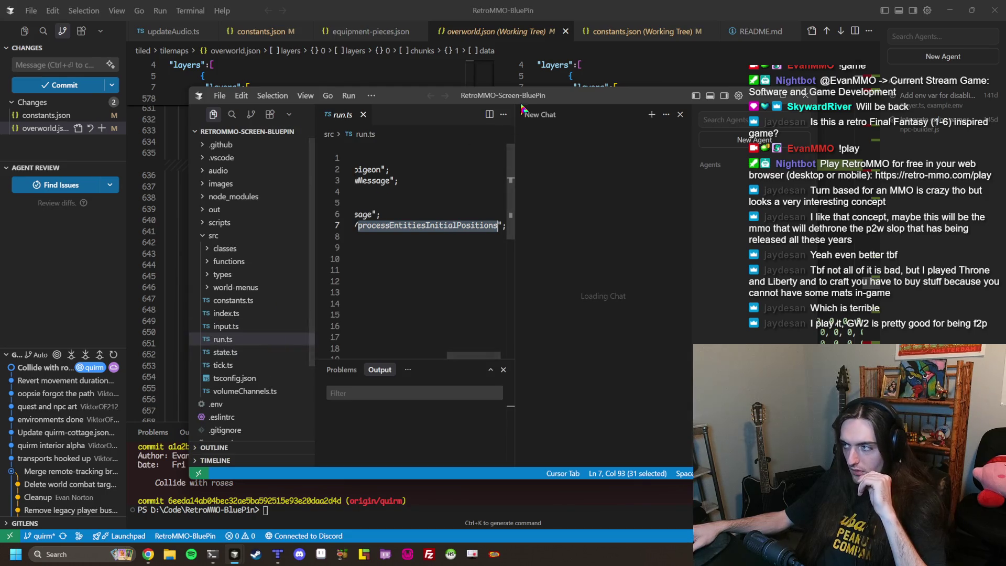
left_click(503, 95)
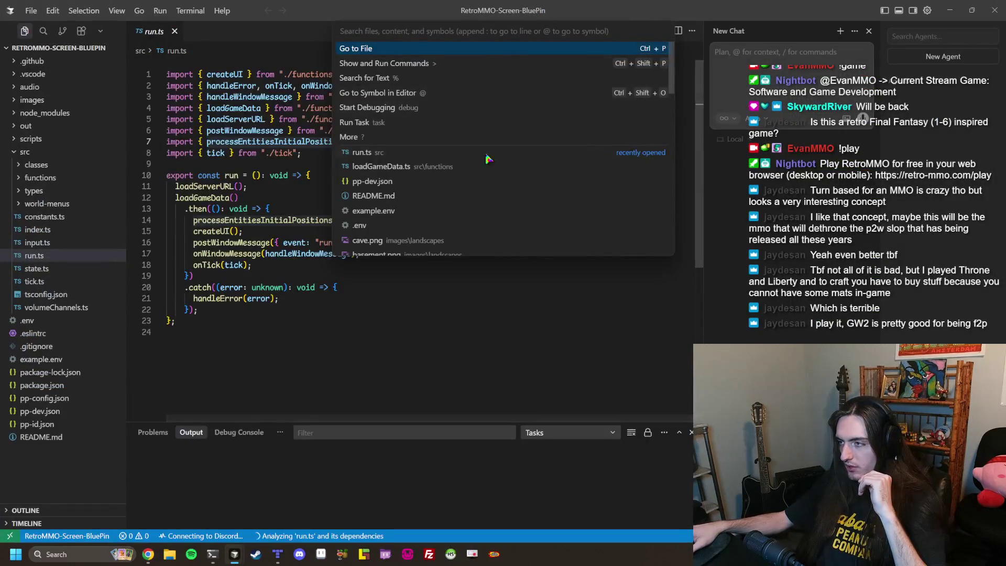
key("Escape")
key("alt+Tab")
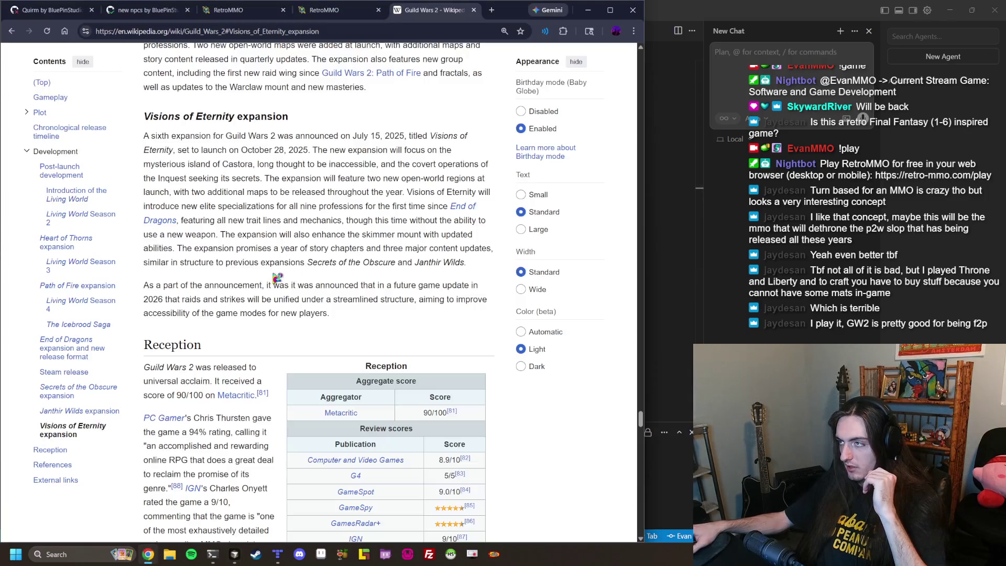
left_click(330, 10)
Check the live server's online players list, then log out of the localhost:3000 game to Character Select
left_click(599, 108)
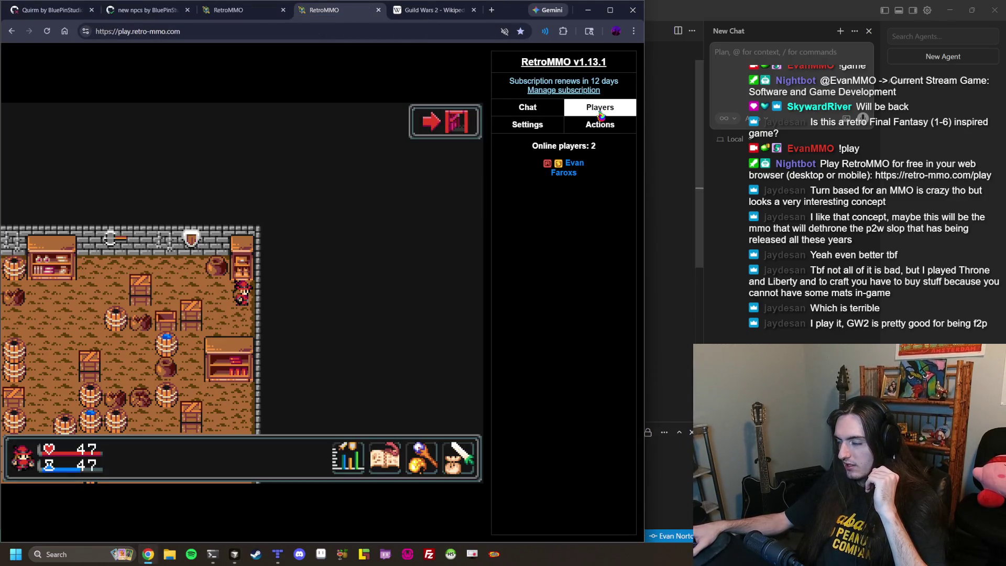
left_click_drag(551, 173, 577, 177)
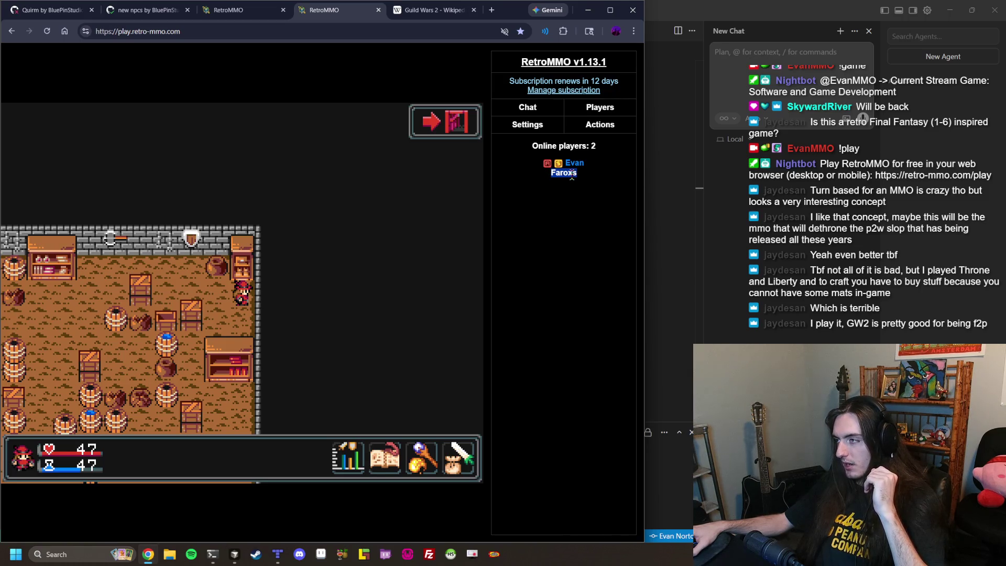
left_click(245, 10)
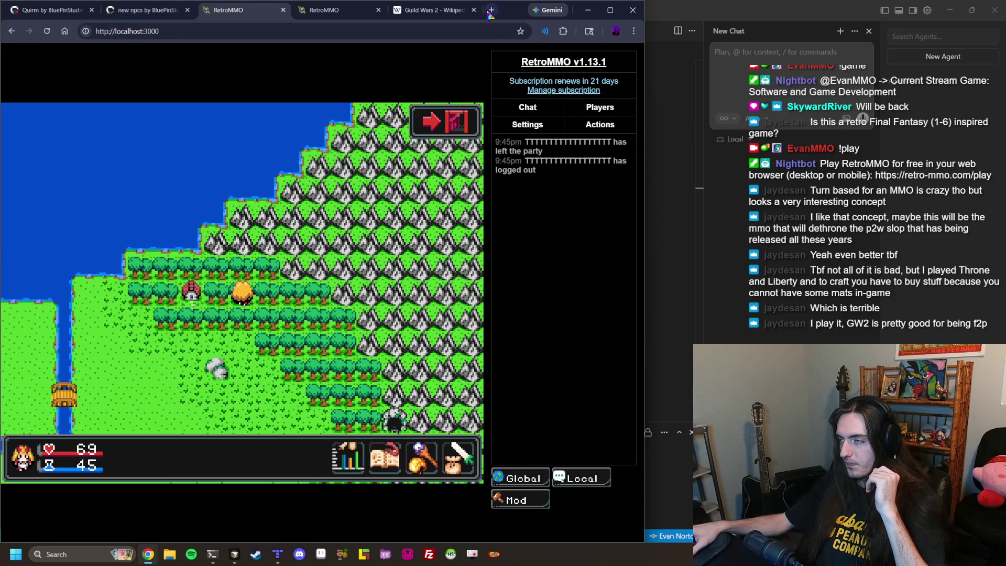
left_click(463, 115)
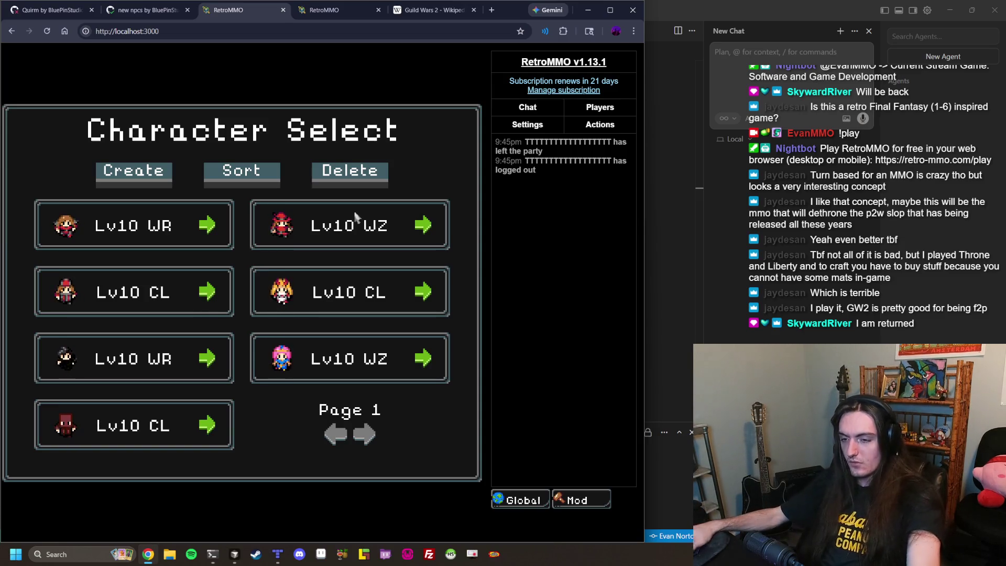
key("alt+Tab")
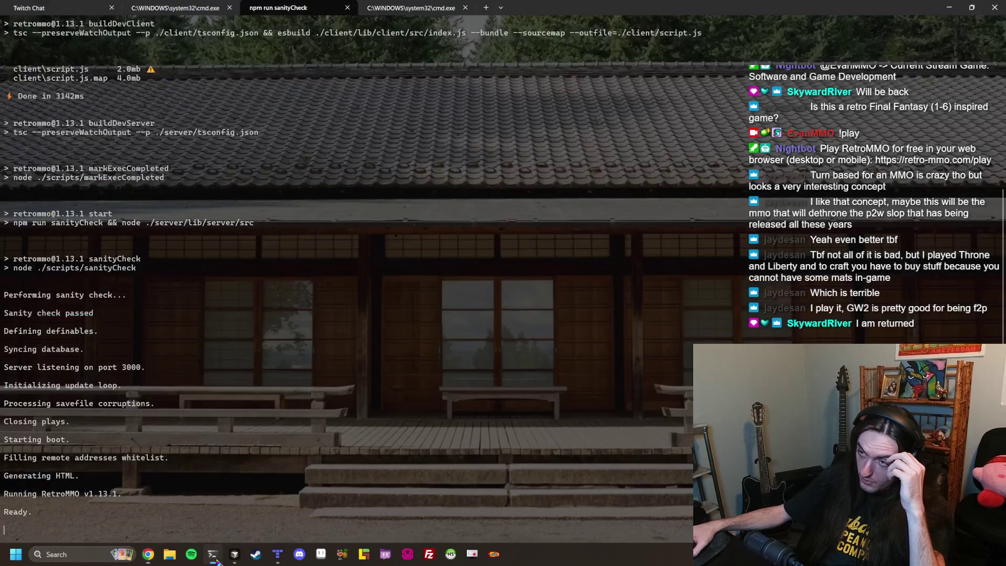
key("F11")
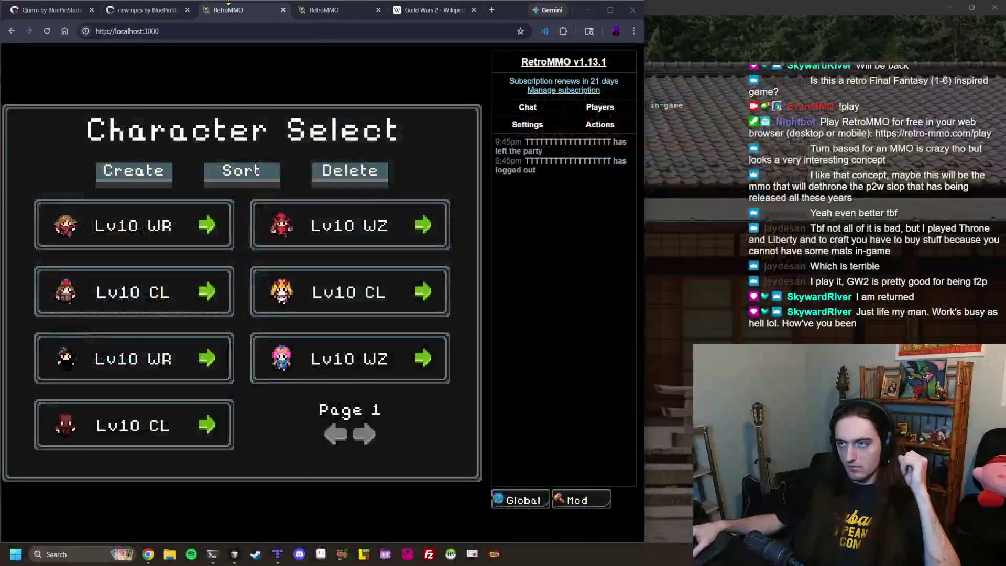
Load allout.game in a new Chrome tab
key("ctrl+t")
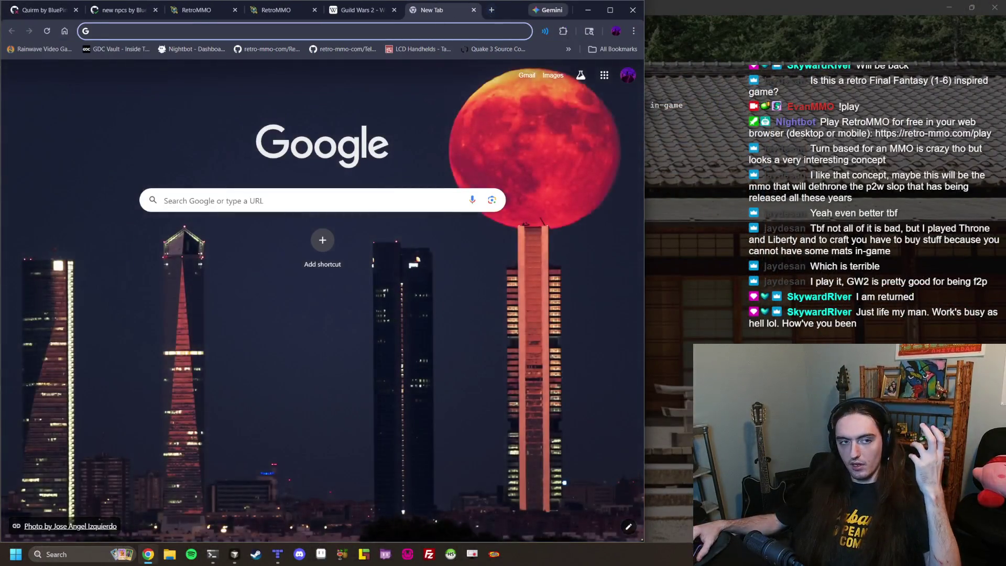
key("alt+Tab")
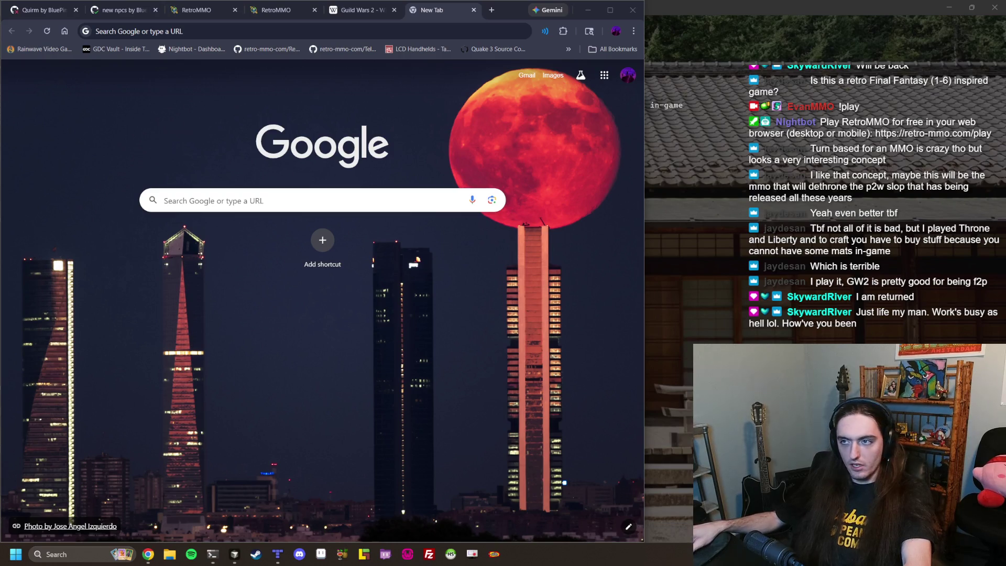
left_click(230, 28)
type("allout.")
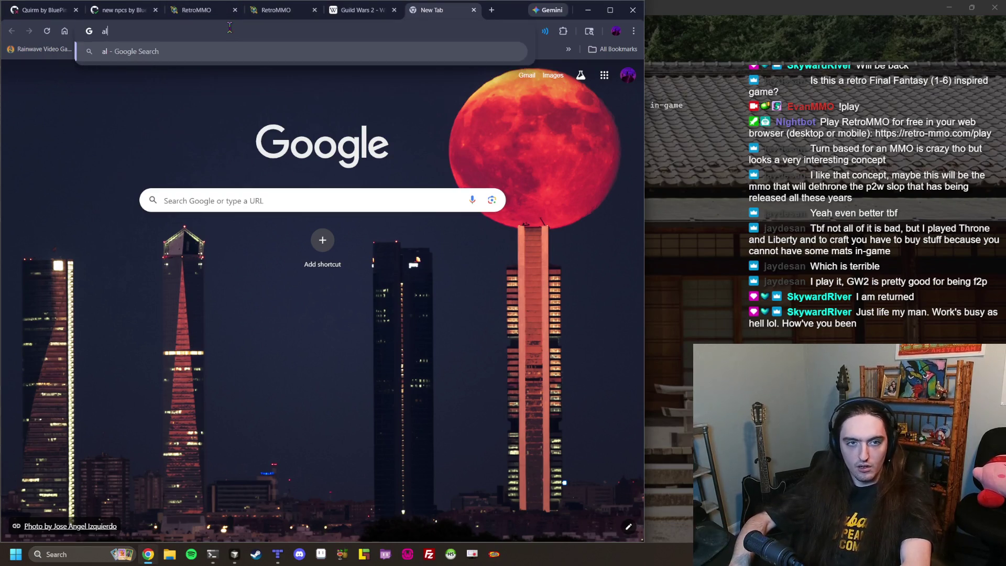
type("game")
key("Return")
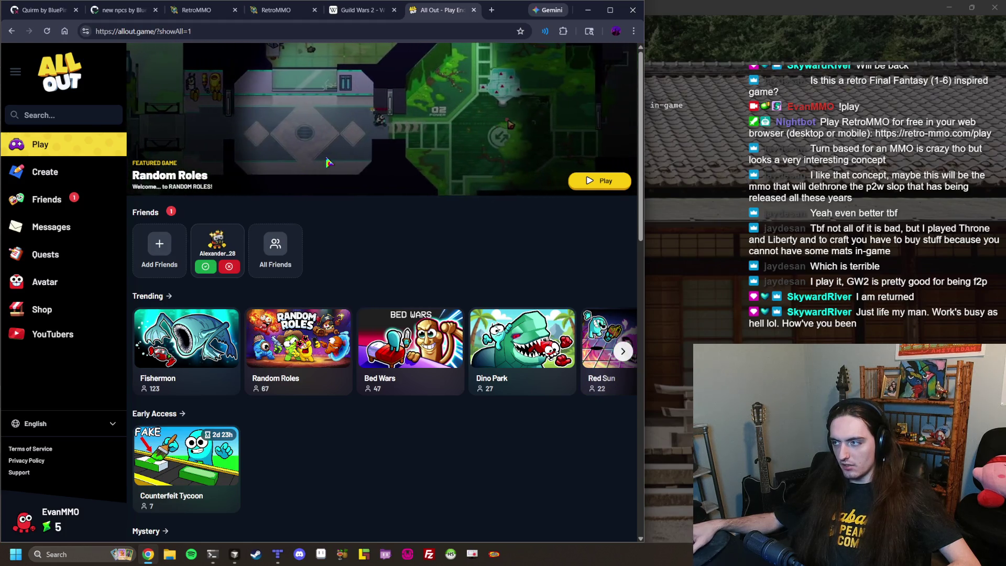
View the All Out friends list, then return to the home page
left_click(62, 79)
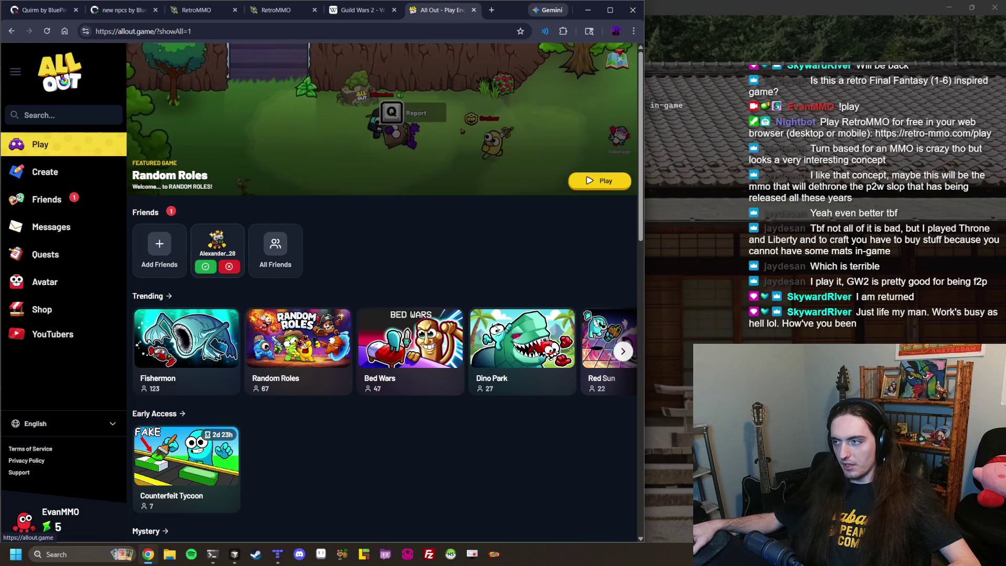
left_click(60, 198)
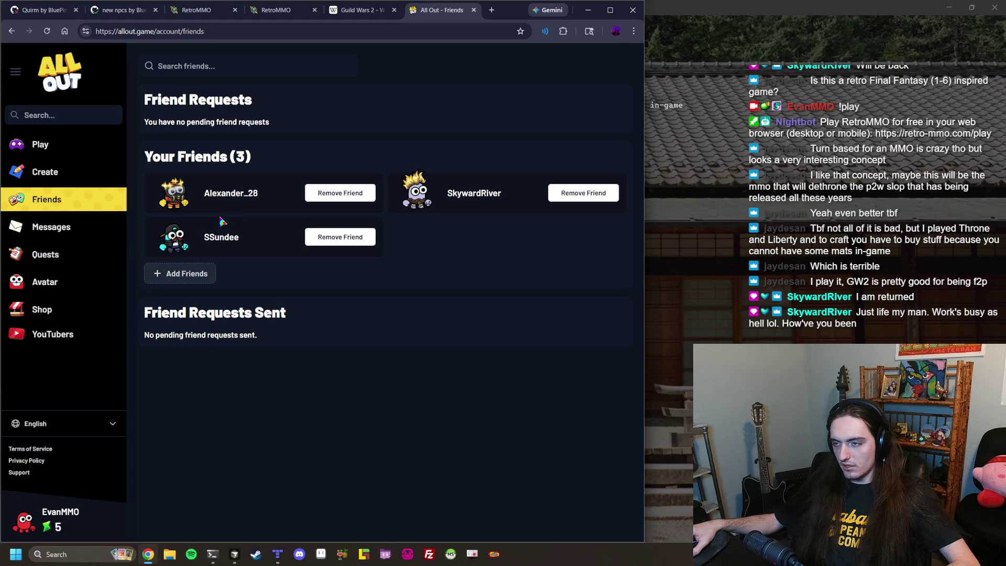
left_click(64, 76)
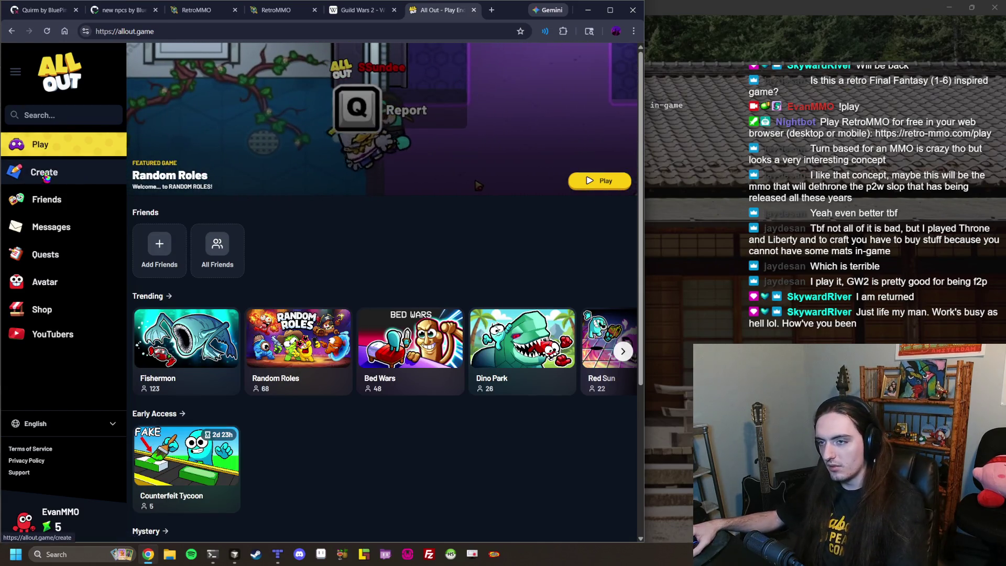
left_click(16, 71)
left_click(20, 71)
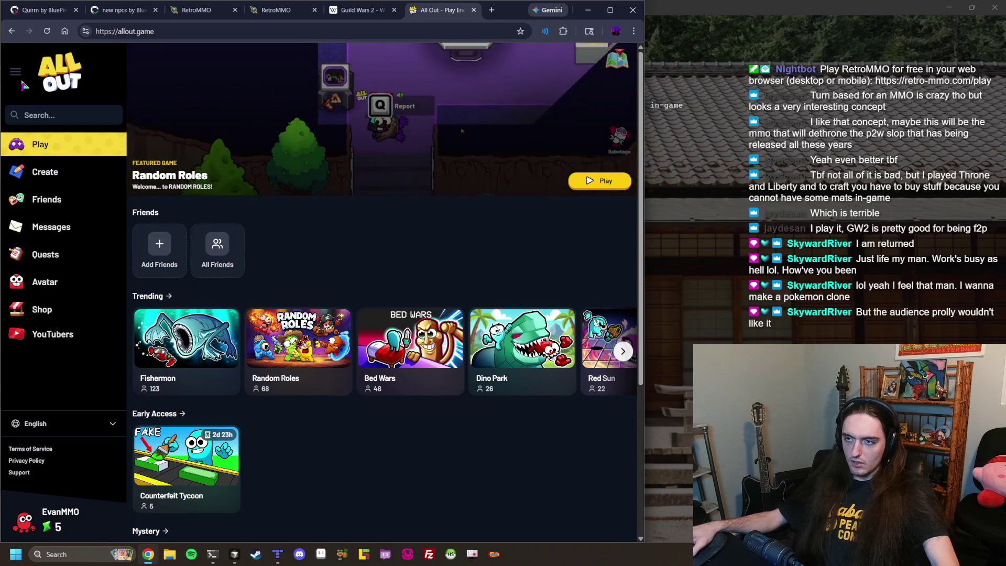
Advance the Trending carousel twice and open the Mob Battle game page
left_click(625, 359)
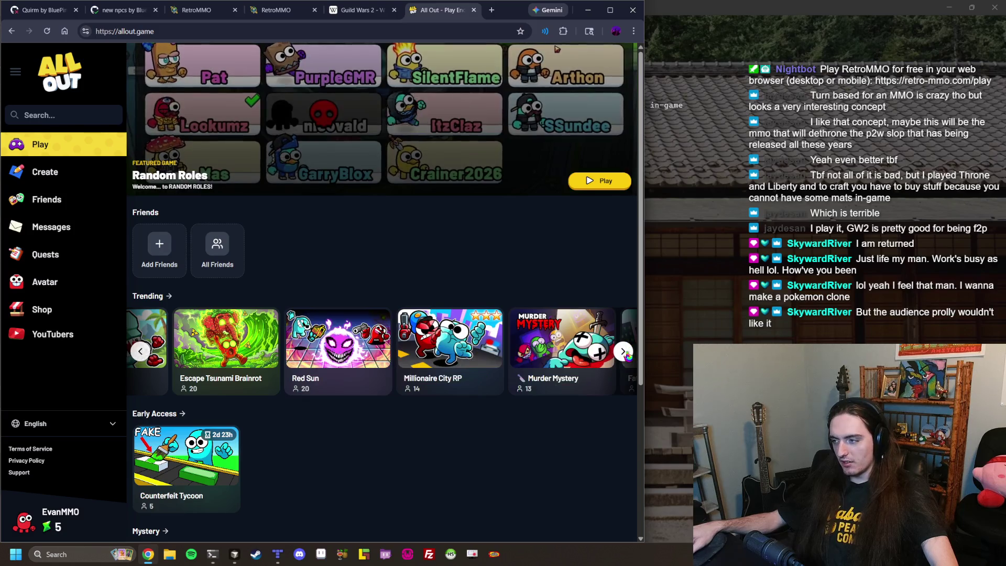
left_click(623, 352)
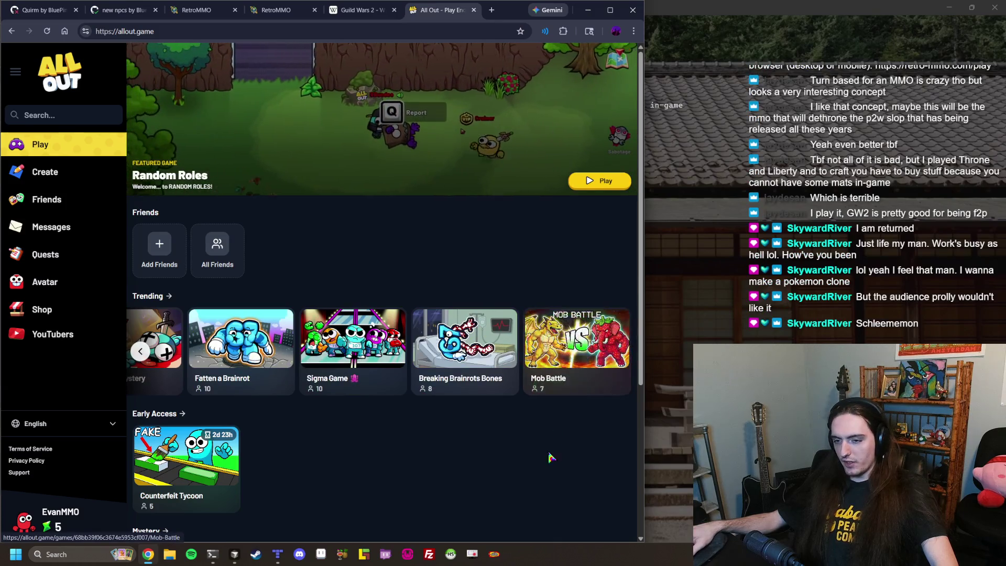
left_click(577, 381)
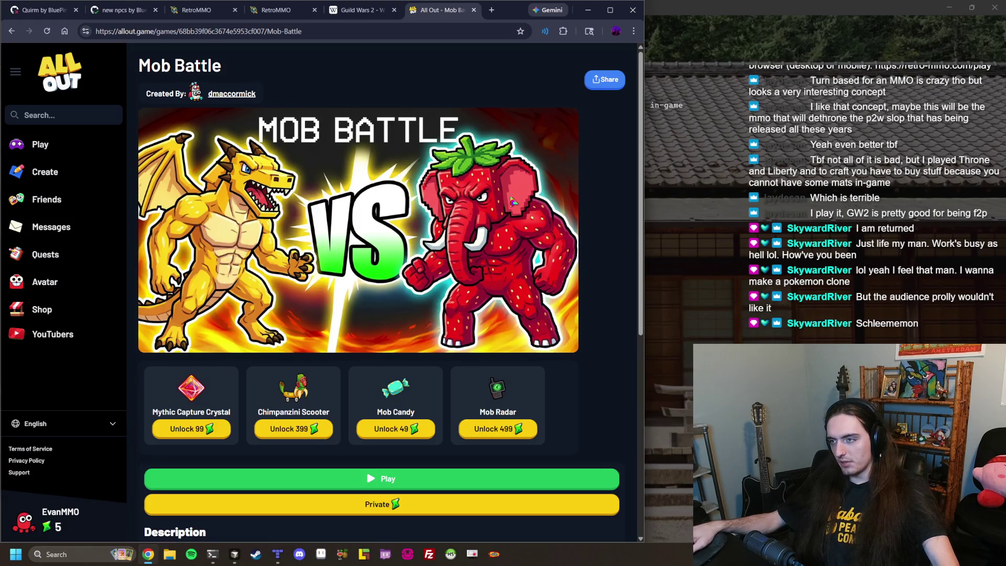
Scroll through the Mob Battle page, go back to the All Out home, and close the tab
scroll(565, 245, "down", 5)
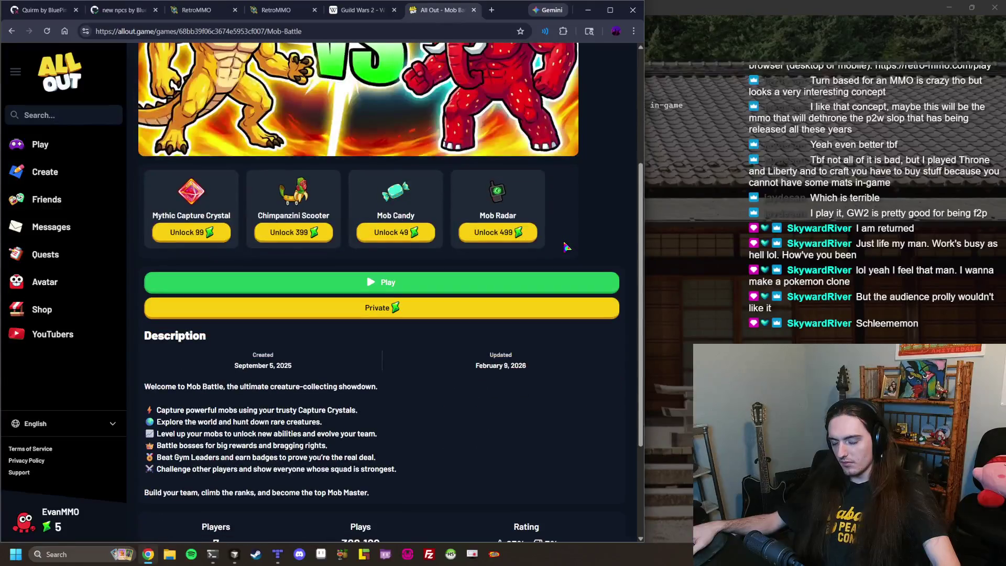
scroll(563, 249, "down", 2)
scroll(563, 250, "down", 1)
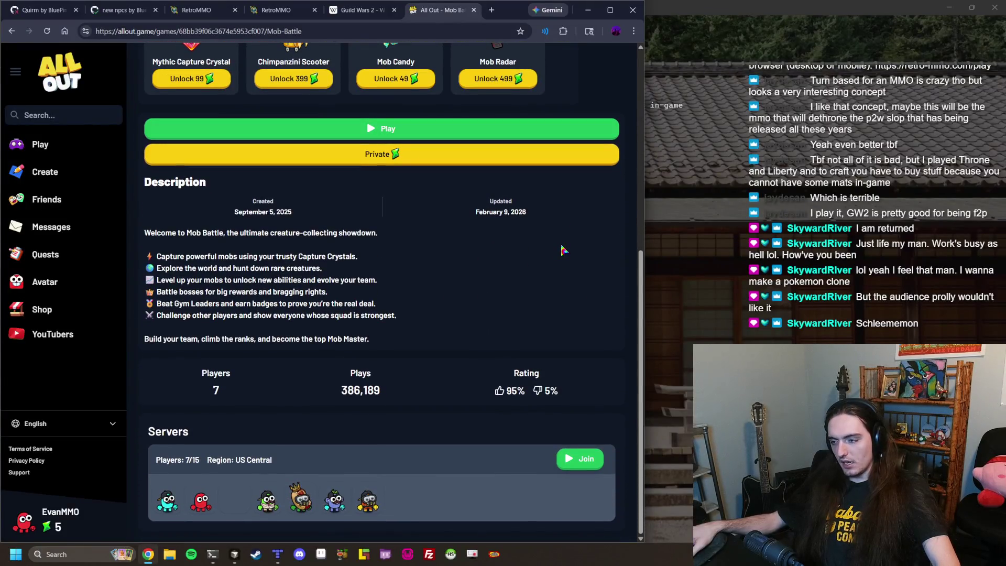
scroll(563, 250, "up", 6)
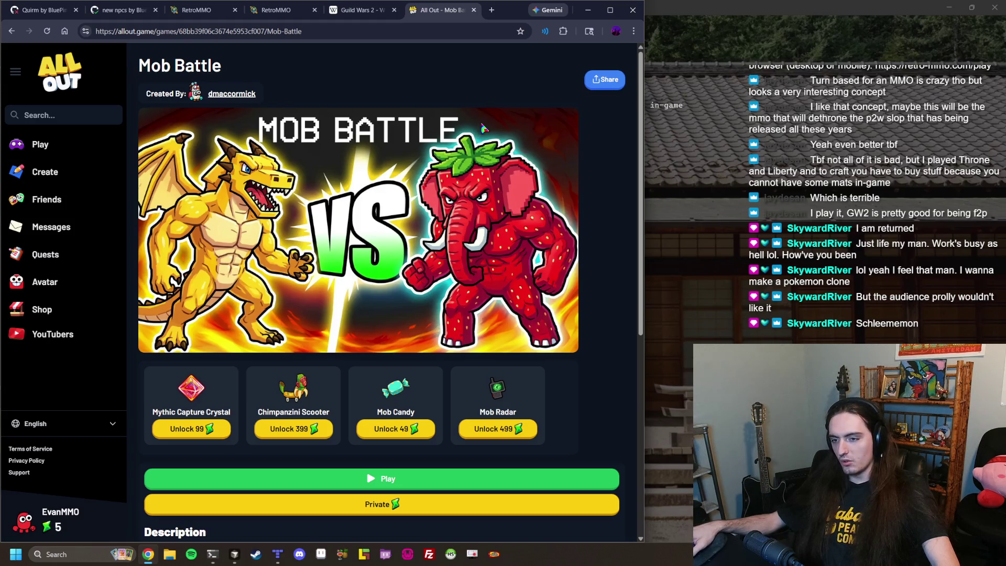
key("alt+Left")
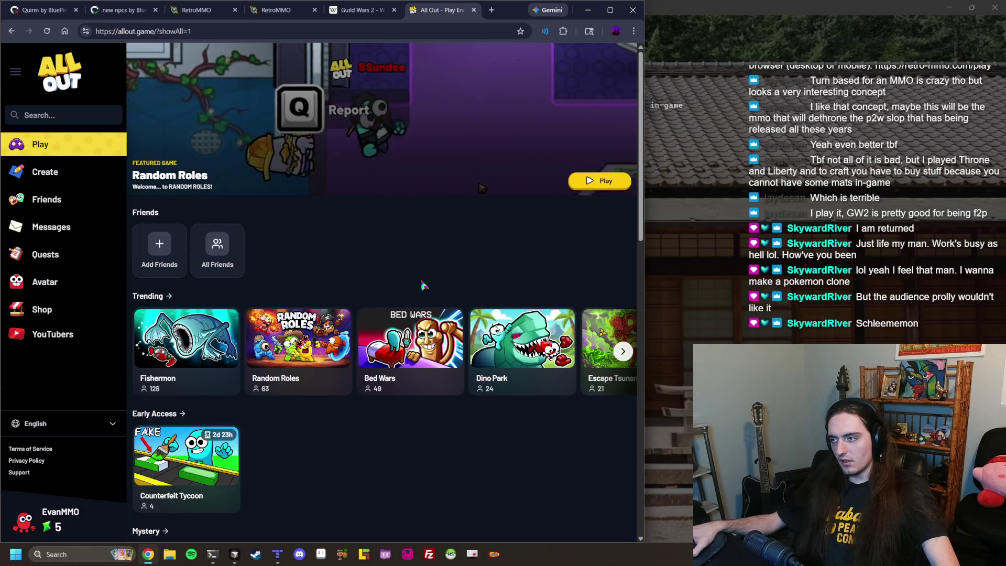
left_click(472, 11)
Close the Guild Wars 2 Wikipedia tab and select the first chat message on Character Select
left_click(474, 11)
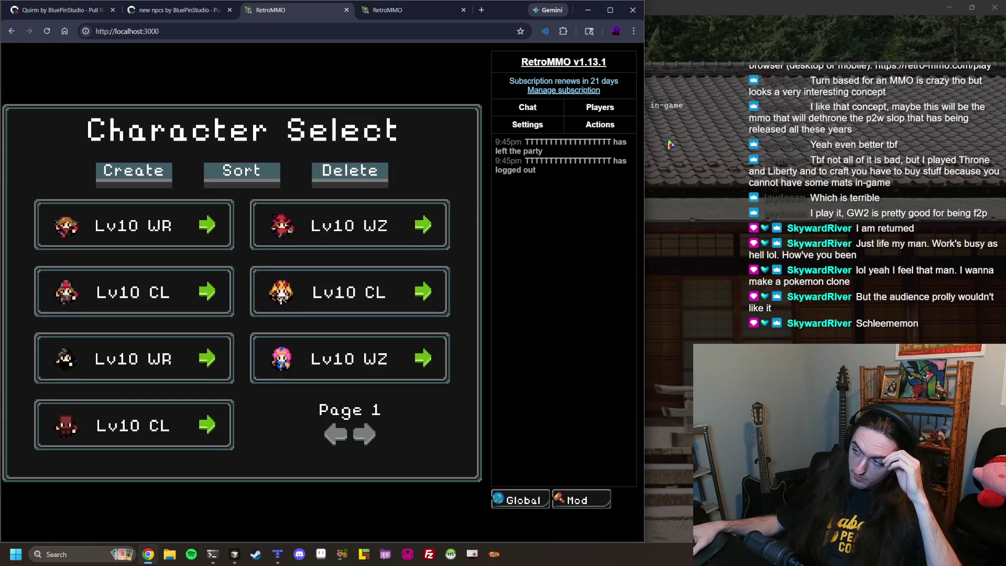
left_click_drag(503, 151, 499, 143)
left_click(499, 141)
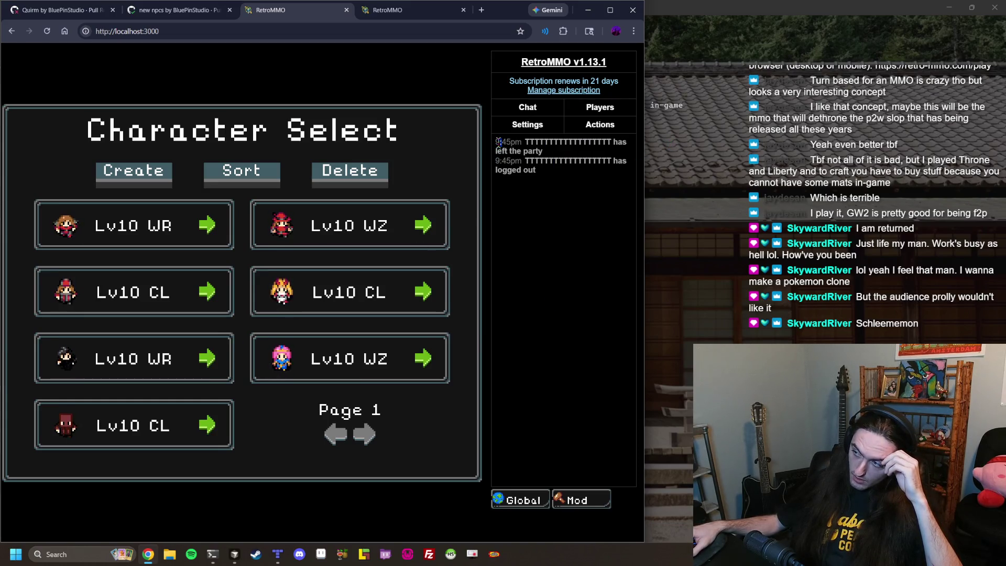
triple_click(499, 141)
triple_click(554, 157)
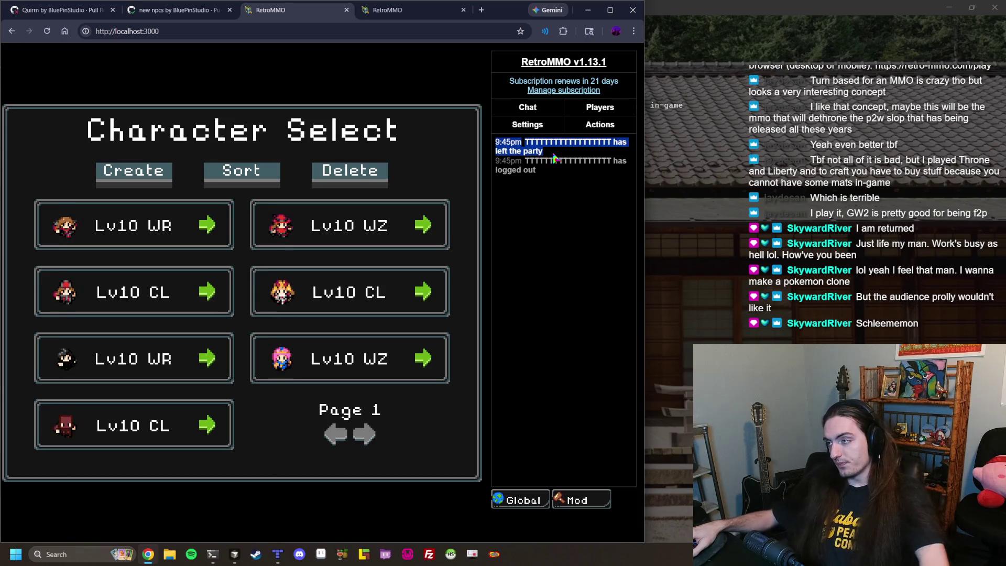
triple_click(537, 149)
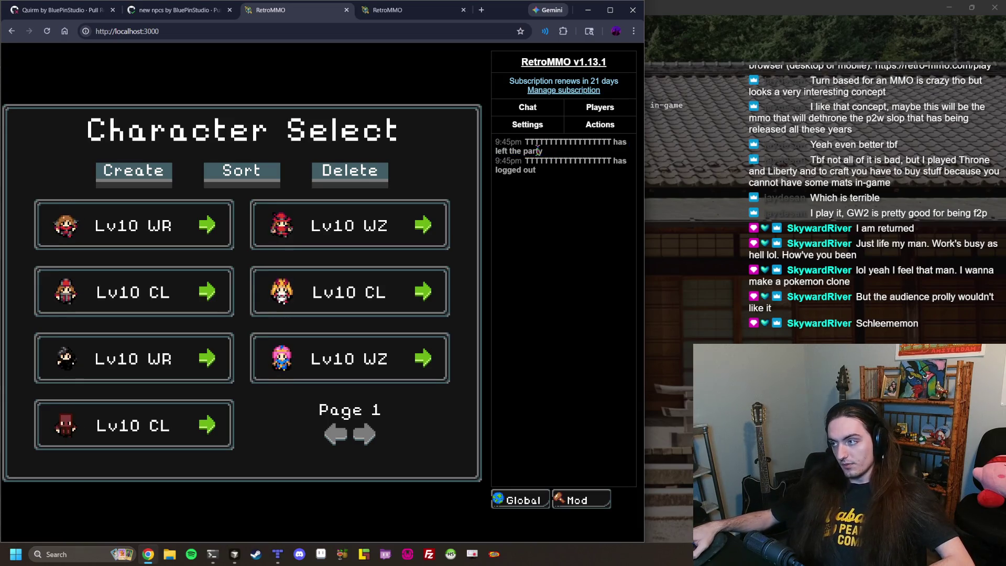
triple_click(509, 143)
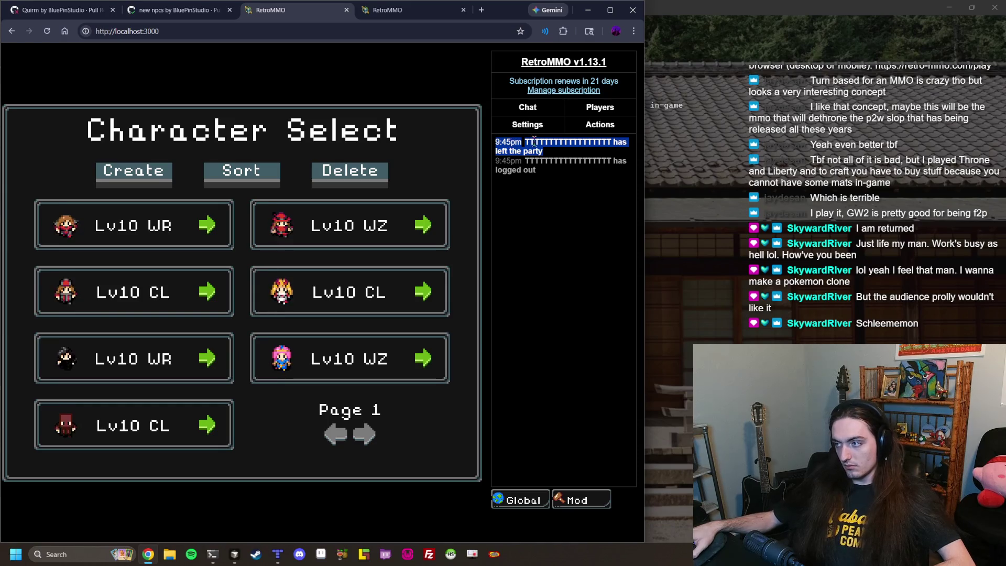
left_click(510, 140)
triple_click(509, 140)
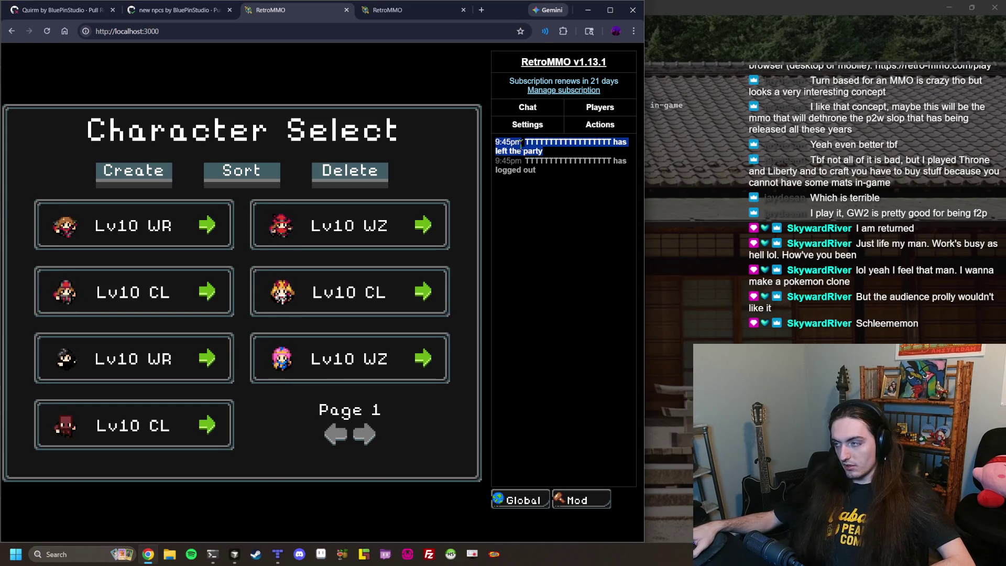
left_click(520, 145)
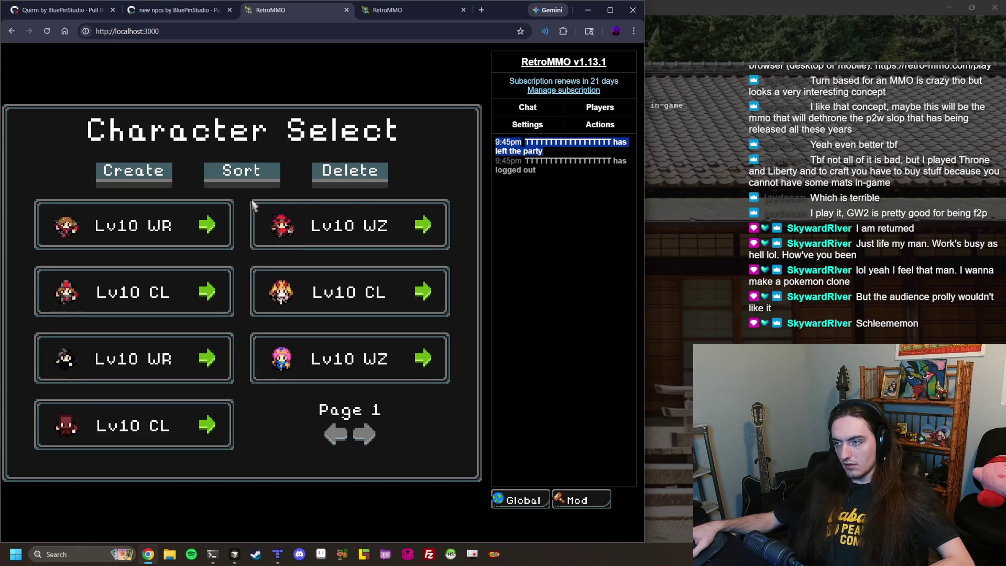
Enter the game as the first Lv10 WR character and walk left and down toward the house
left_click(205, 235)
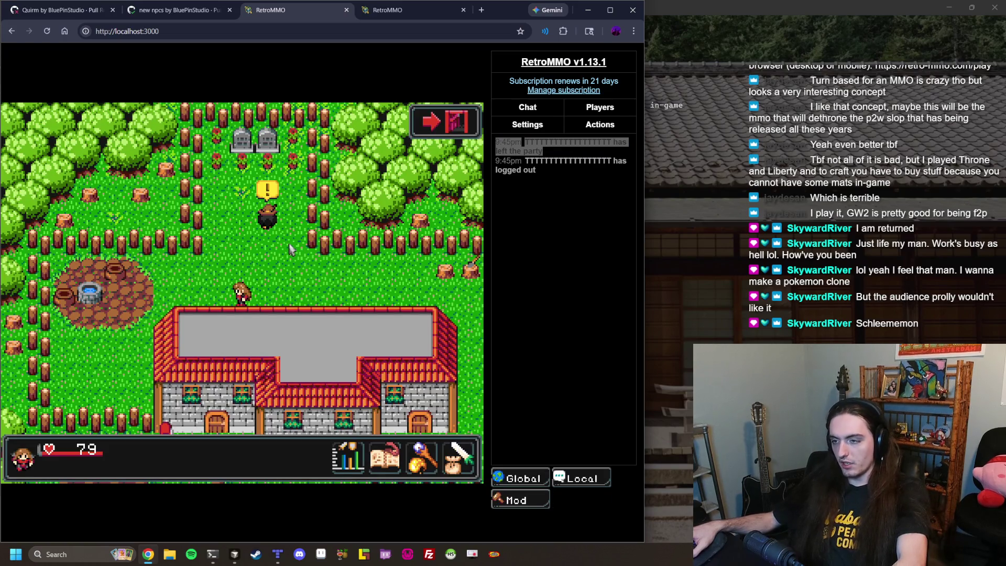
key("Left")
key("Down")
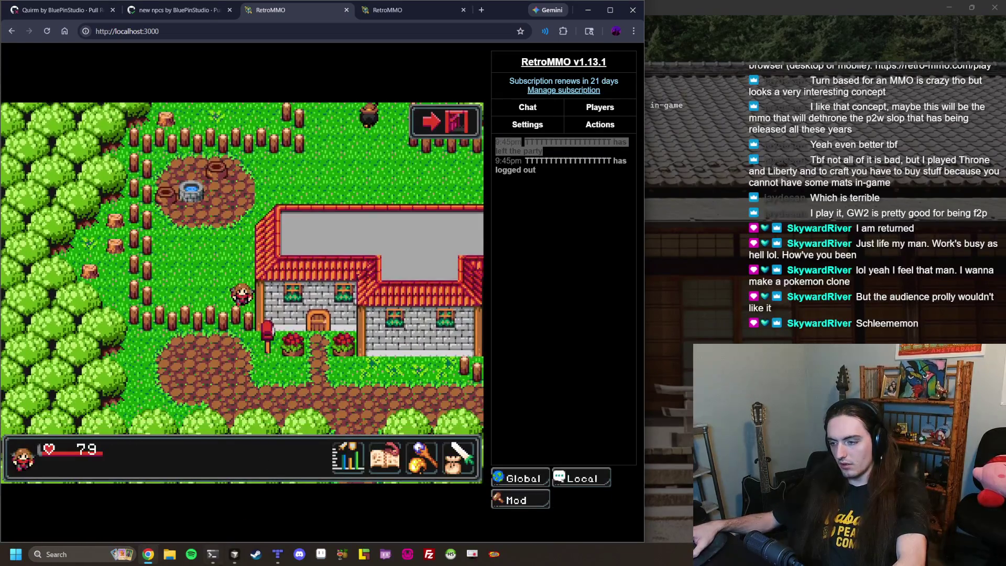
mouse_move(234, 554)
left_click(287, 498)
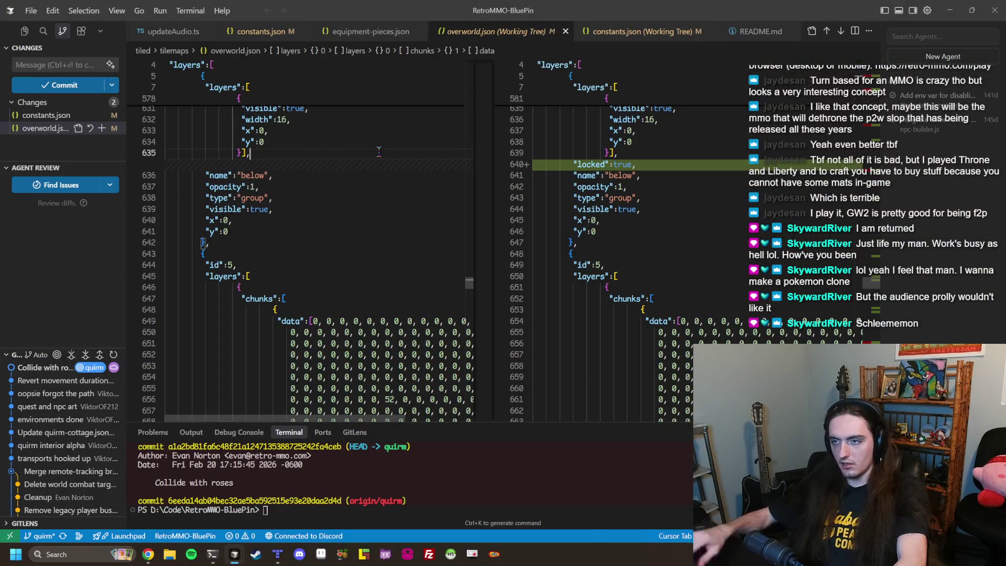
Open transports.json in Cursor through the quick file search
key("ctrl+p")
type("transpor")
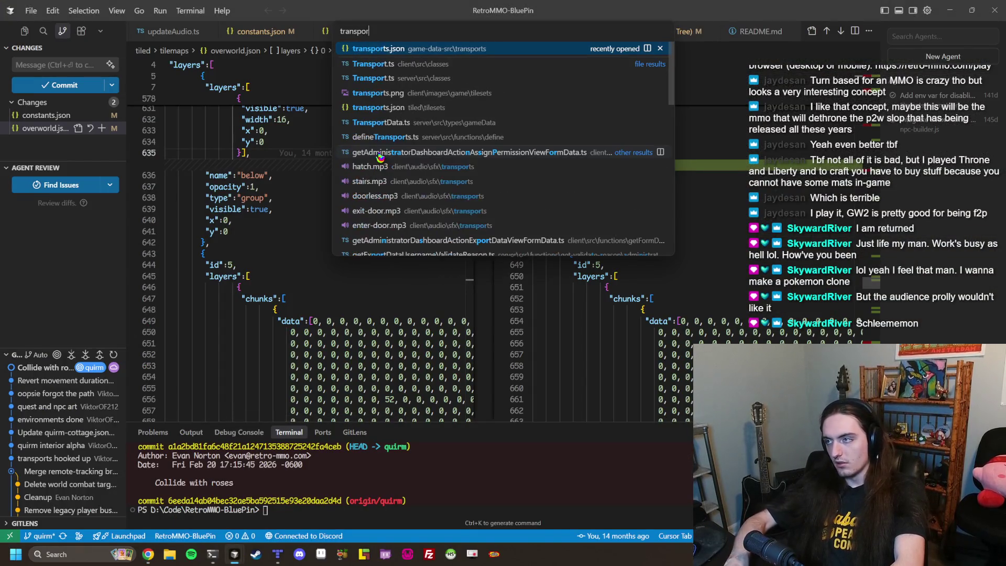
key("Return")
left_click(24, 32)
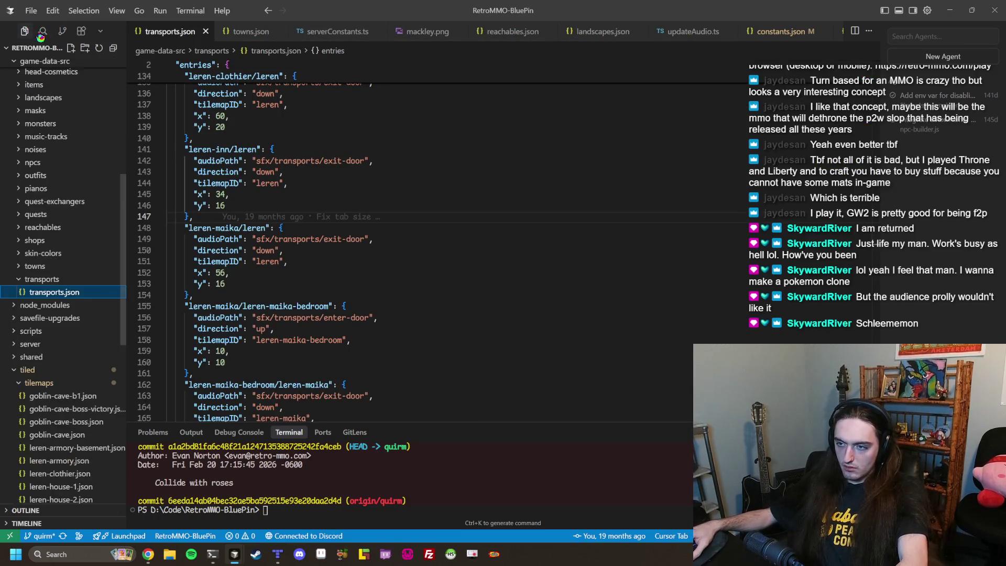
left_click(367, 184)
Change the quirm/overworld transport's x value from 53 to 51
scroll(366, 236, "down", 13)
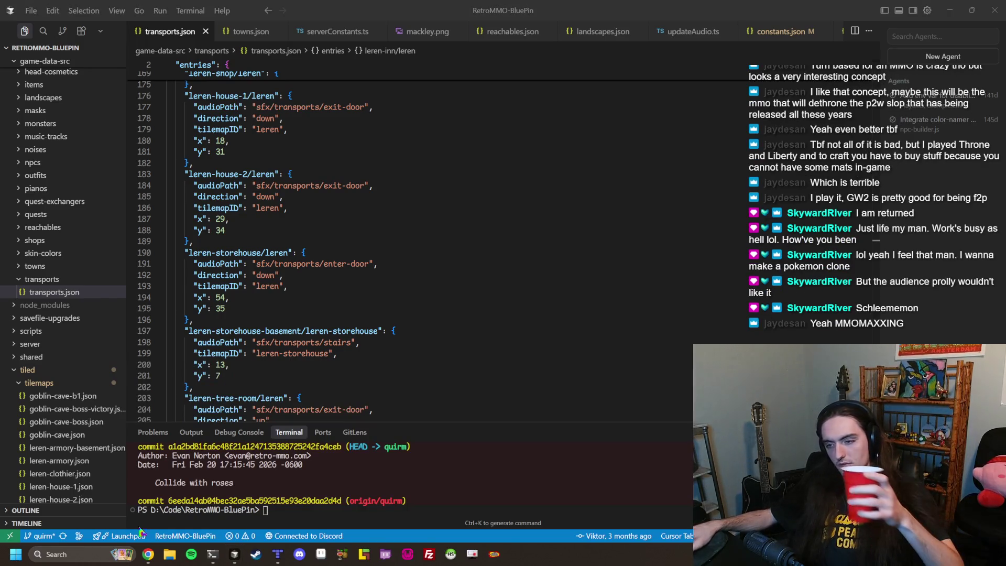
scroll(390, 317, "down", 8)
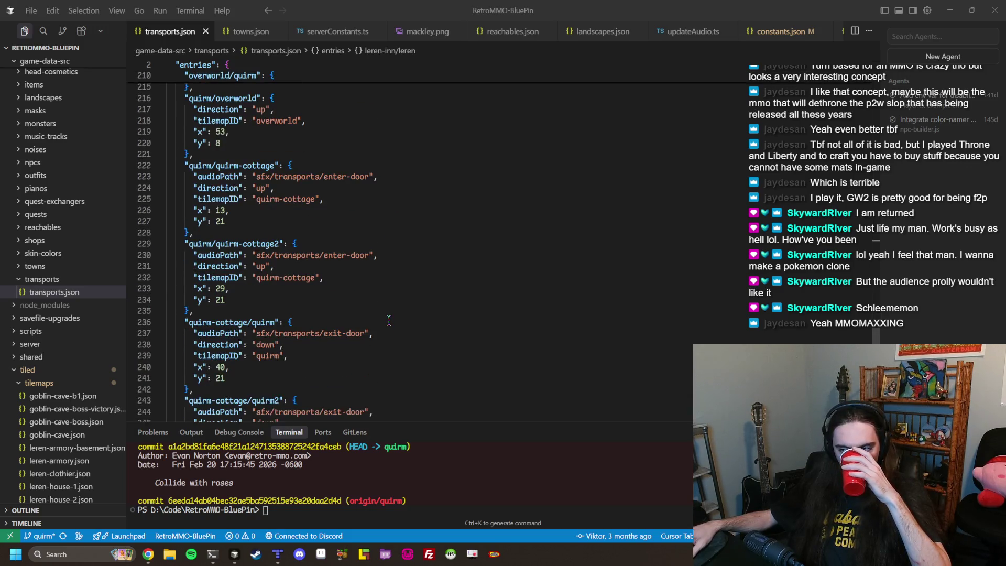
scroll(384, 322, "up", 10)
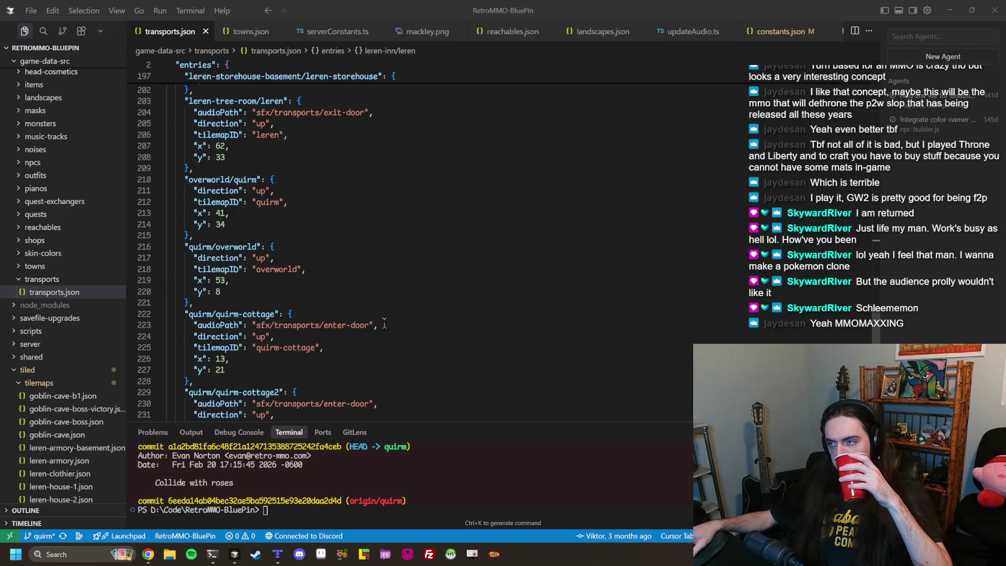
scroll(384, 322, "down", 5)
scroll(384, 322, "down", 3)
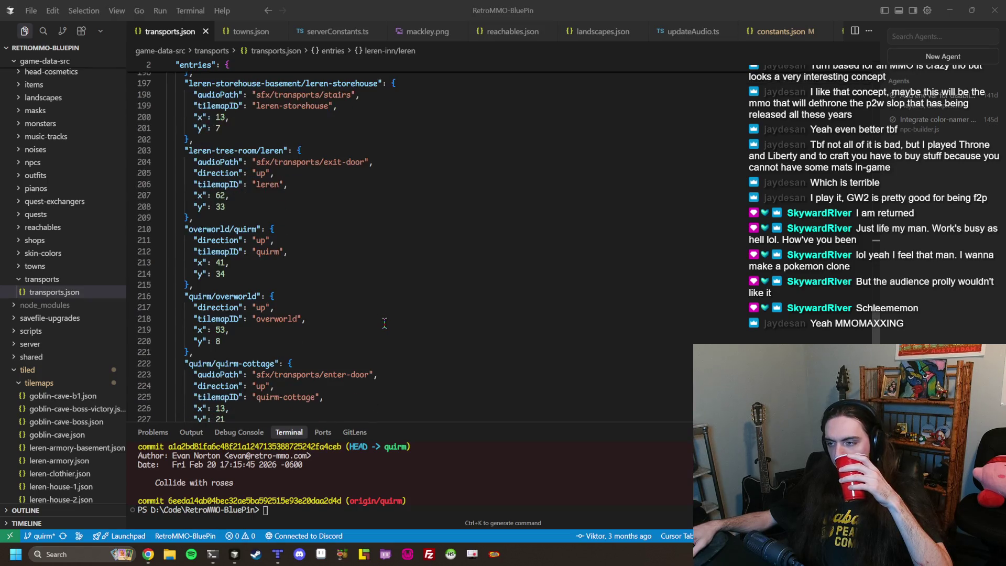
scroll(340, 320, "down", 4)
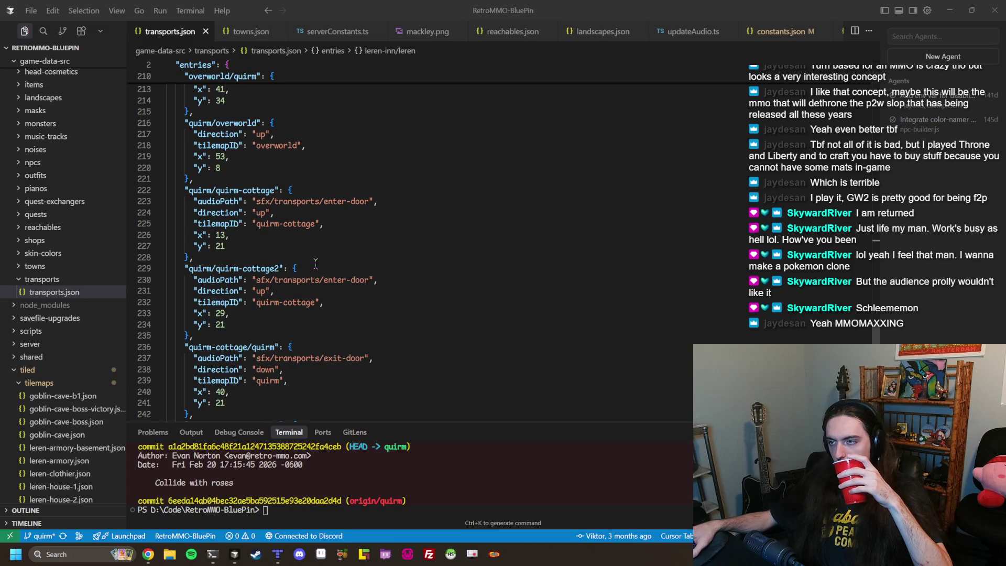
left_click(219, 157)
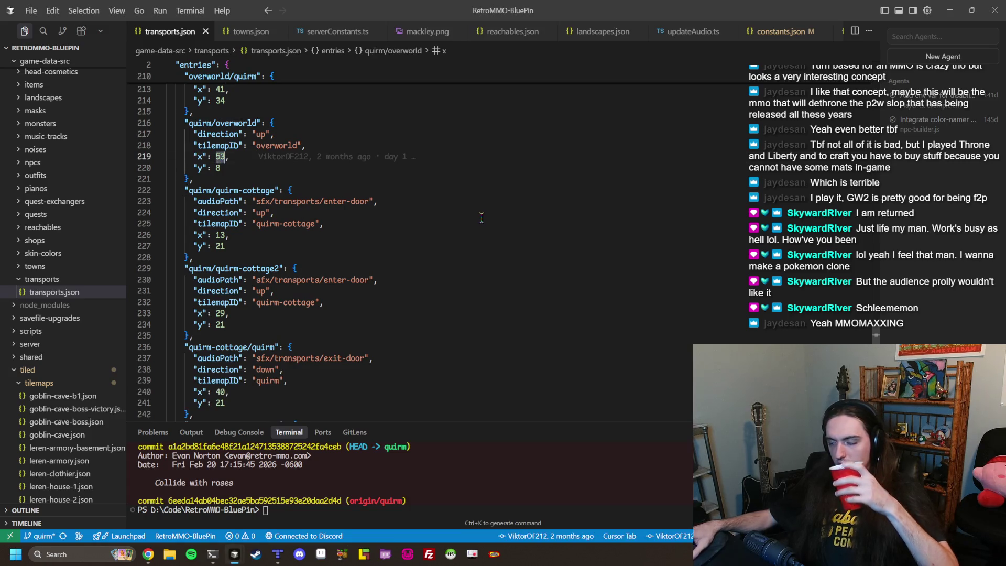
key("Delete")
type("1")
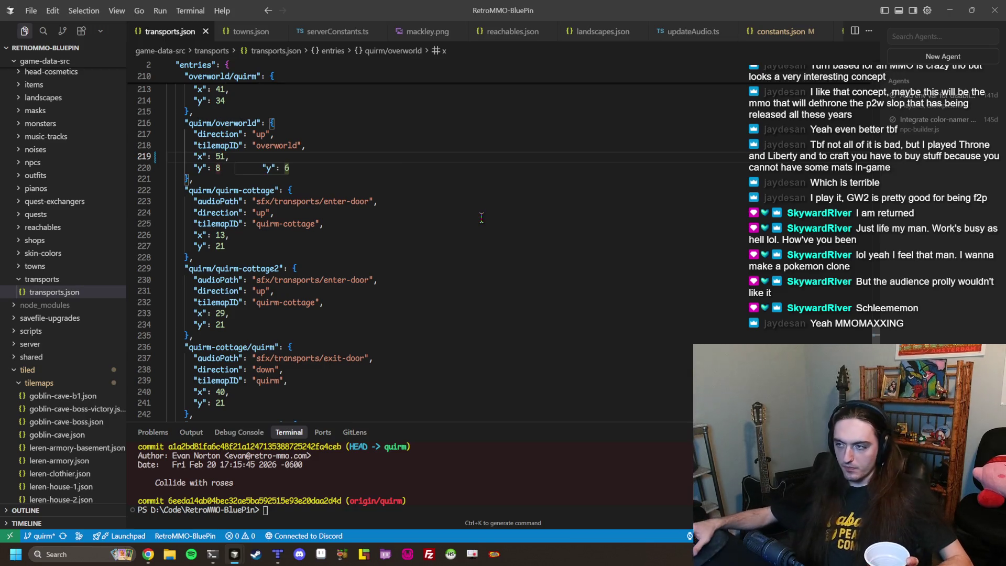
Stage the transports.json and overworld.json changes in Source Control
left_click(62, 31)
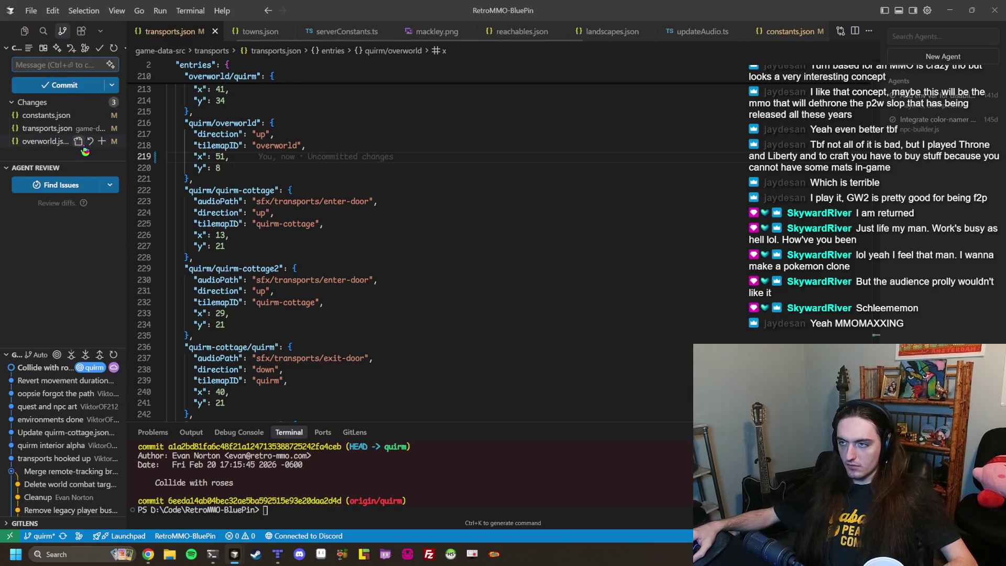
left_click(99, 128)
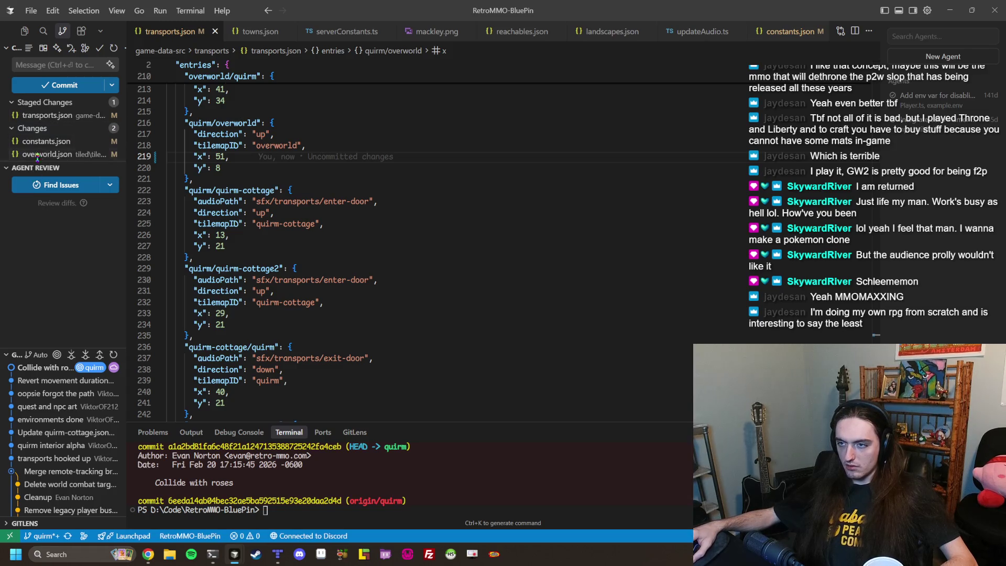
left_click(84, 154)
left_click(101, 155)
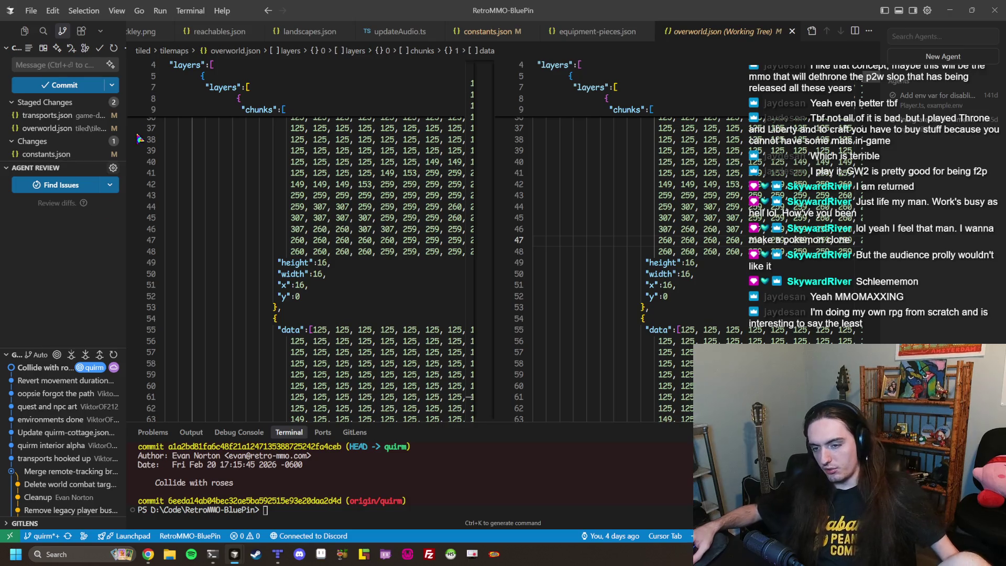
left_click(168, 77)
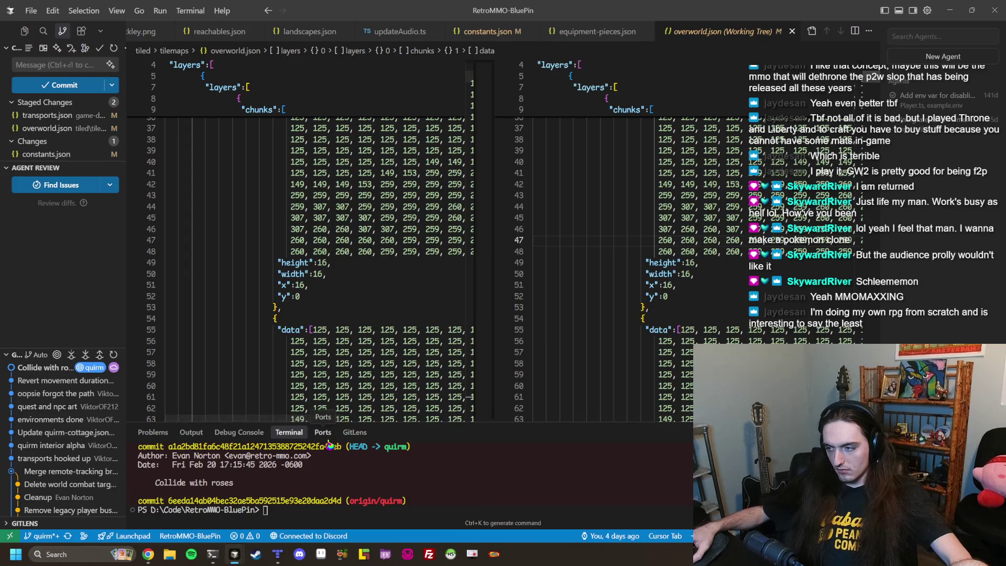
Check for problems and review the constants.json diff, leaving it unstaged
left_click(161, 433)
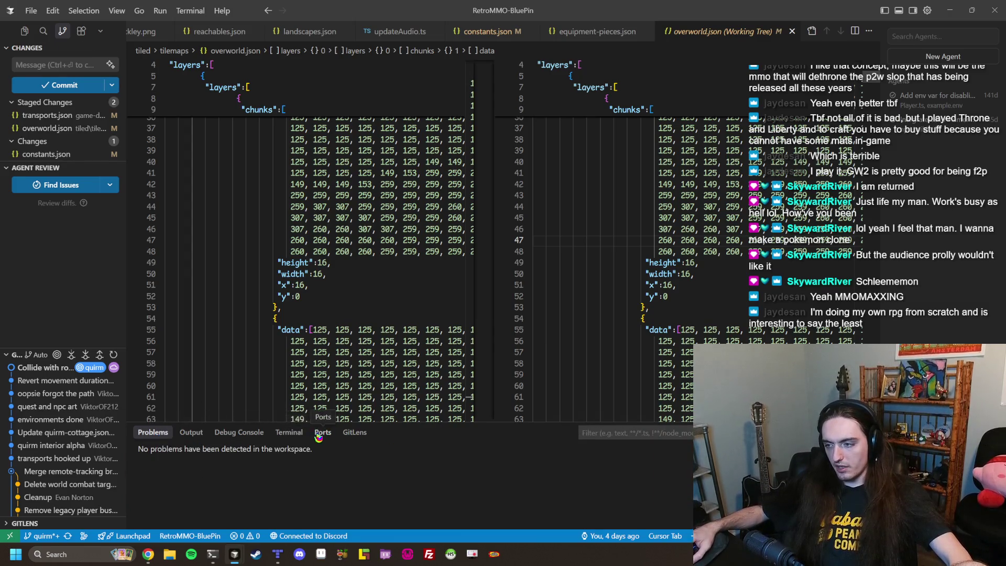
left_click(290, 432)
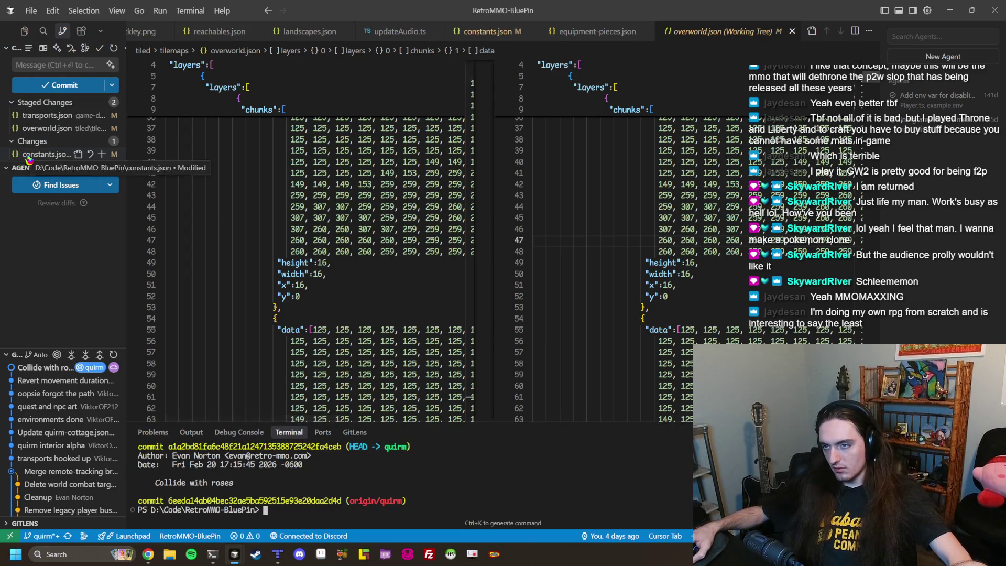
left_click(29, 154)
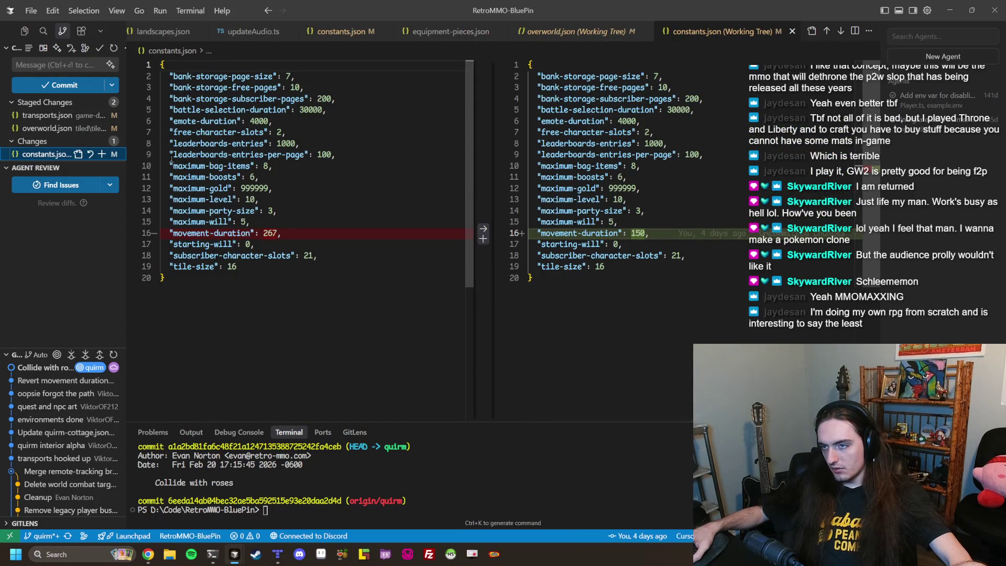
left_click(33, 142)
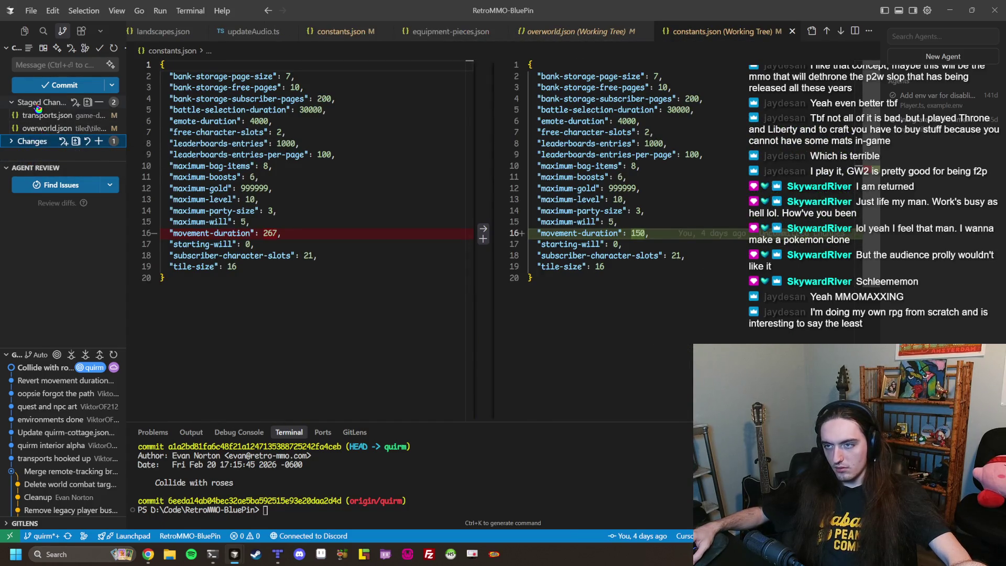
left_click(38, 107)
left_click(38, 146)
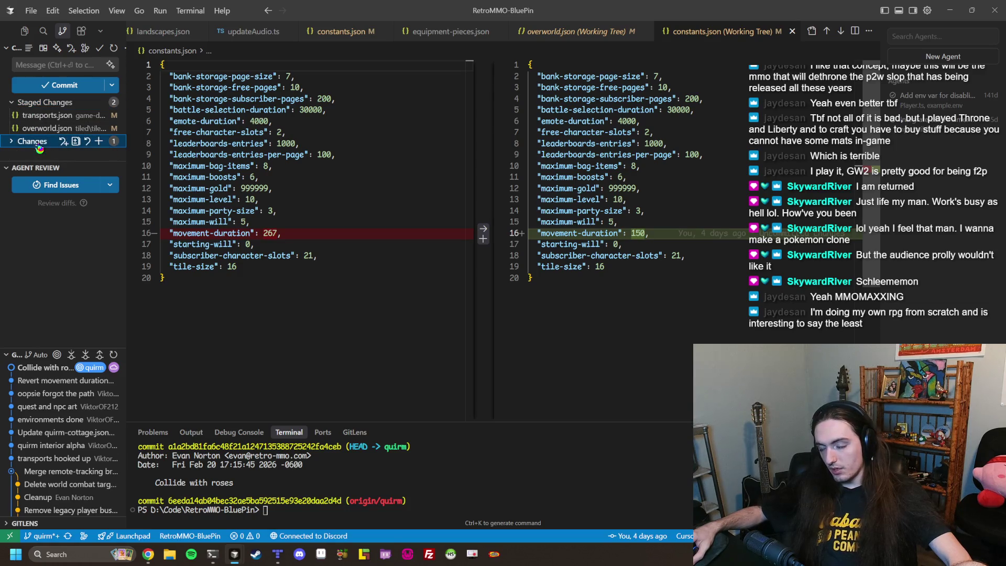
left_click(23, 141)
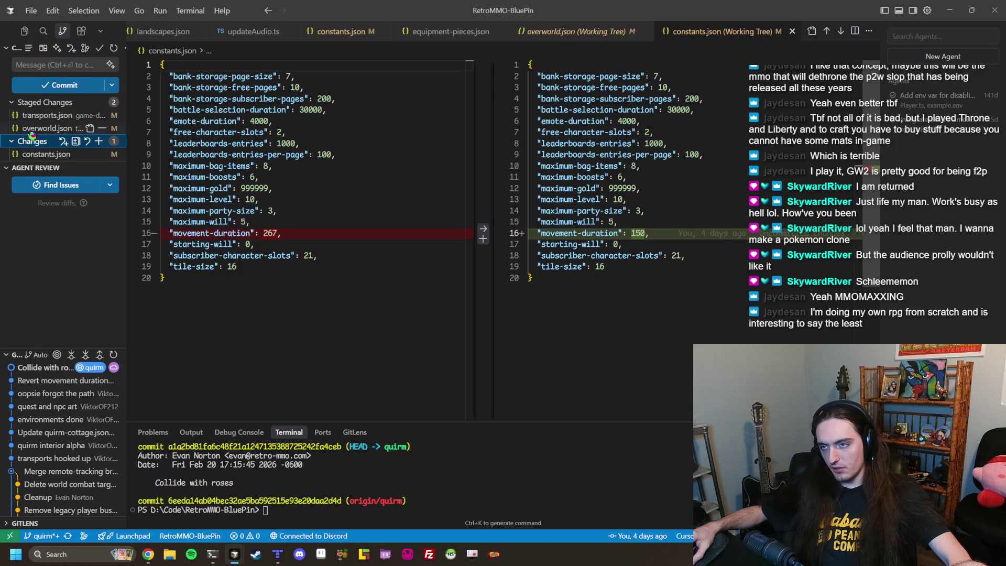
double_click(37, 102)
left_click(156, 548)
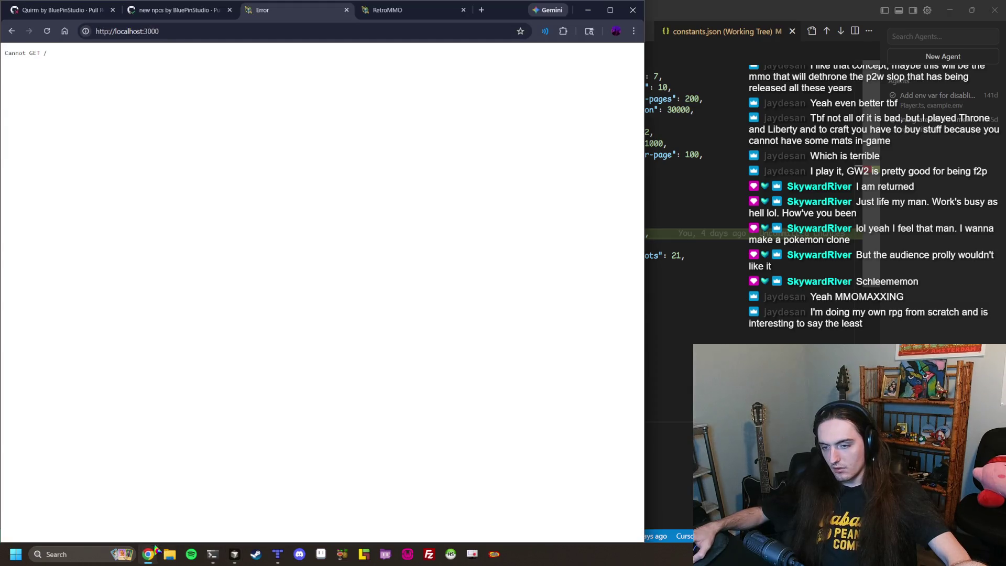
Reload localhost:3000 and sign in with the saved test account's email and password
left_click(47, 34)
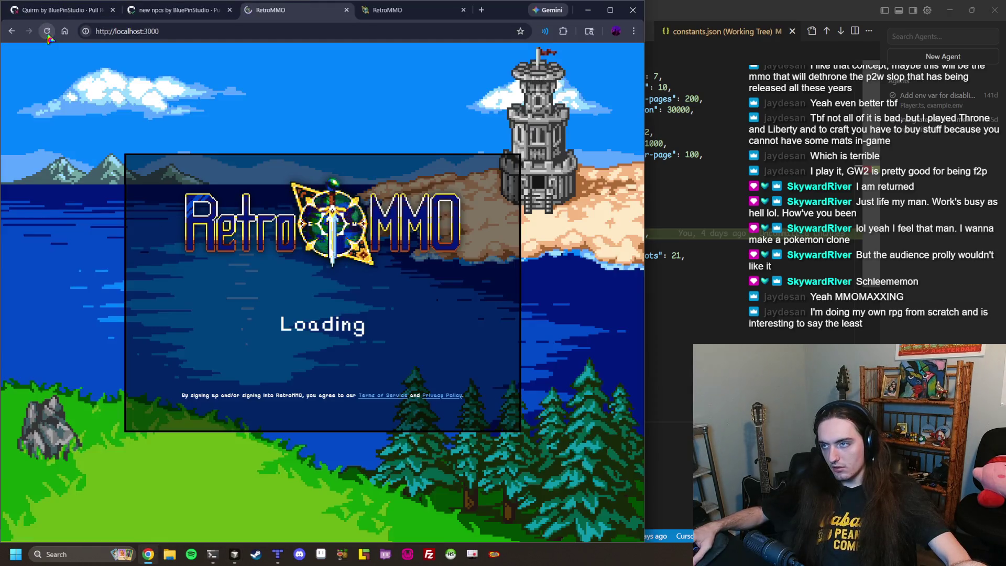
left_click(429, 328)
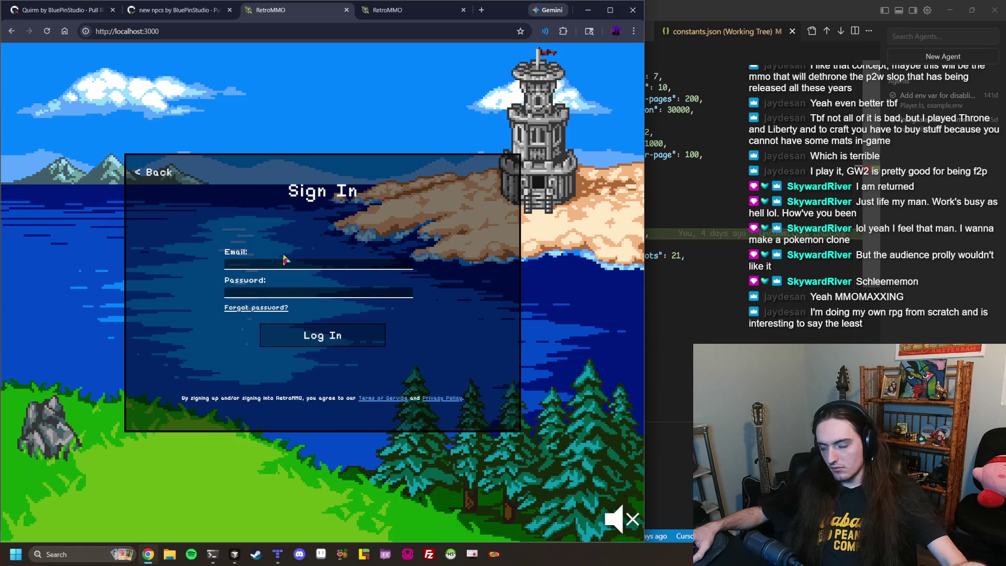
type("1@")
key("Down")
key("Return")
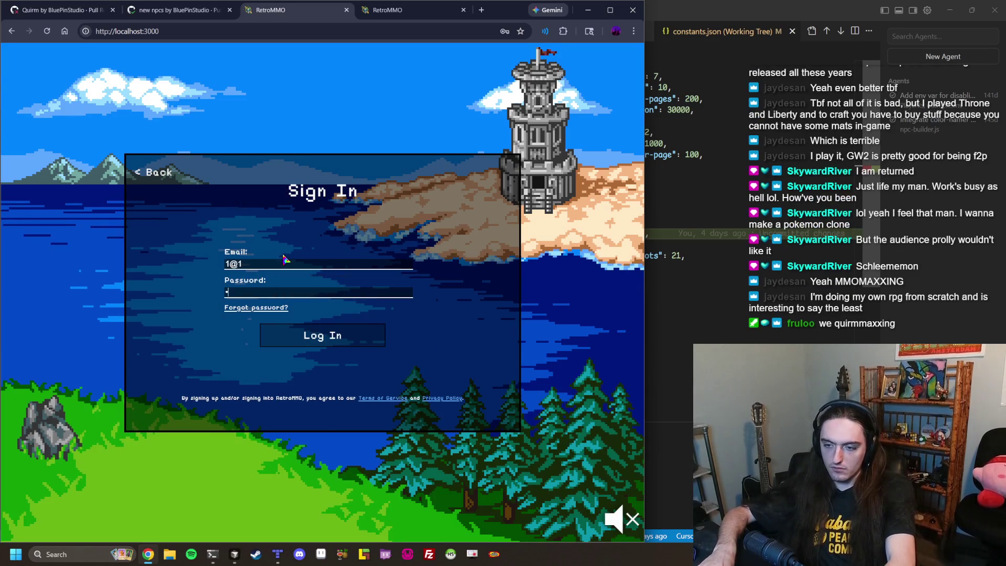
key("Return")
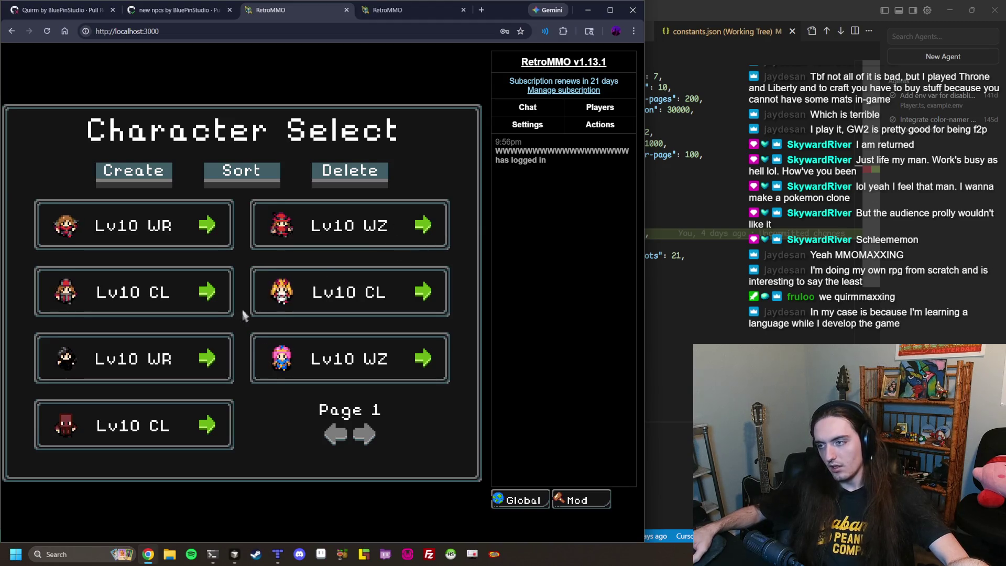
Enter the world as the first Lv10 warrior and talk to Quirm
left_click(216, 236)
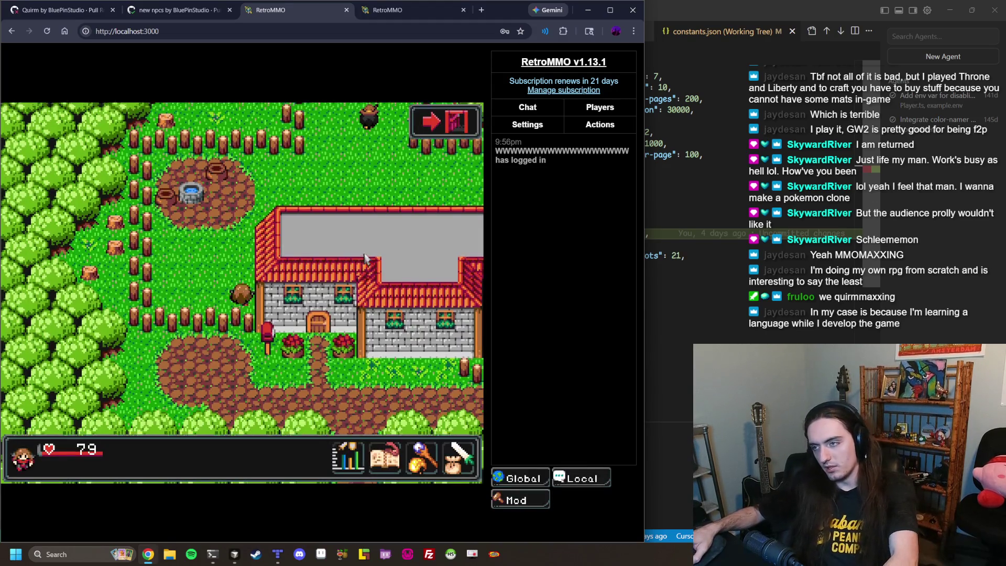
key("Right")
key("Right")
key("Right")
key("Up")
key("Up")
key("Up")
key("Return")
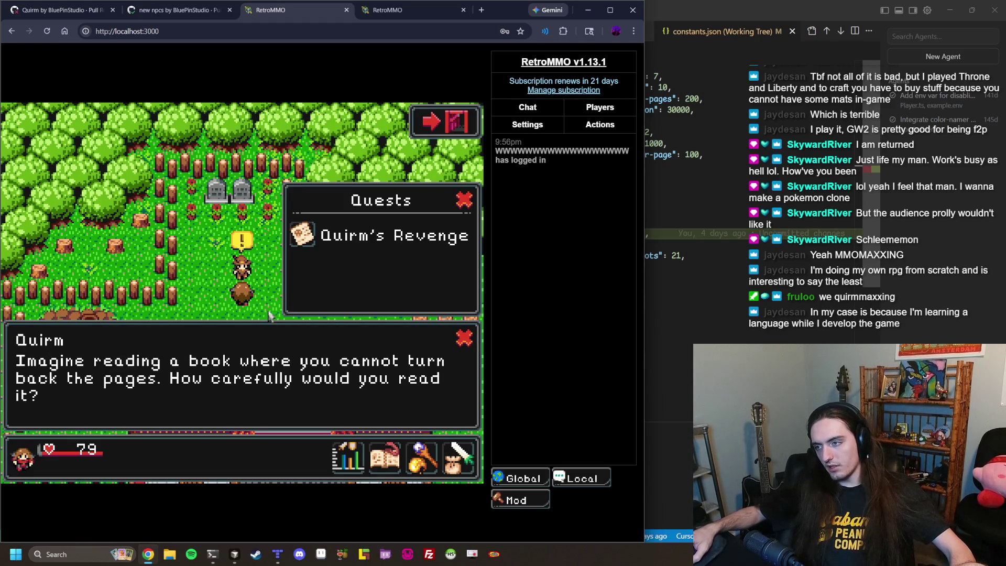
key("Escape")
Talk to Quirm again from the neighbouring tile and from its other side
key("Right")
key("Up")
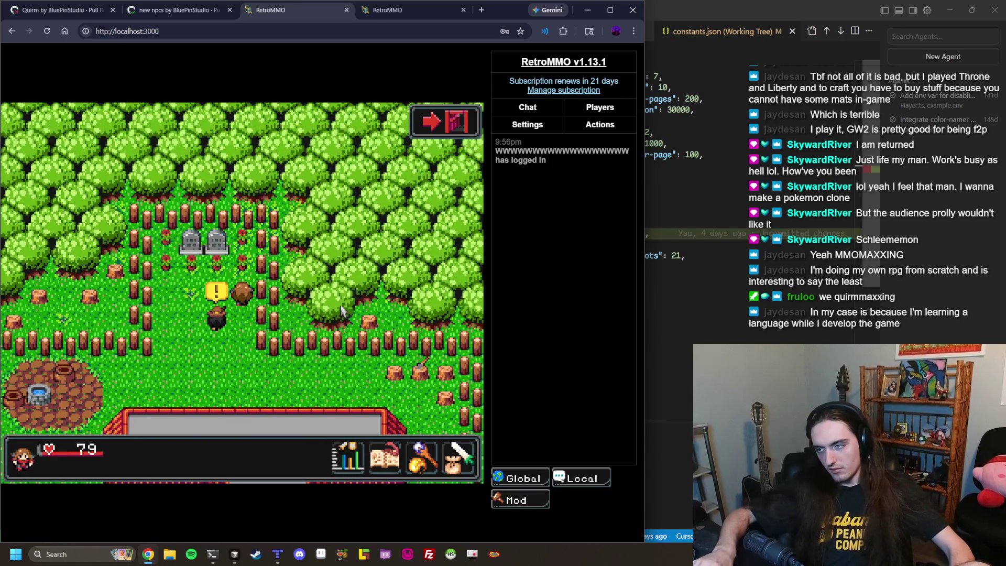
key("Return")
key("Escape")
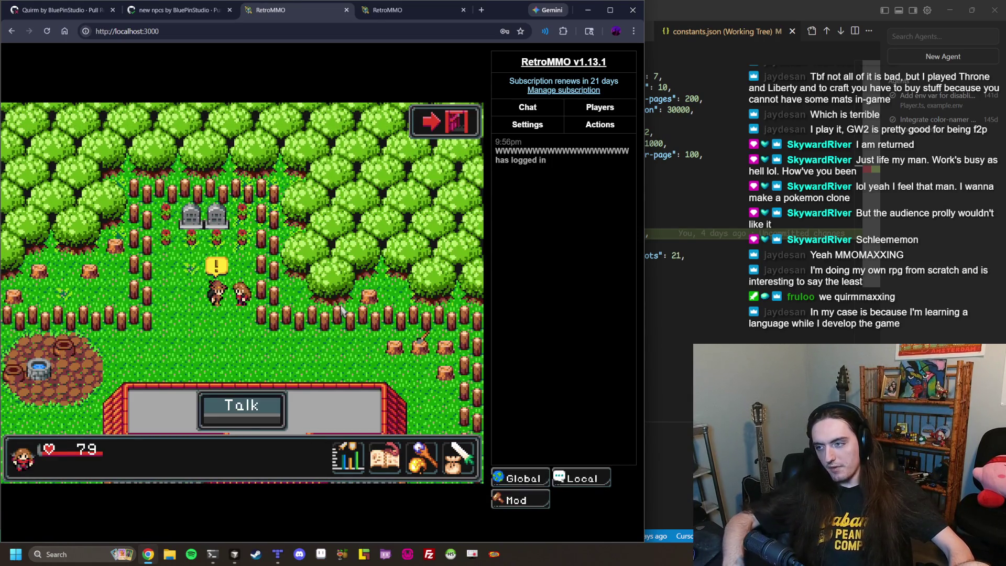
key("Down")
key("Left")
key("Left")
key("Up")
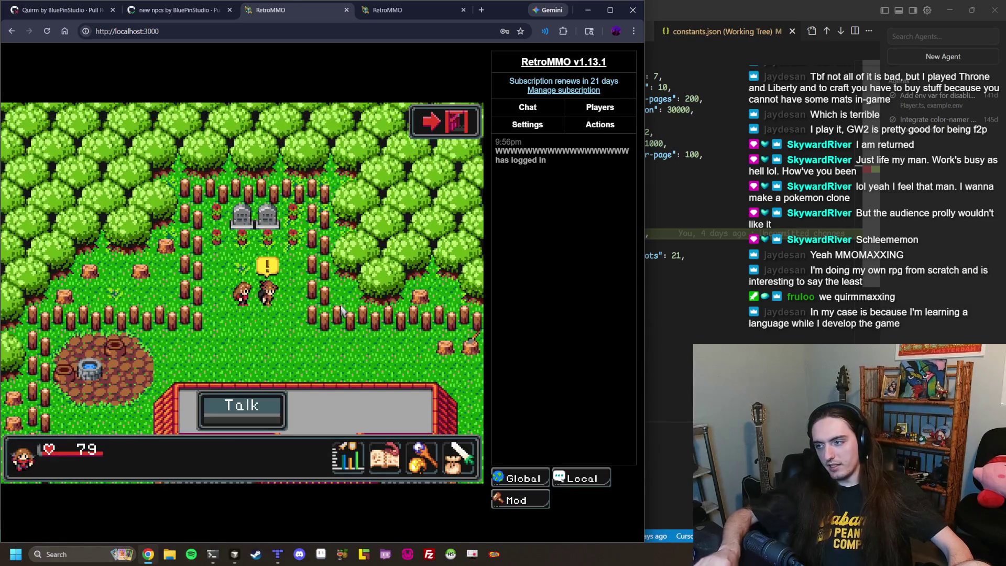
key("Return")
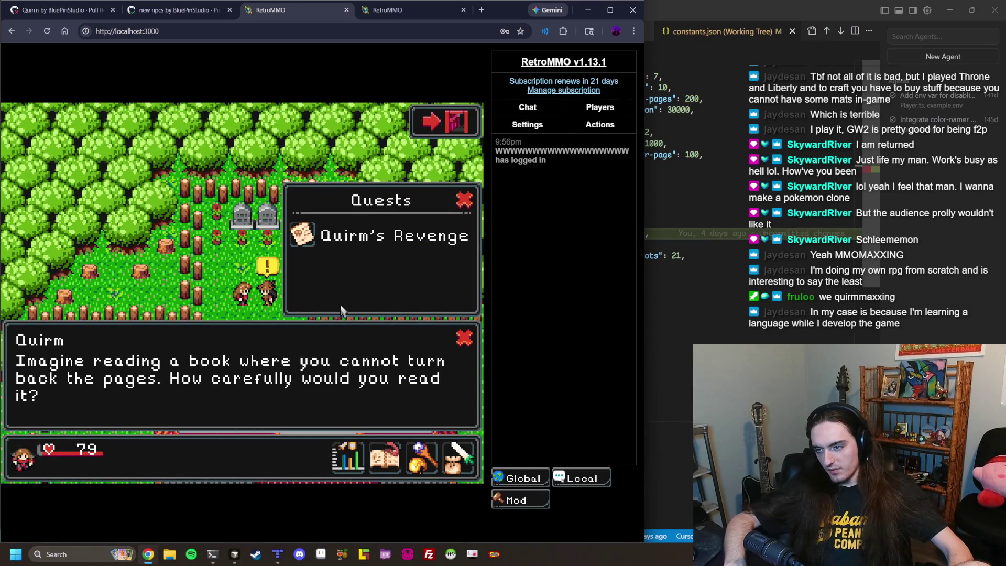
key("Escape")
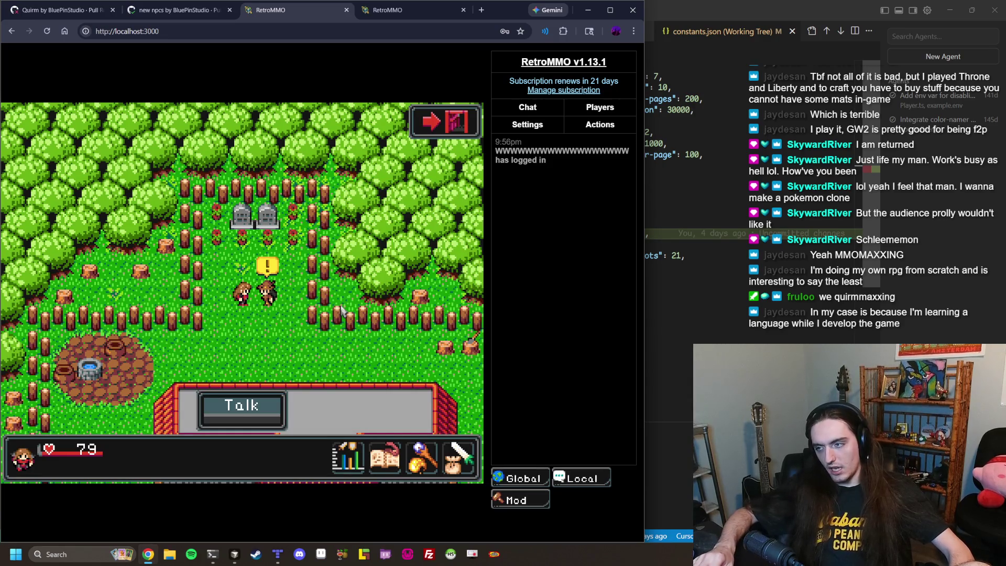
Move below and left of Quirm, face it, then exit toward character select
key("Down")
key("Right")
key("Up")
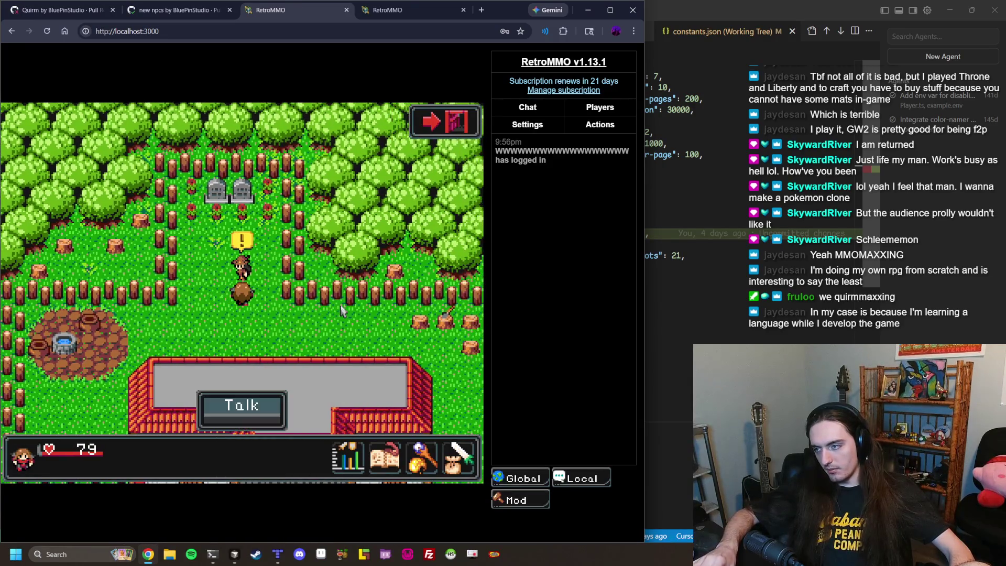
key("Left")
key("Up")
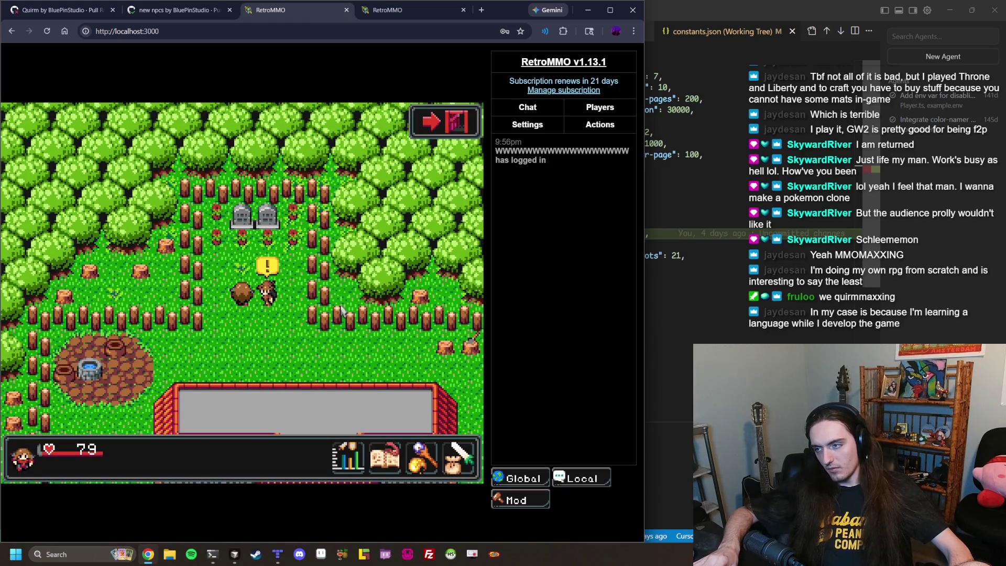
key("Right")
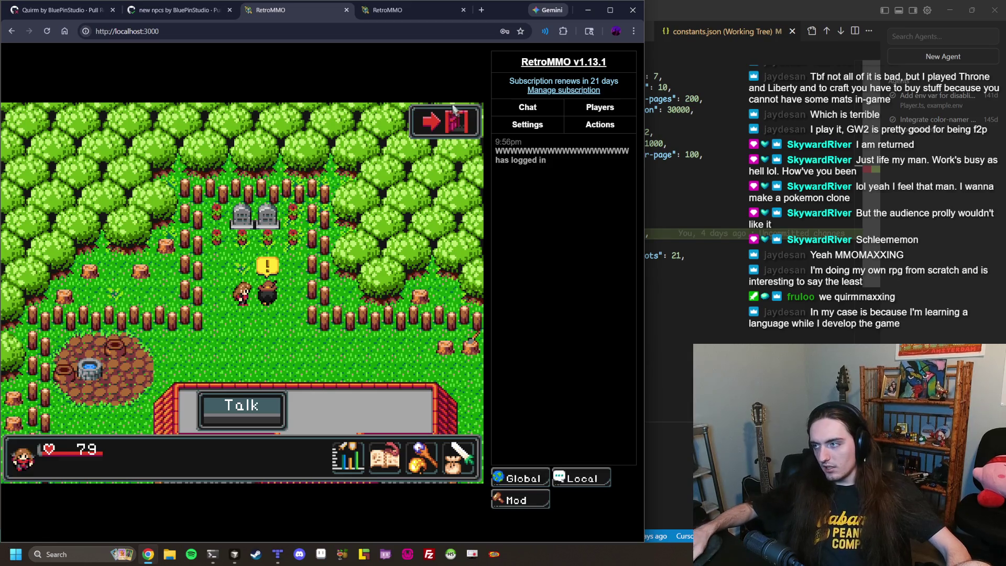
left_click(449, 128)
Create a new Warrior, change its preview figure and facing, and view online players
left_click(134, 172)
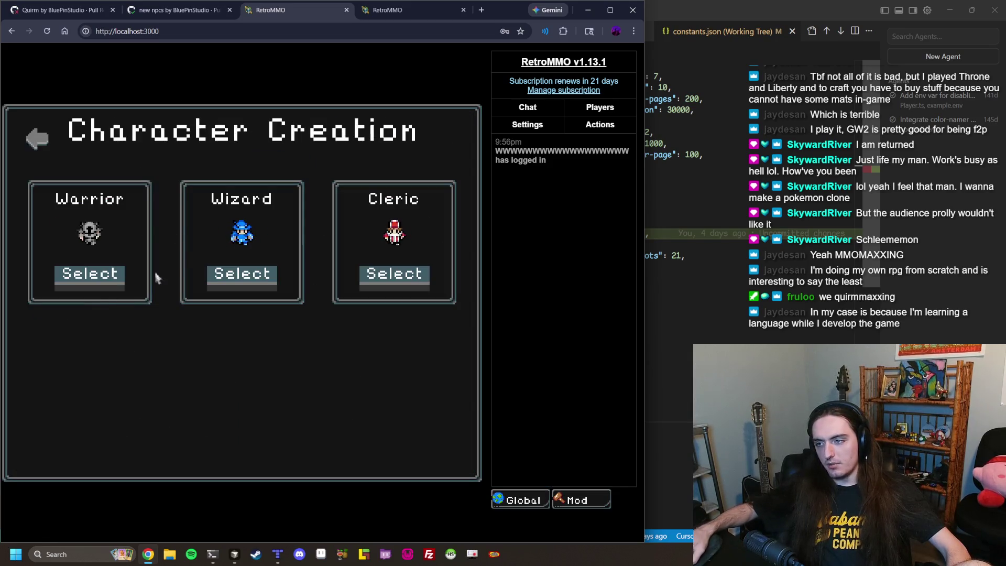
left_click(94, 280)
left_click(318, 272)
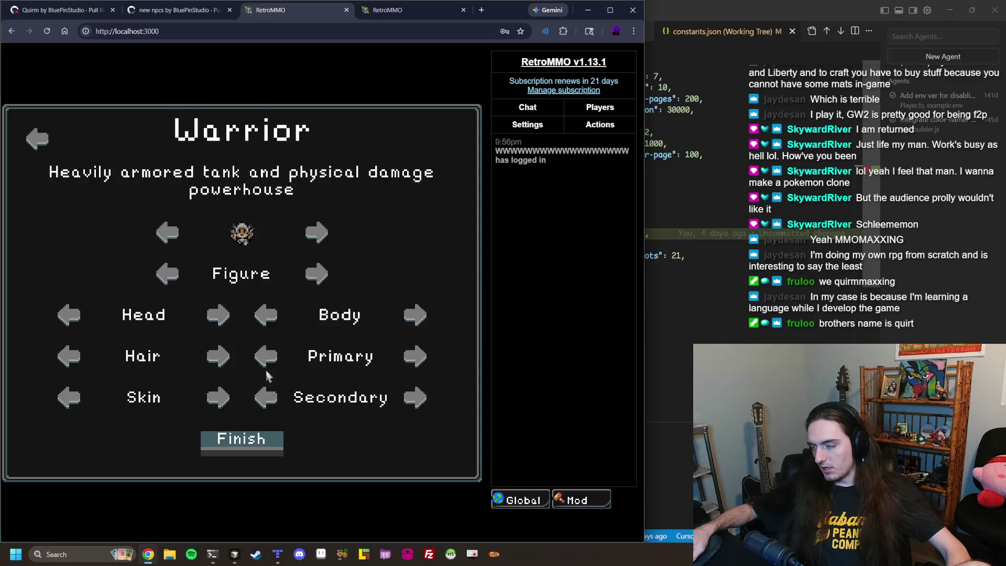
left_click(314, 234)
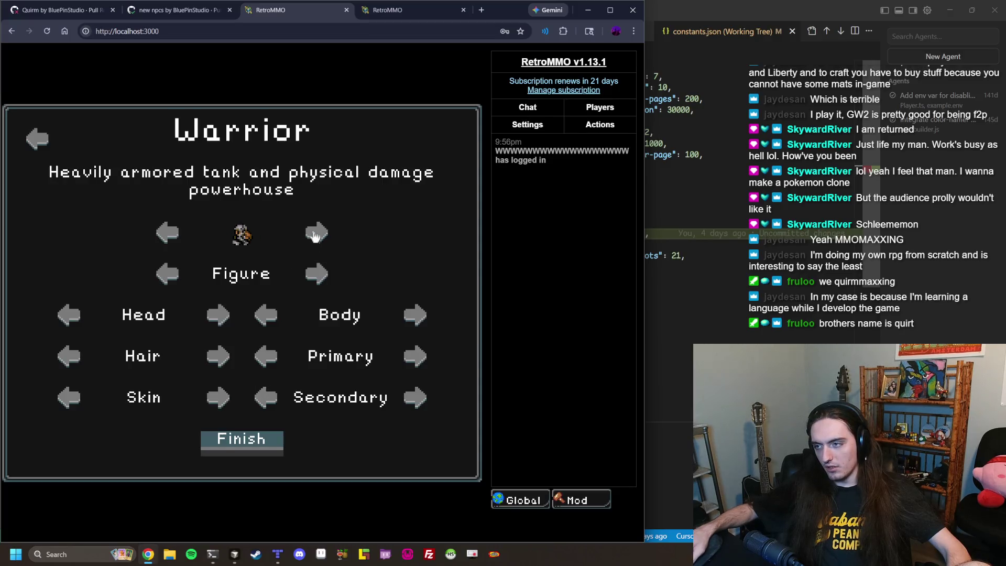
left_click(600, 106)
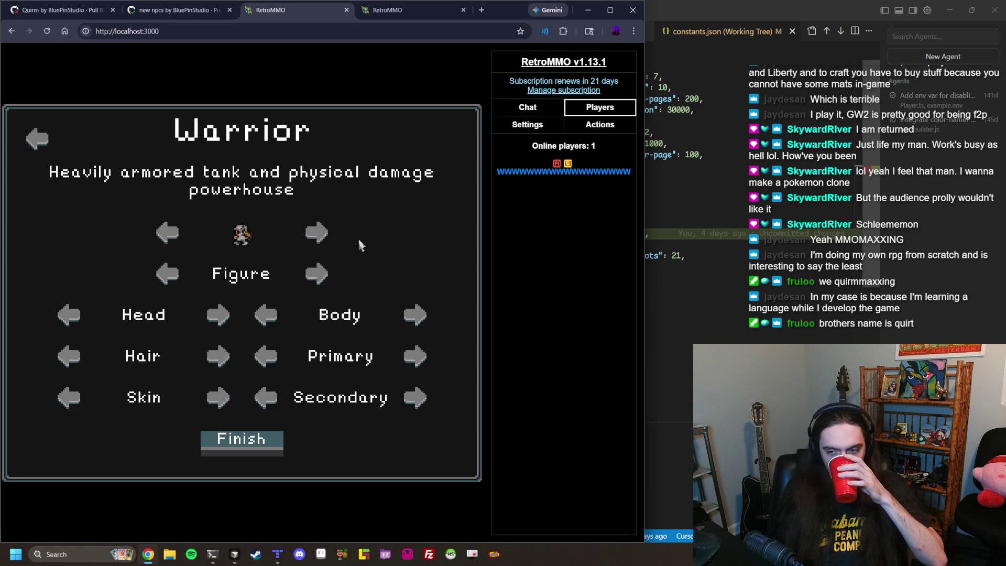
Open youtube.com in a new browser tab
left_click(481, 9)
type("youtube.")
key("Return")
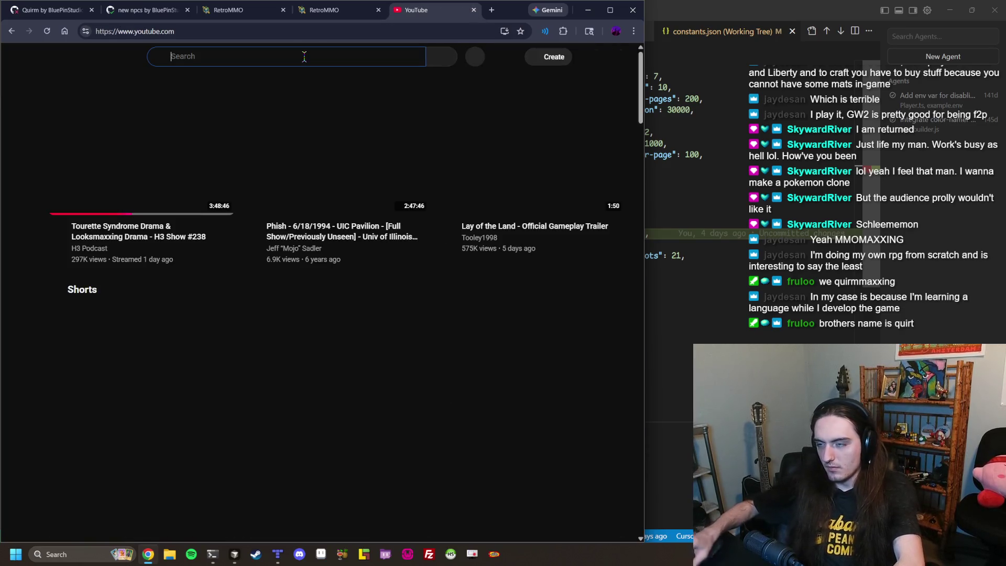
Search YouTube for 'hey blake', open the HEY BLAKE video in its own tab, and bring the chat window into view
left_click(304, 56)
type("hey blake")
key("Return")
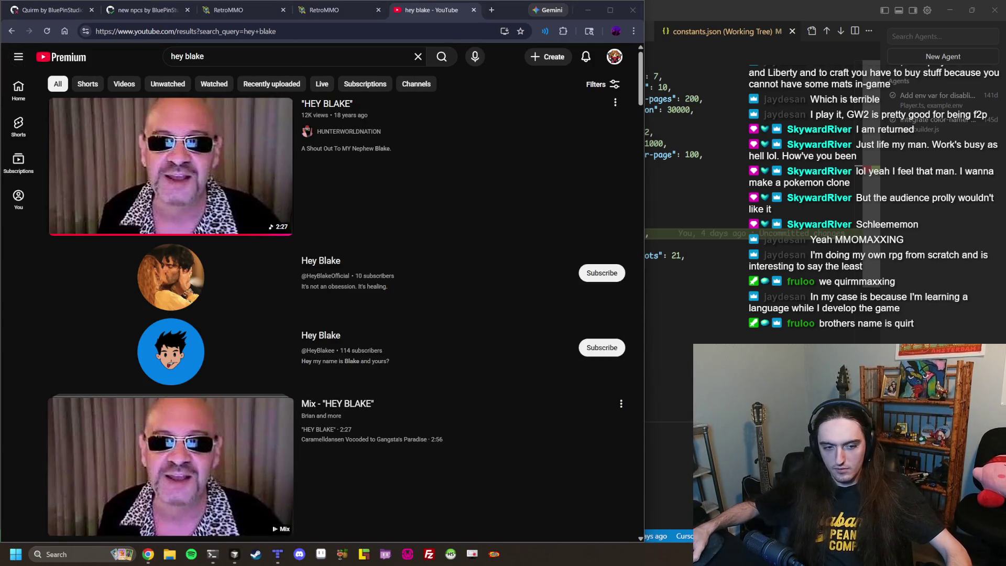
middle_click(173, 183)
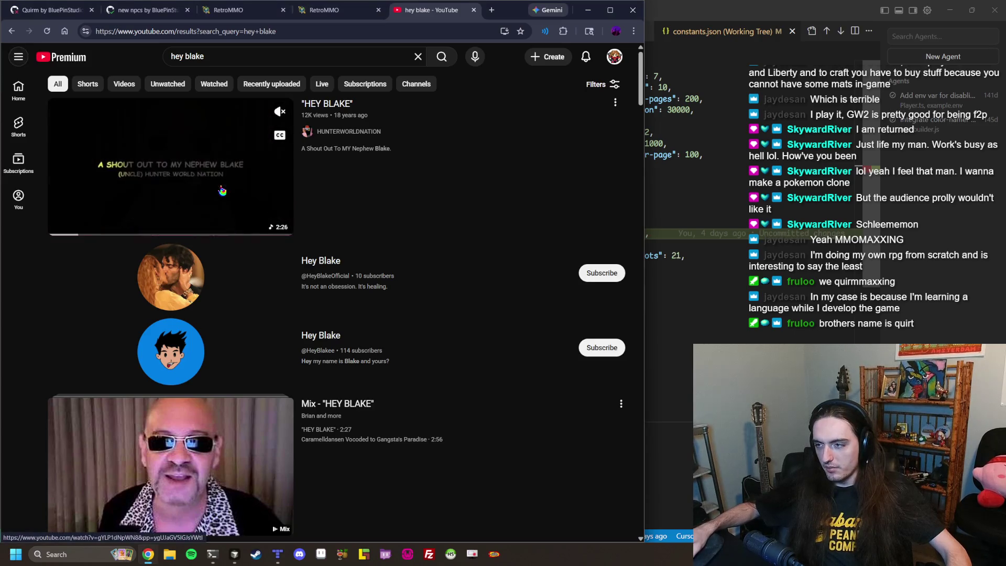
key("ctrl+Tab")
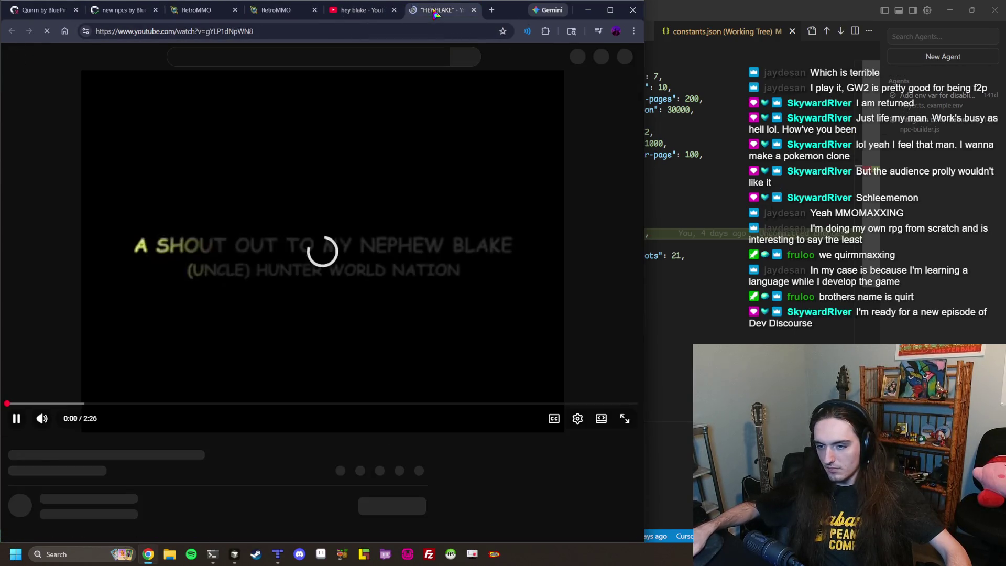
left_click(5, 190)
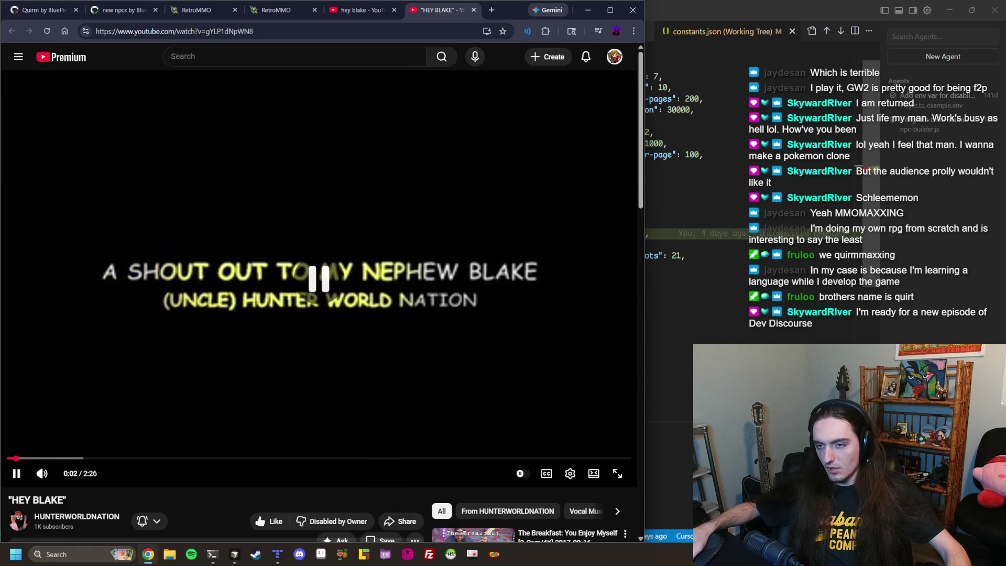
left_click_drag(0, 32, 407, 33)
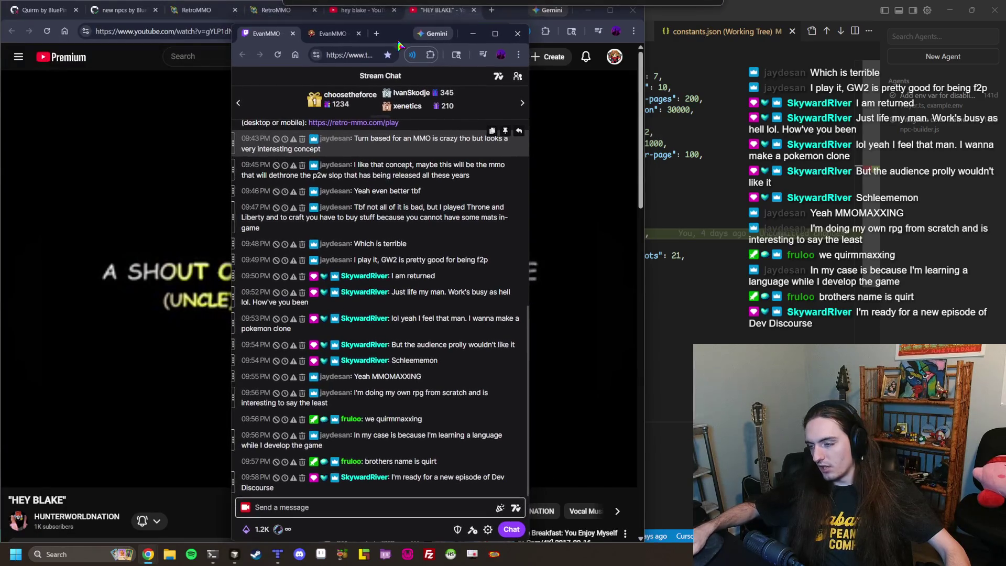
View and close a chatter's user card, then drag the stream chat window off-screen
left_click(351, 419)
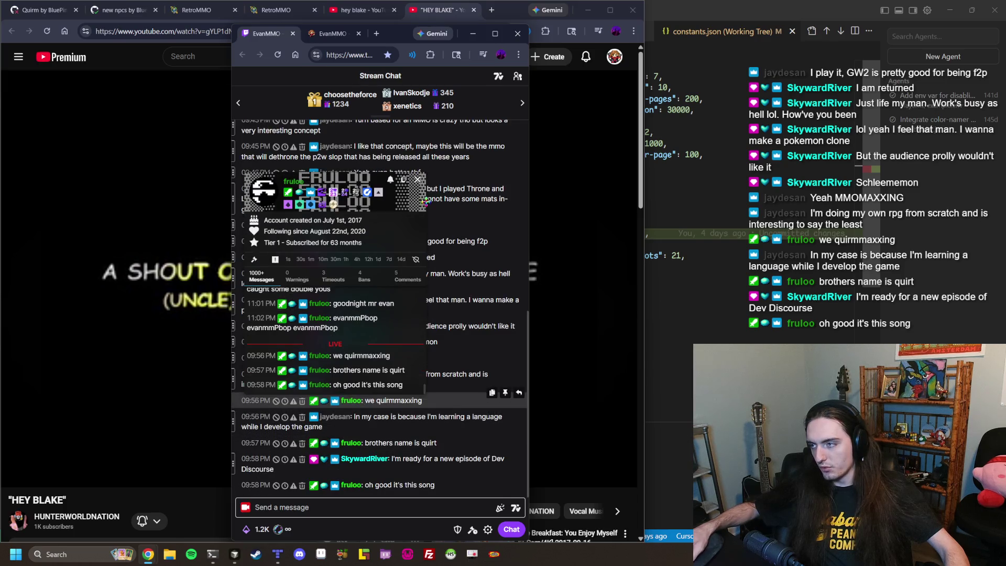
left_click(418, 180)
mouse_move(390, 33)
left_mouse_down()
mouse_move(197, 69)
mouse_move(0, 69)
left_mouse_up()
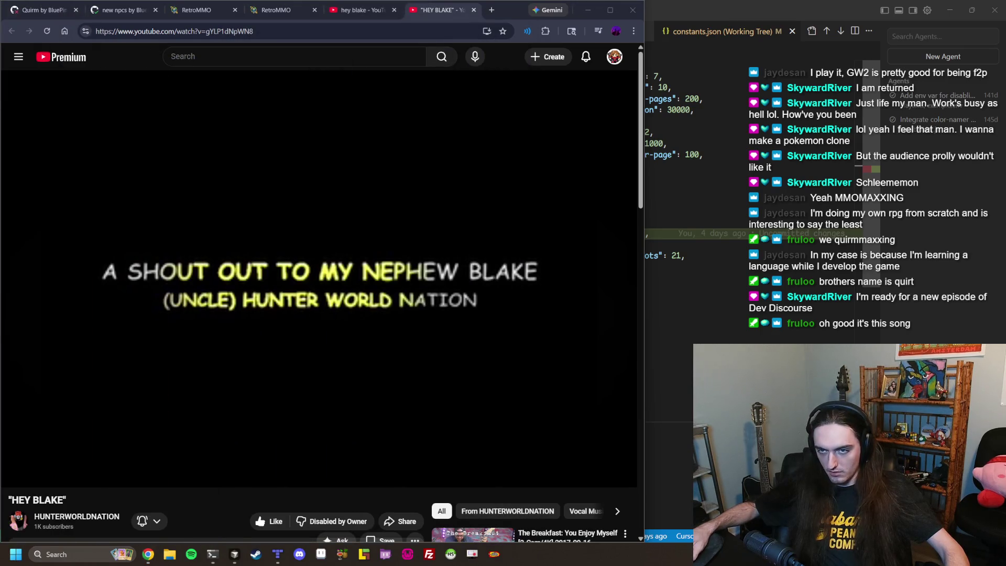
Pause and close the HEY BLAKE video tab, reposition the browser window, and view the search results
left_click(425, 131)
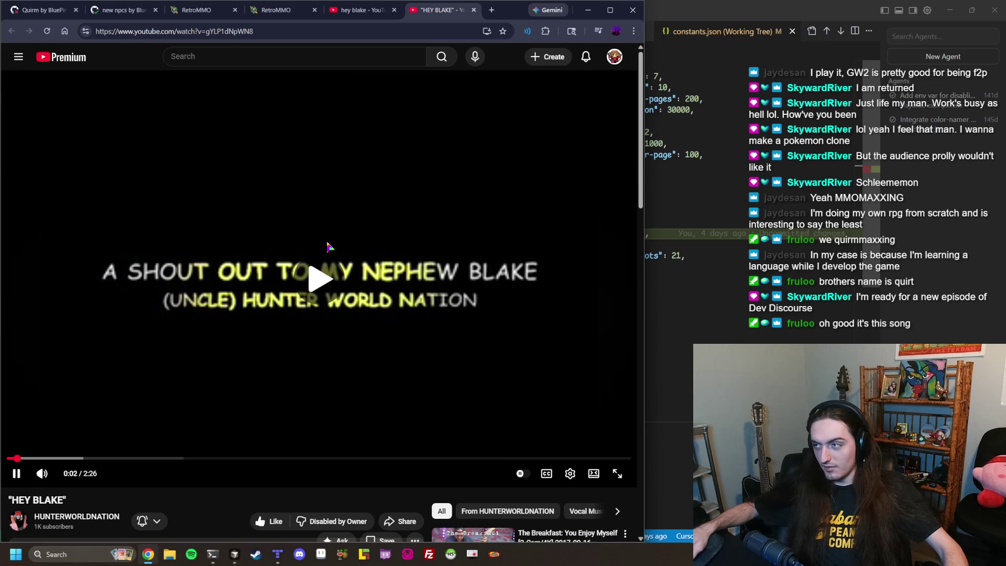
key("ctrl+w")
mouse_move(511, 21)
left_mouse_down()
mouse_move(728, 303)
mouse_move(511, 110)
mouse_move(510, 4)
left_mouse_up()
left_click_drag(170, 167, 419, 18)
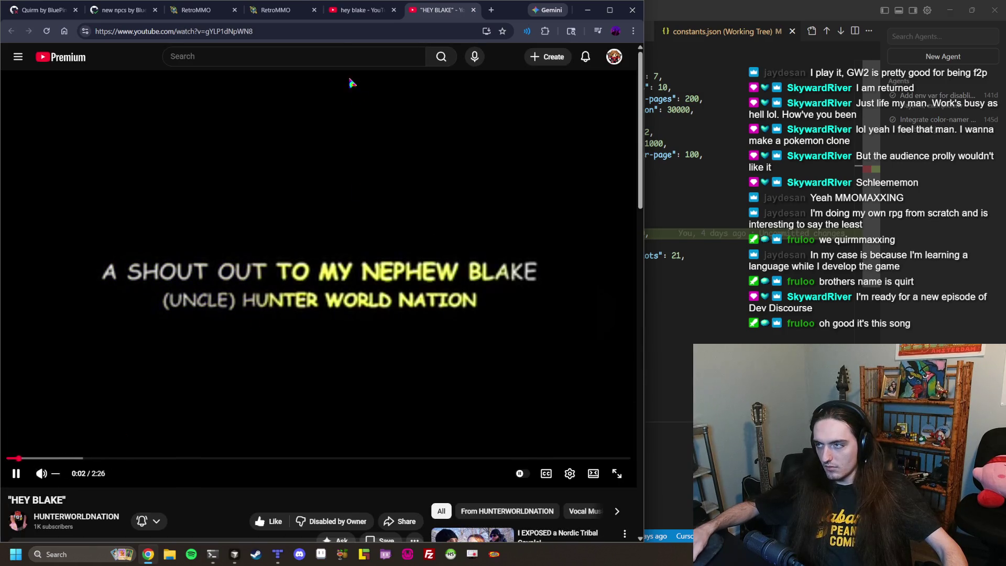
left_click(353, 13)
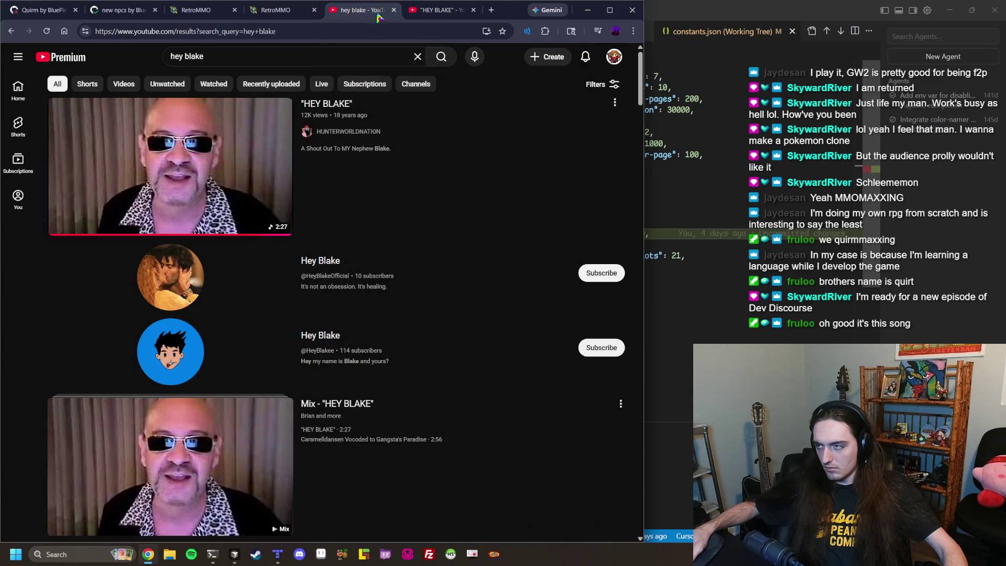
Flip between the HEY BLAKE video, the search results, and the HEY BLAKE CHKIT tab
left_click(442, 9)
left_click(361, 10)
scroll(412, 220, "down", 5)
scroll(412, 220, "down", 8)
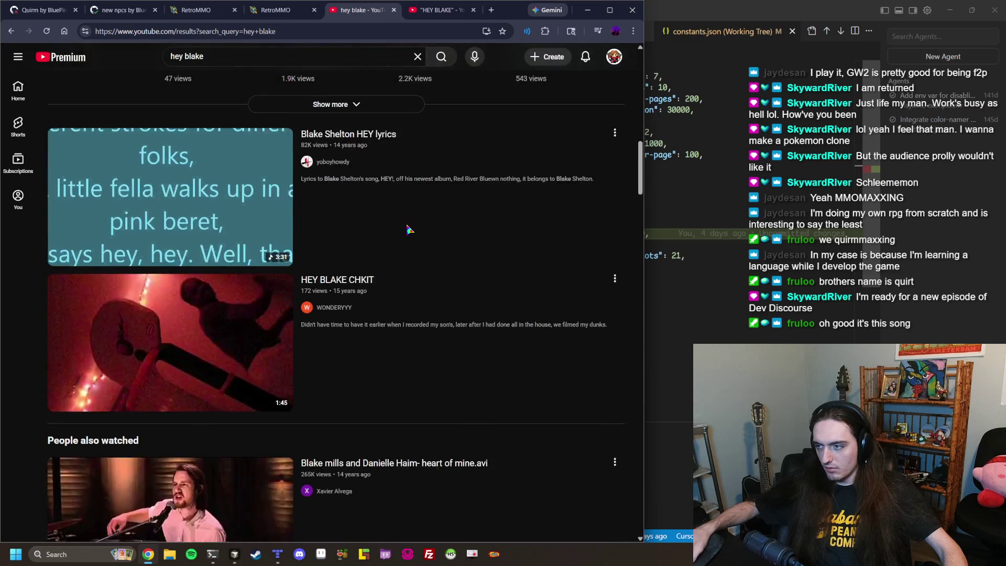
scroll(212, 281, "down", 1)
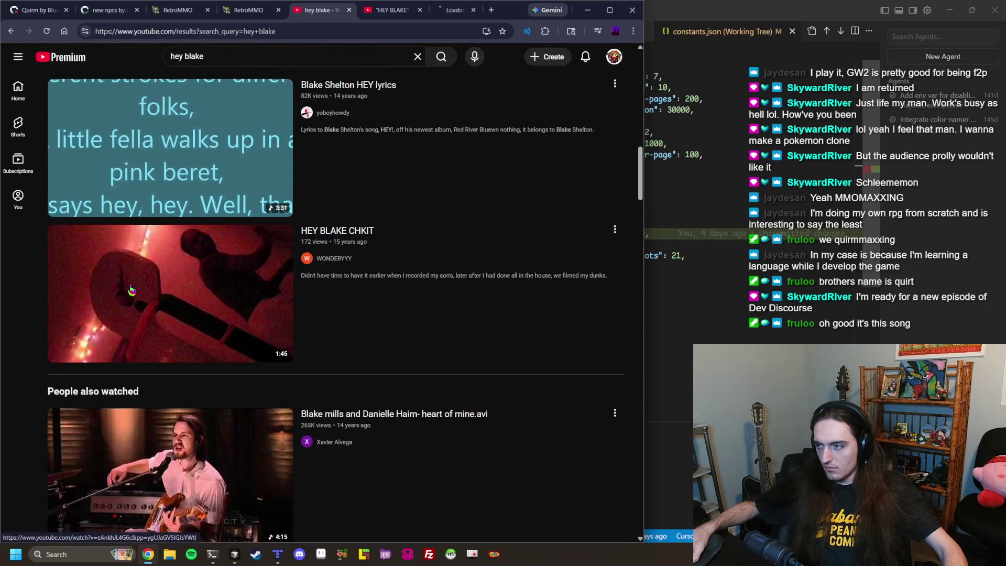
left_click(377, 10)
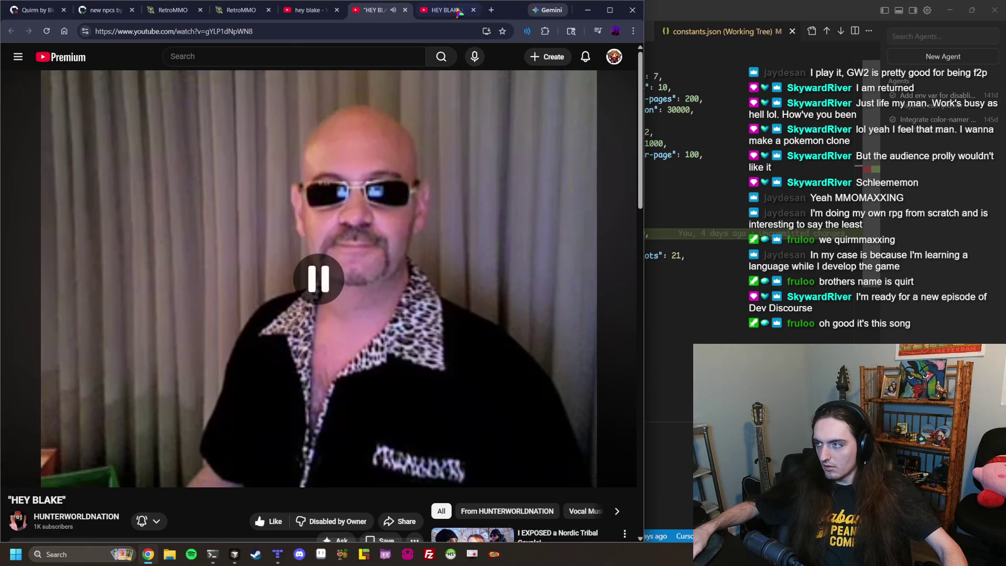
left_click(458, 9)
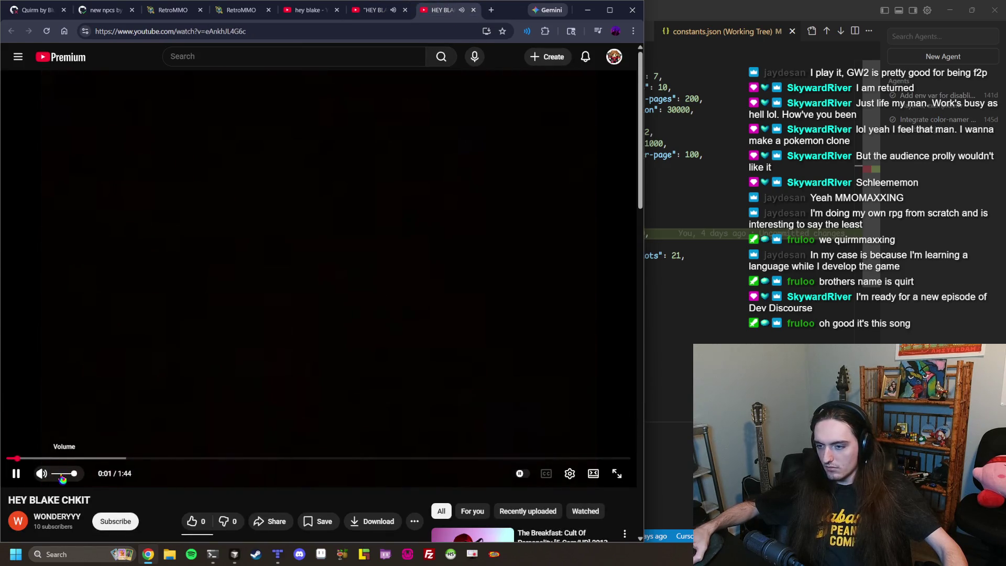
key("ctrl+shift+Tab")
Lower the HEY BLAKE video's volume slightly, then start HEY BLAKE CHKIT playing
left_click(369, 180)
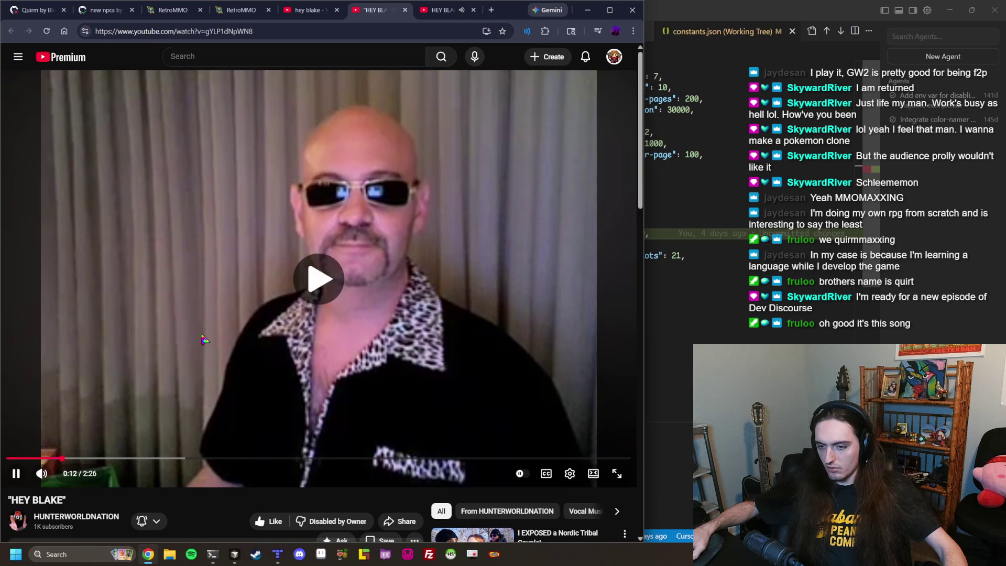
scroll(72, 481, "down", 2)
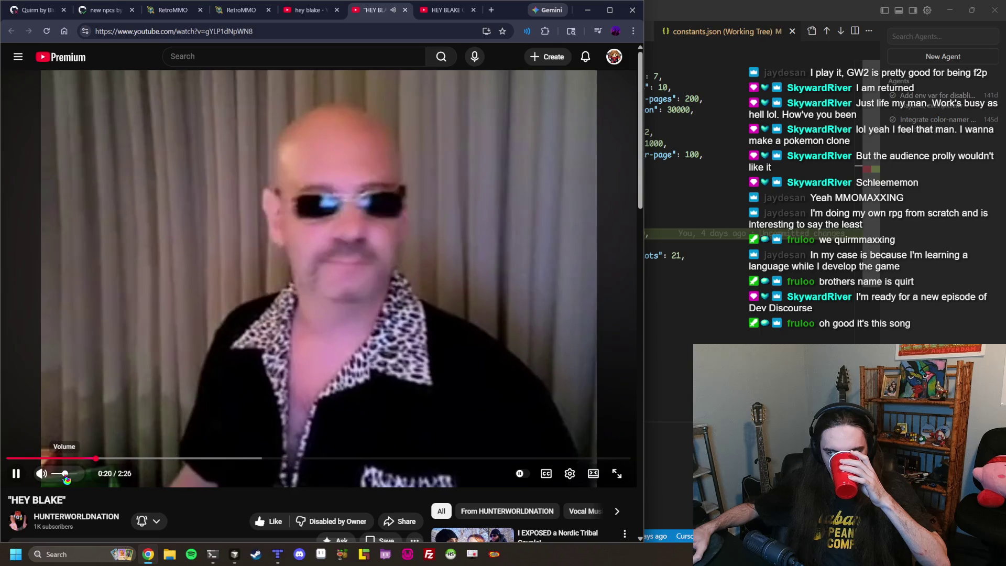
left_click(222, 290)
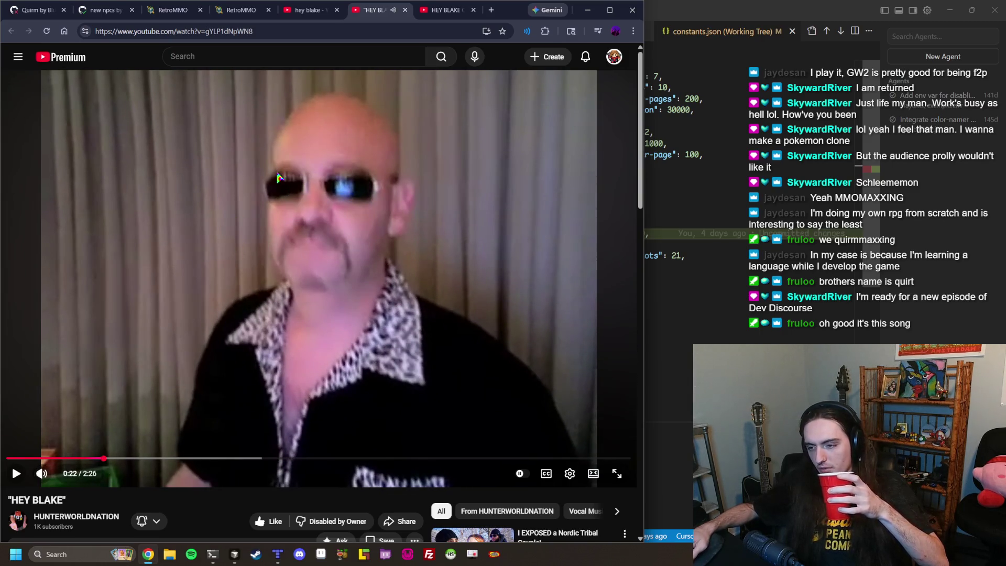
left_click(16, 473)
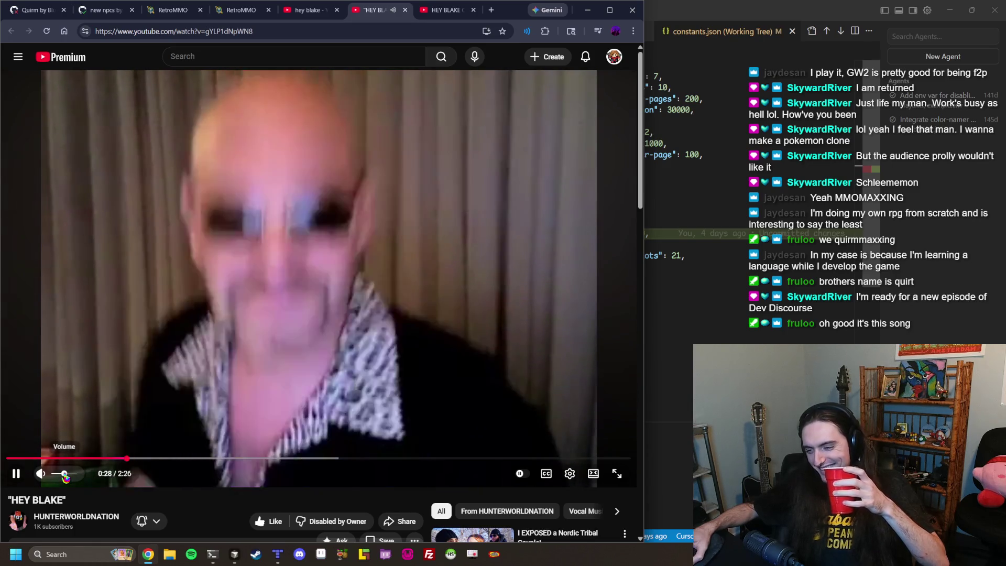
left_click_drag(65, 476, 60, 476)
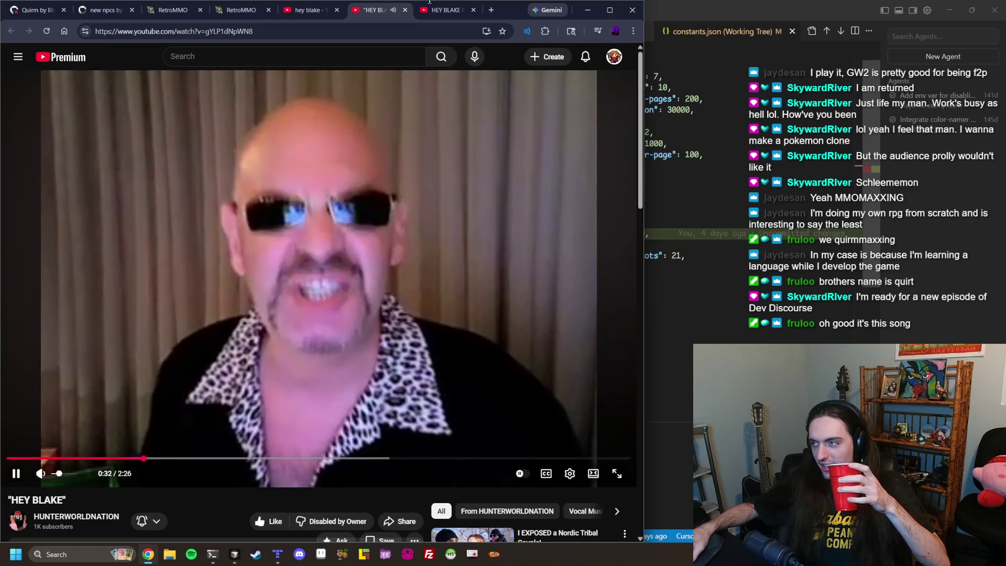
left_click(443, 16)
left_click(267, 259)
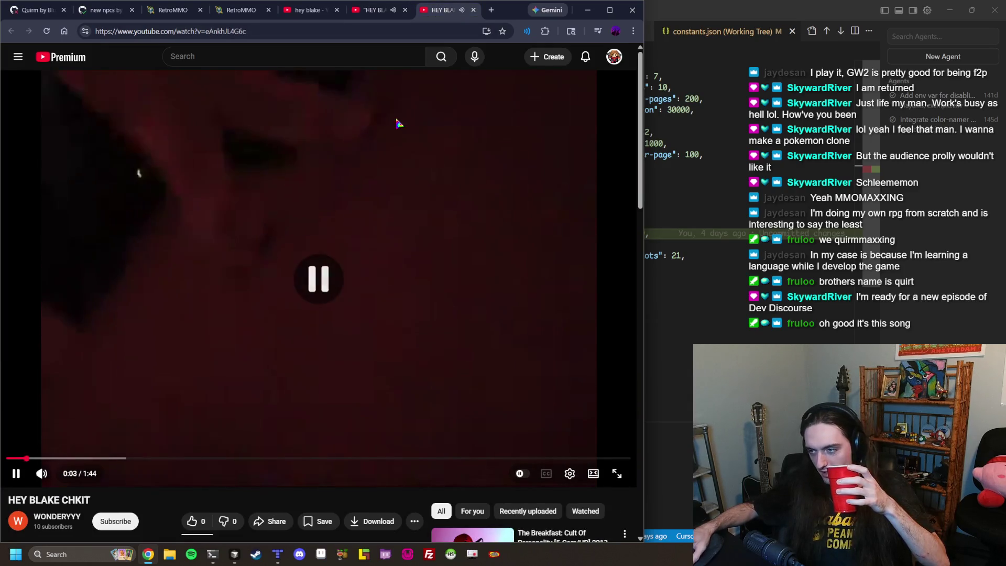
Pause HEY BLAKE, expand the HEY BLAKE CHKIT description, then return to the search results
key("ctrl+shift+Tab")
left_click(350, 276)
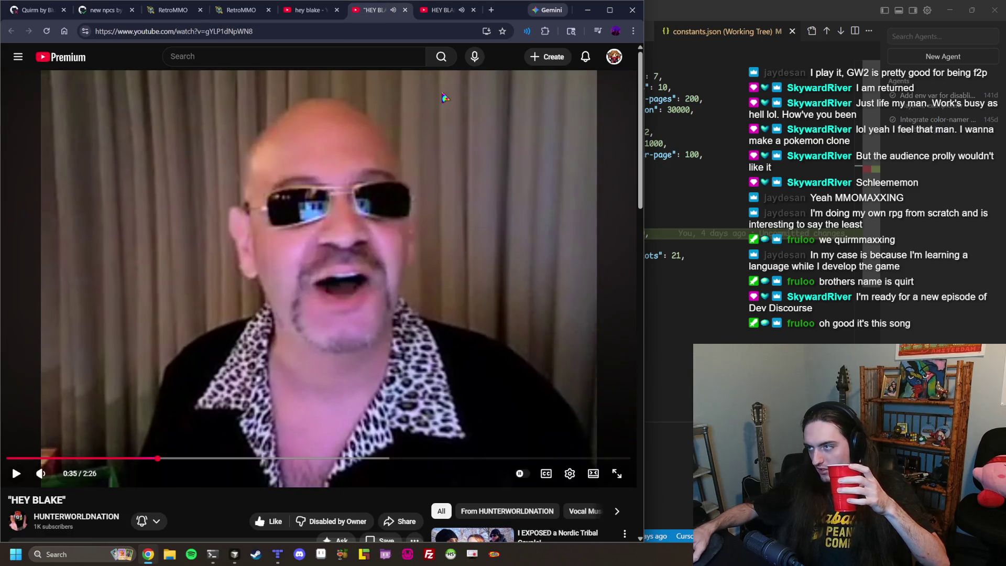
left_click(434, 13)
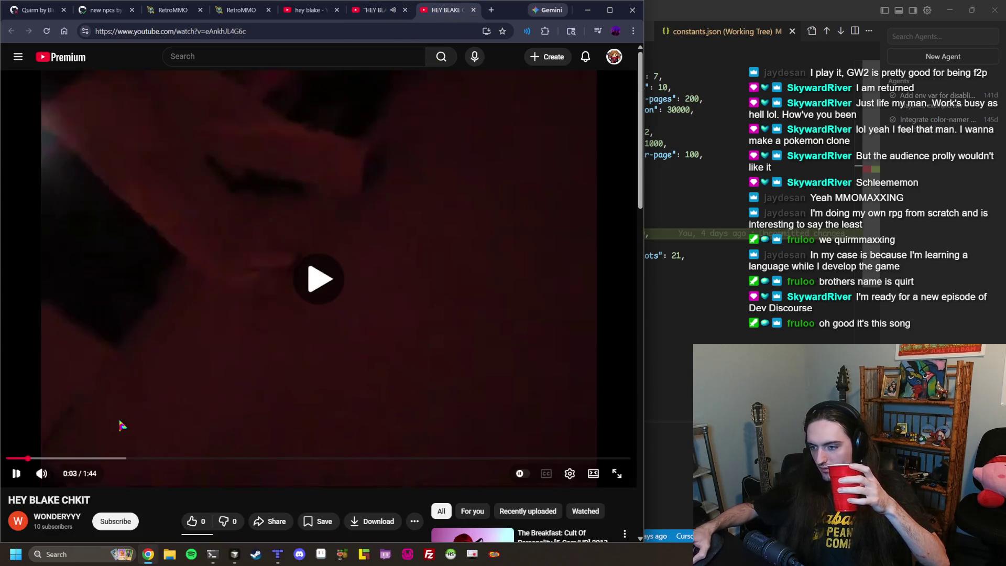
scroll(160, 324, "down", 2)
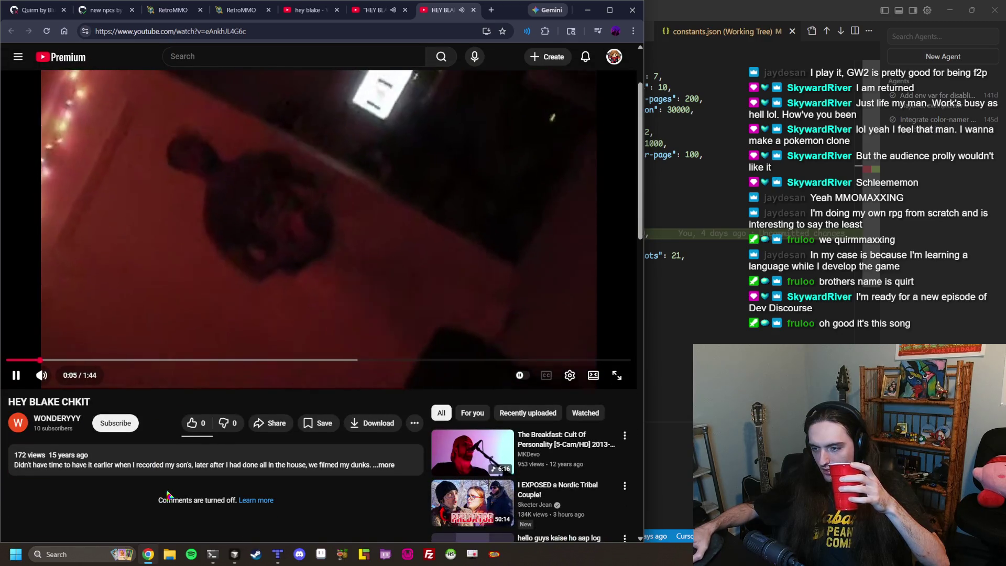
left_click(168, 465)
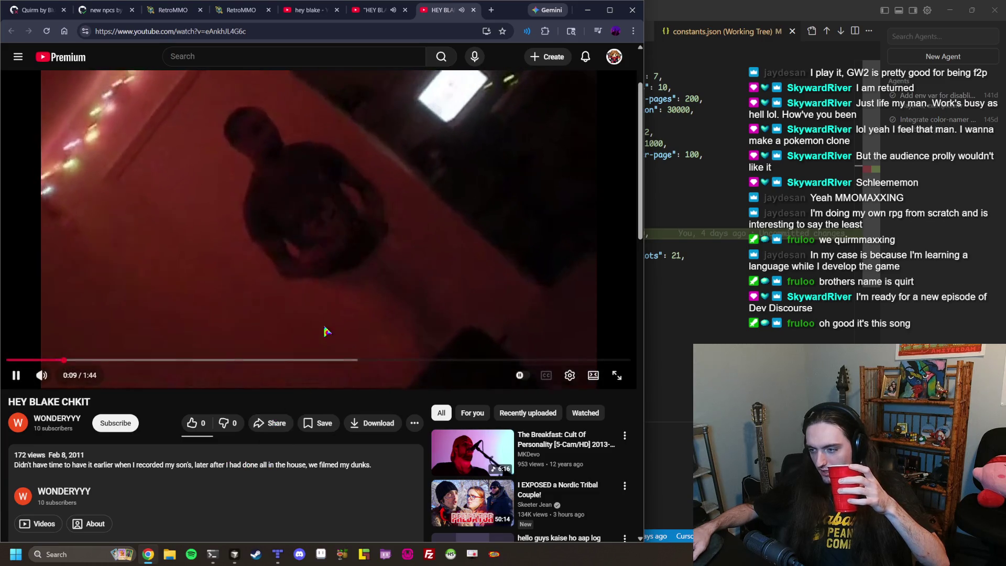
scroll(348, 288, "up", 2)
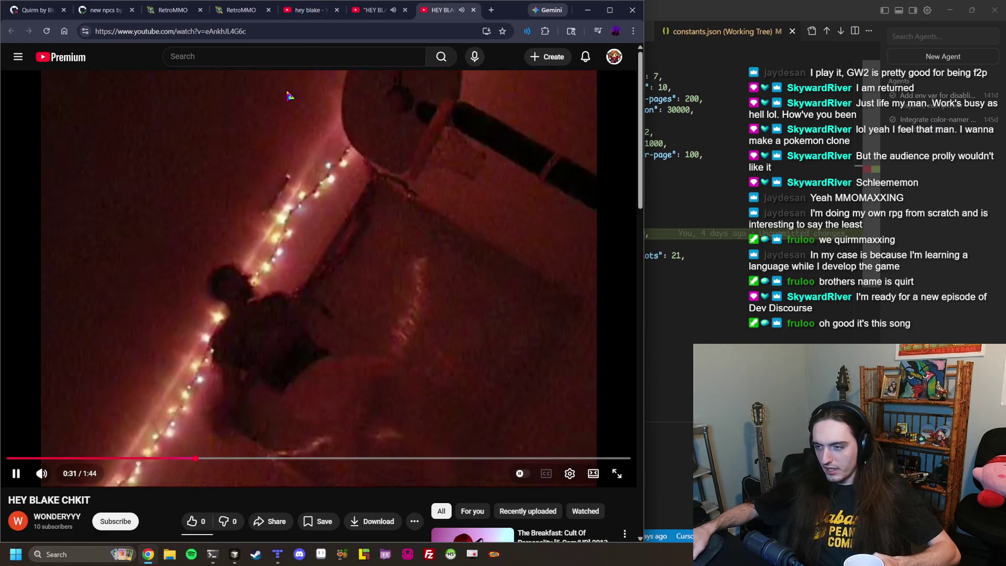
left_click(303, 19)
Find the Hey Blake channel in the 'hey blake' results, move its tab beside them, and expand its full description
scroll(314, 105, "down", 7)
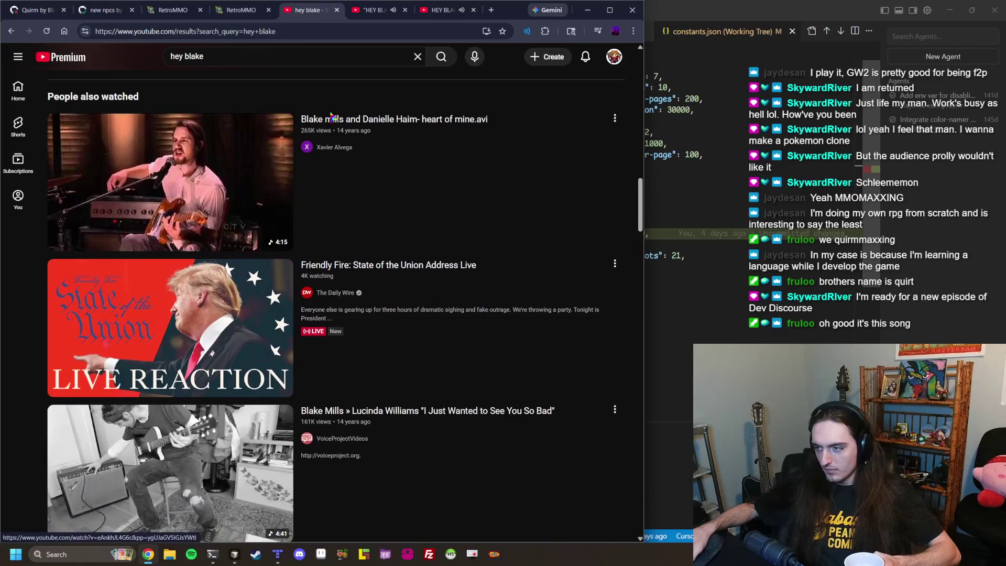
scroll(338, 128, "down", 2)
scroll(426, 125, "down", 8)
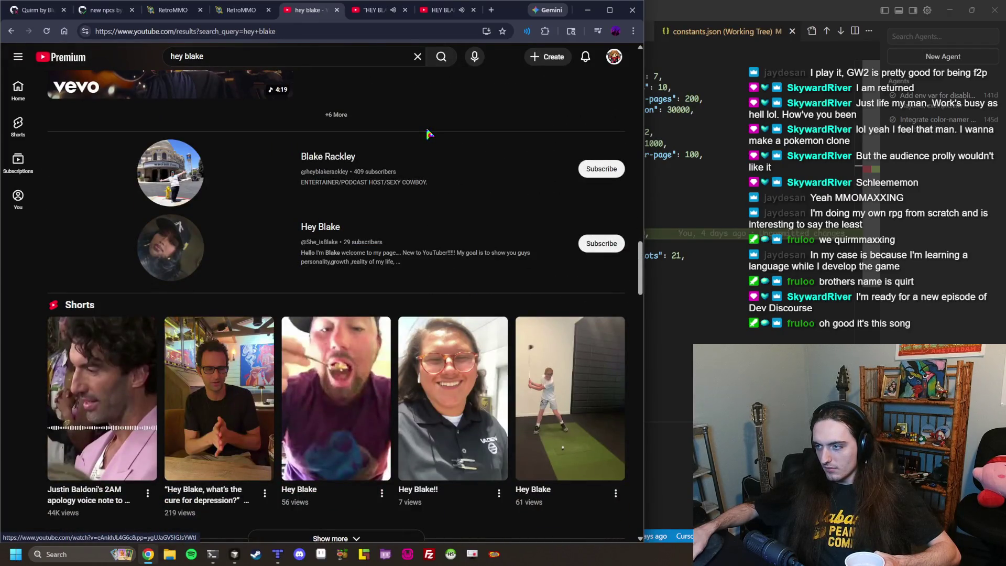
scroll(427, 133, "down", 1)
left_click_drag(441, 14, 323, 11)
left_click(279, 211)
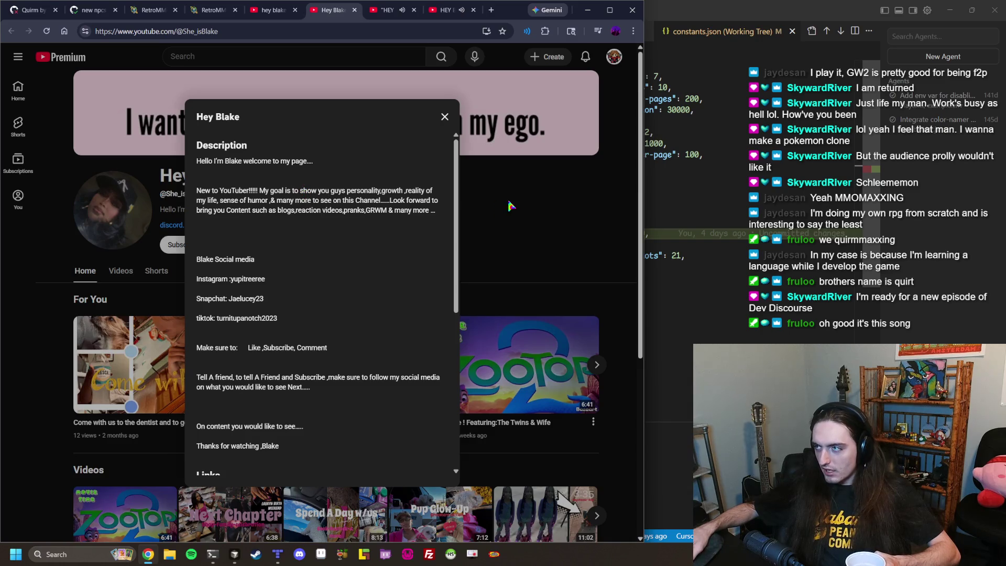
Leave the description and show the Hey Blake channel's Videos tab
key("ctrl+Tab")
key("ctrl+Tab")
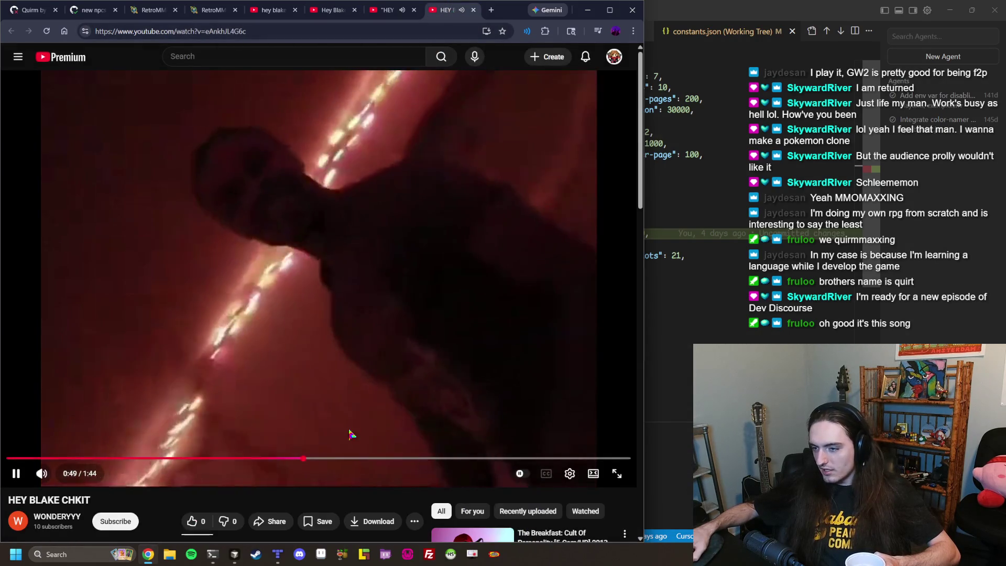
left_click(329, 15)
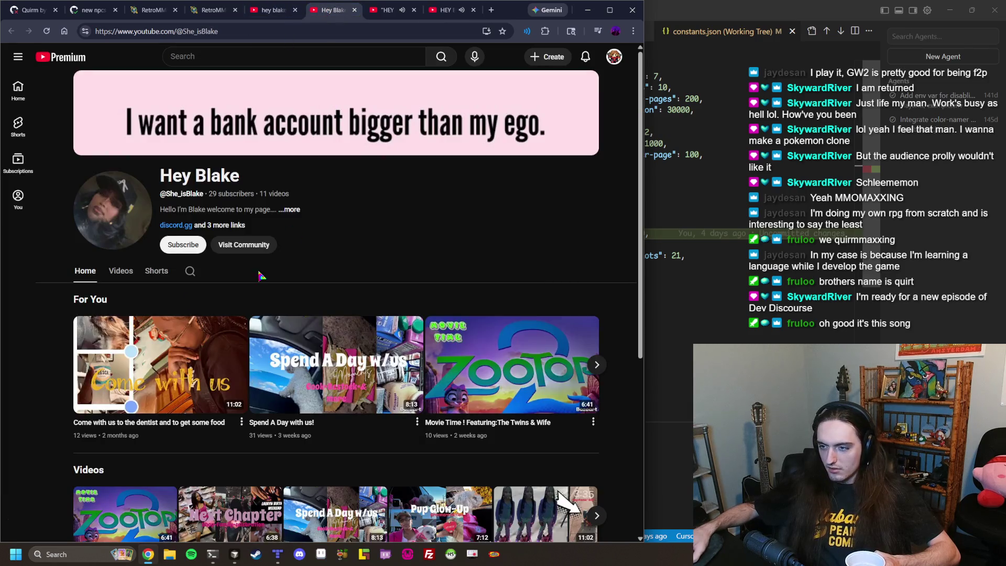
left_click(120, 270)
Flip between the HEY BLAKE and HEY BLAKE CHKIT videos, then return to the channel's 11 uploads
key("ctrl+Tab")
key("ctrl+Tab")
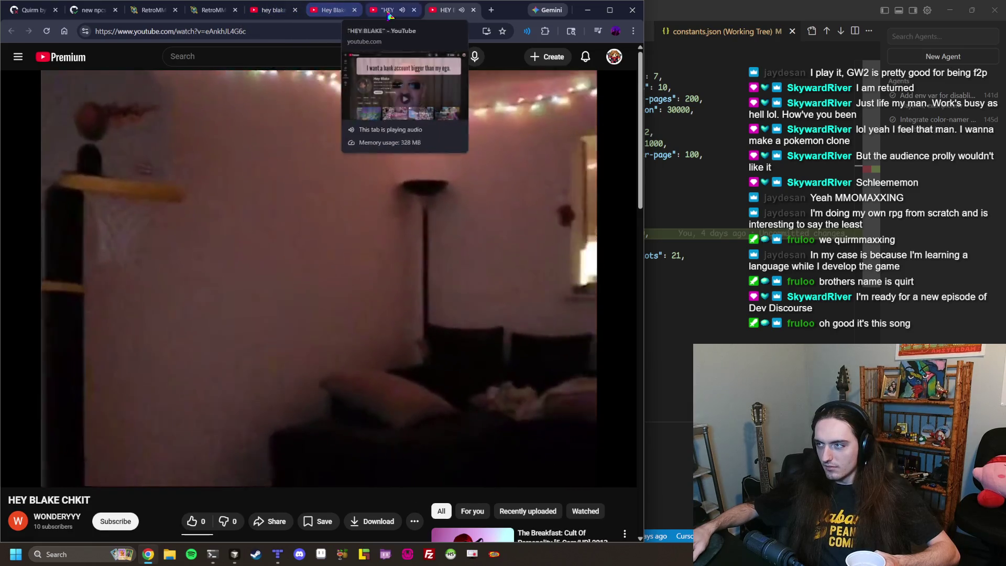
left_click(385, 10)
mouse_move(40, 473)
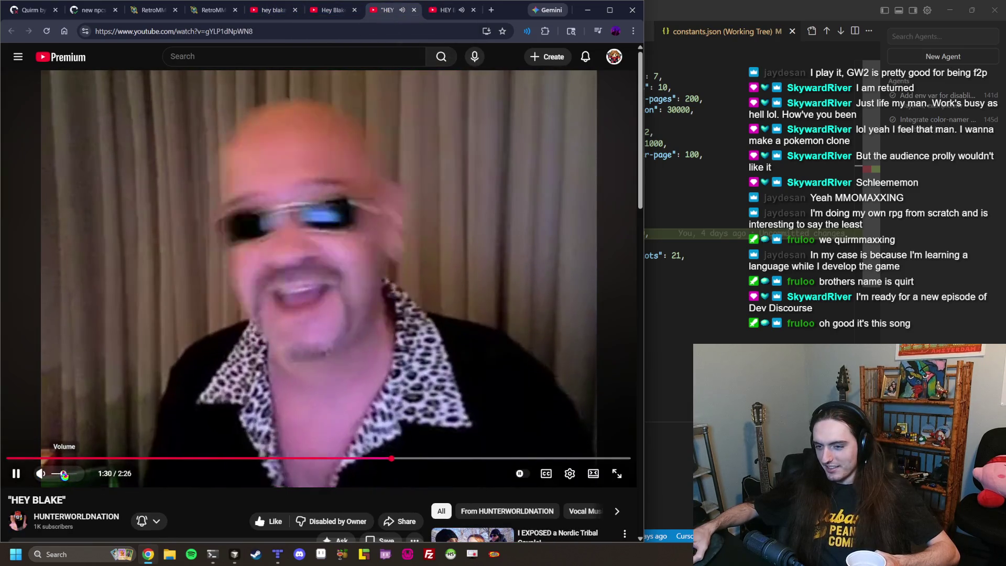
left_click(443, 11)
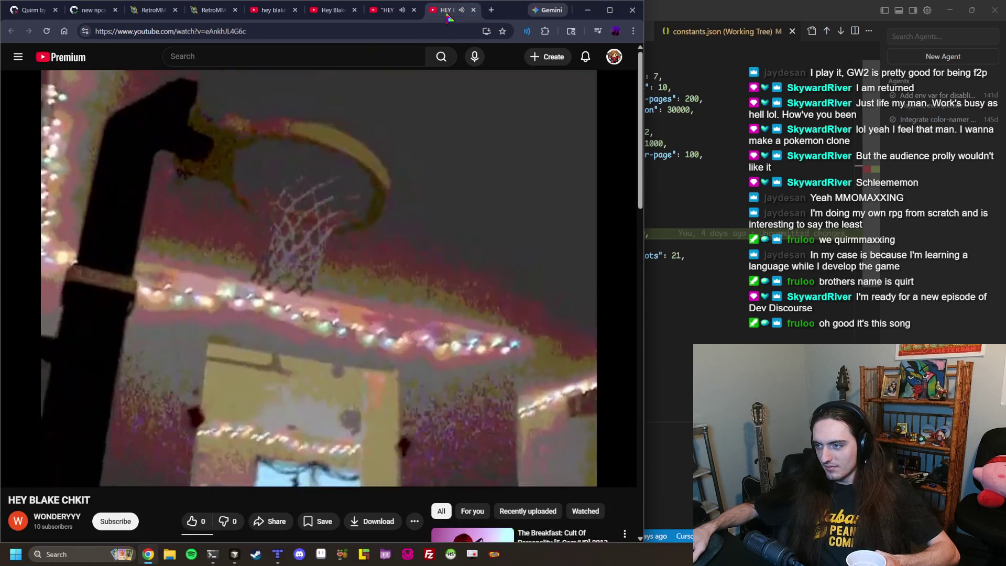
left_click(387, 10)
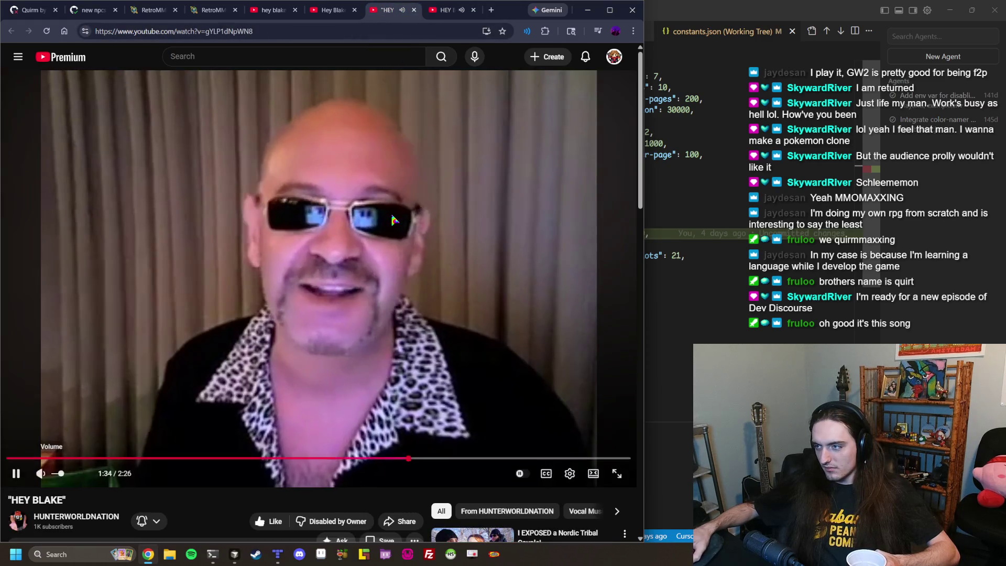
left_click(336, 12)
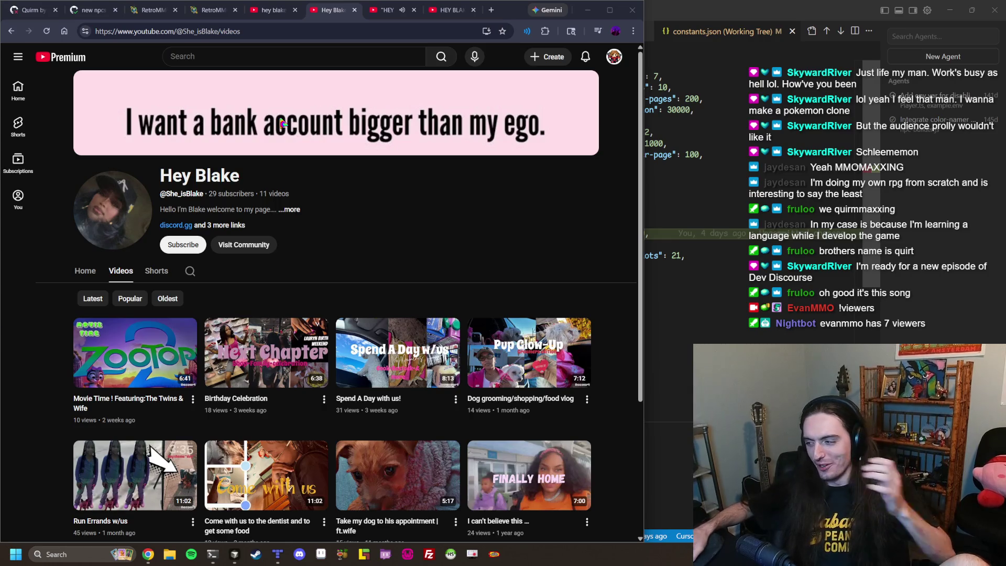
scroll(483, 186, "down", 2)
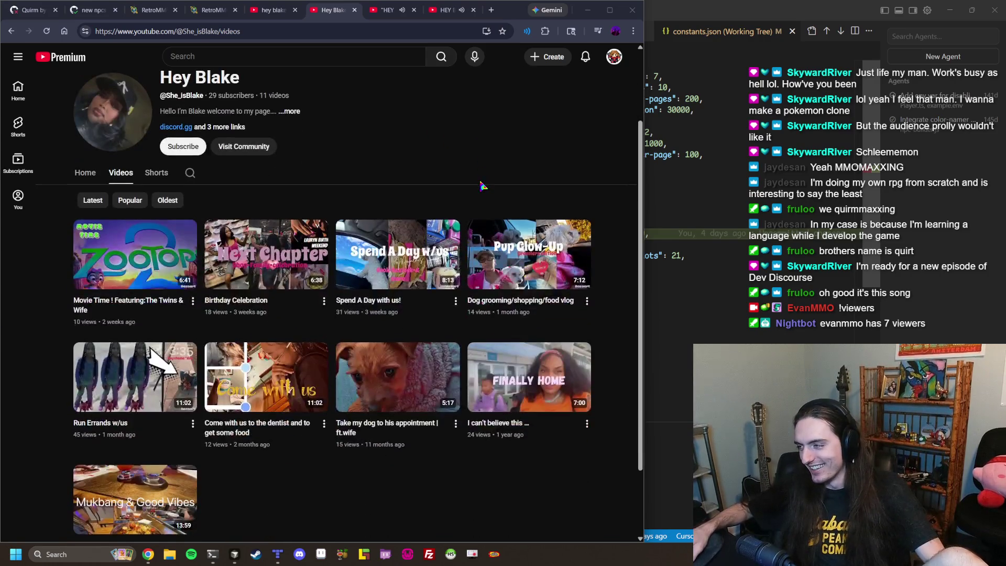
Open 'Spend A Day with us!' in a new tab, close the Dog grooming video, and jump to about 2:18
middle_click(531, 265)
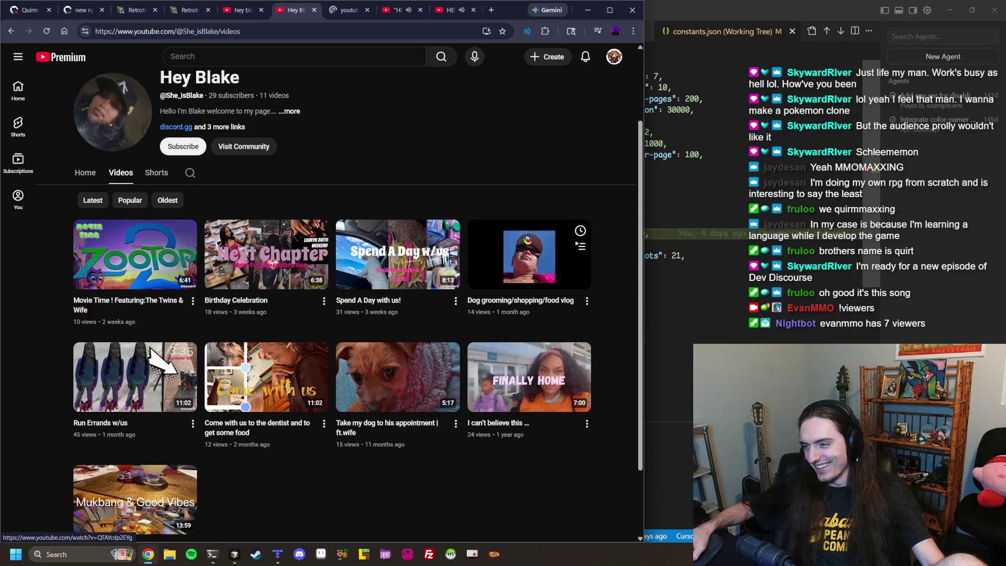
left_click(355, 13)
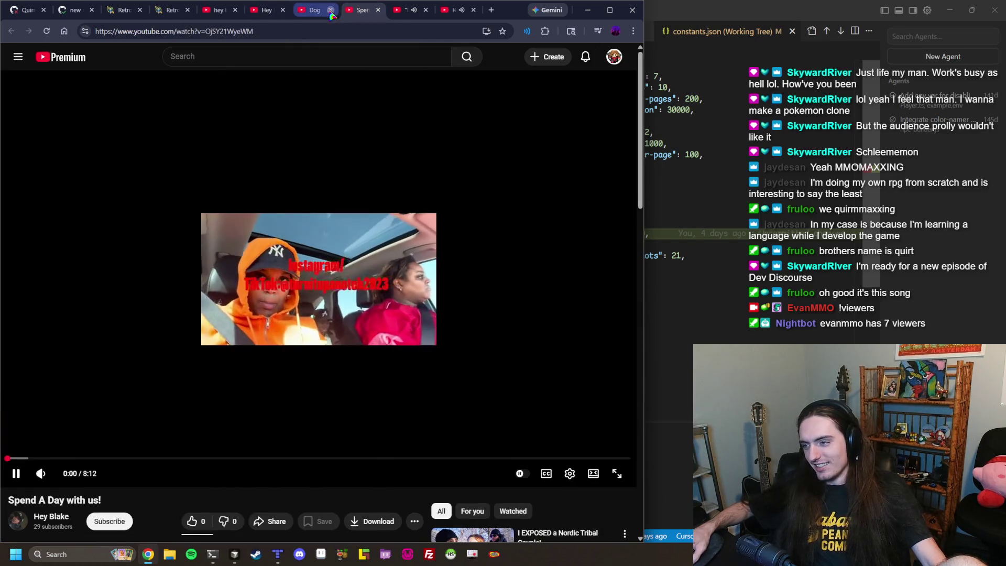
left_click(331, 10)
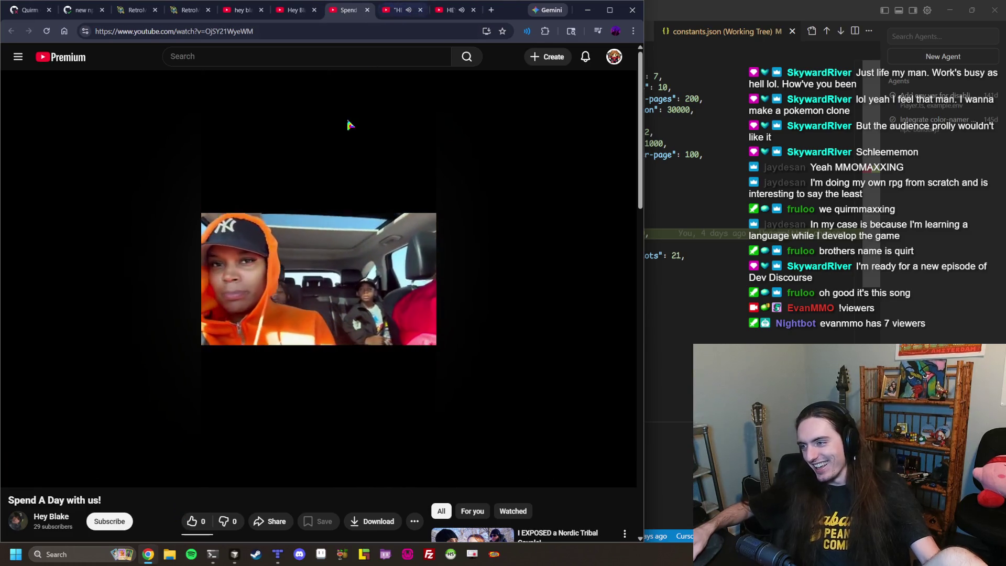
left_click(183, 458)
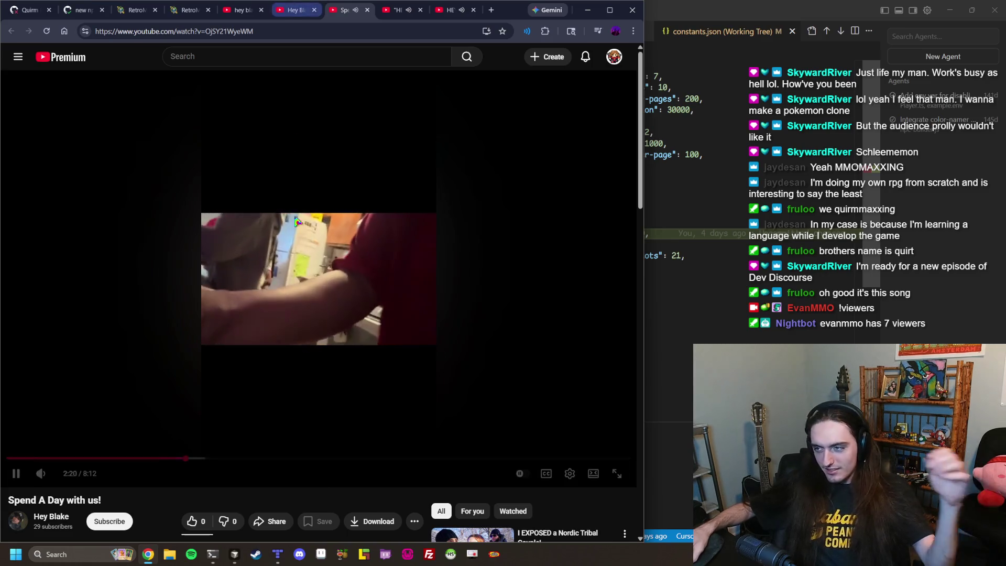
Lower the HEY BLAKE CHKIT video's volume, then go back to Spend A Day
left_click(449, 16)
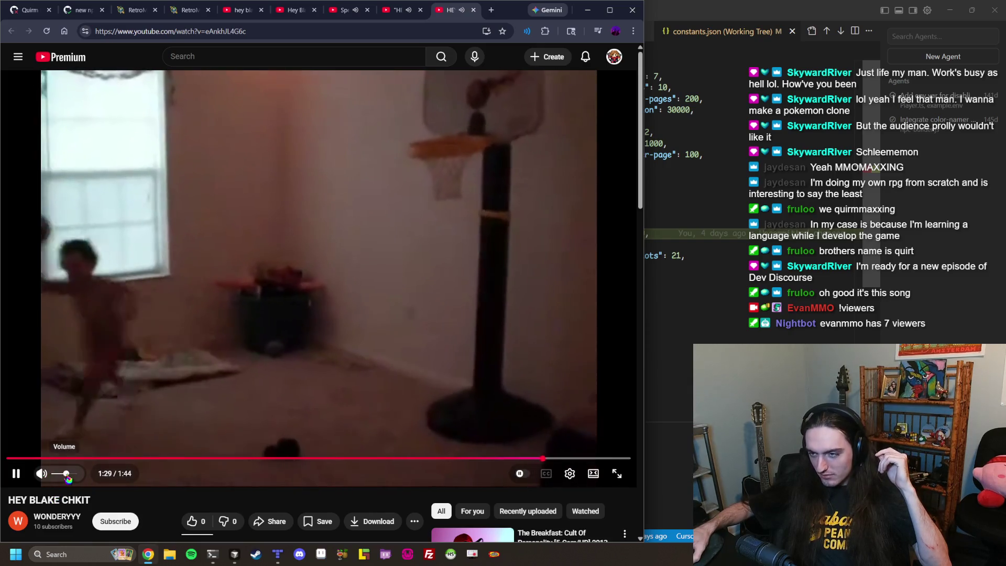
left_click(62, 474)
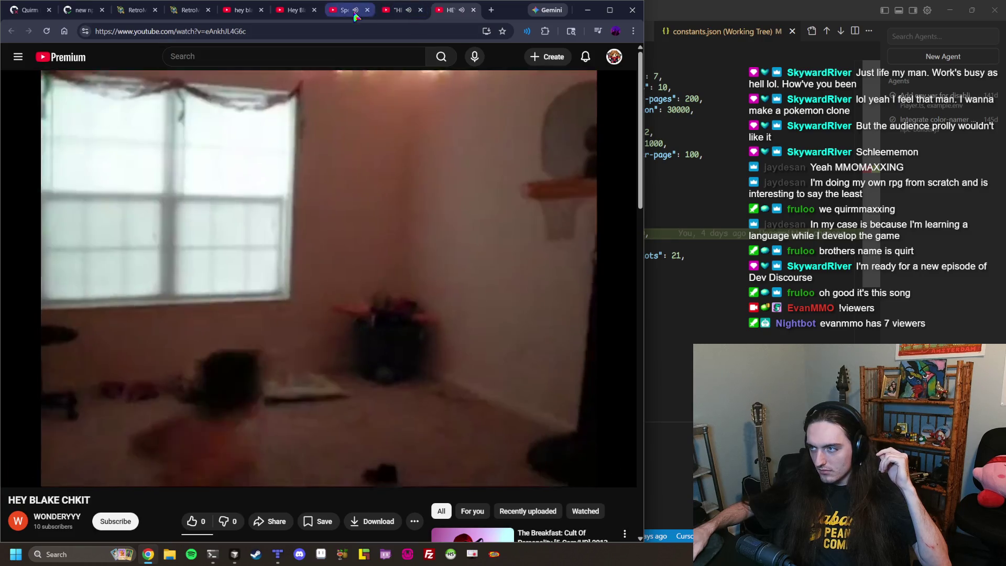
left_click(353, 15)
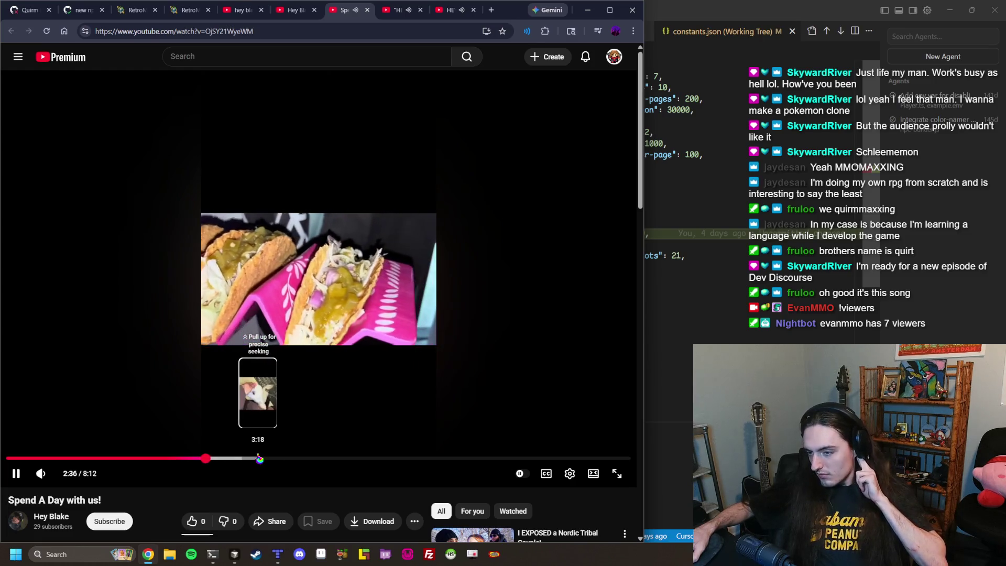
Pause Spend A Day at 2:44 and switch to the HEY BLAKE video
scroll(370, 365, "down", 1)
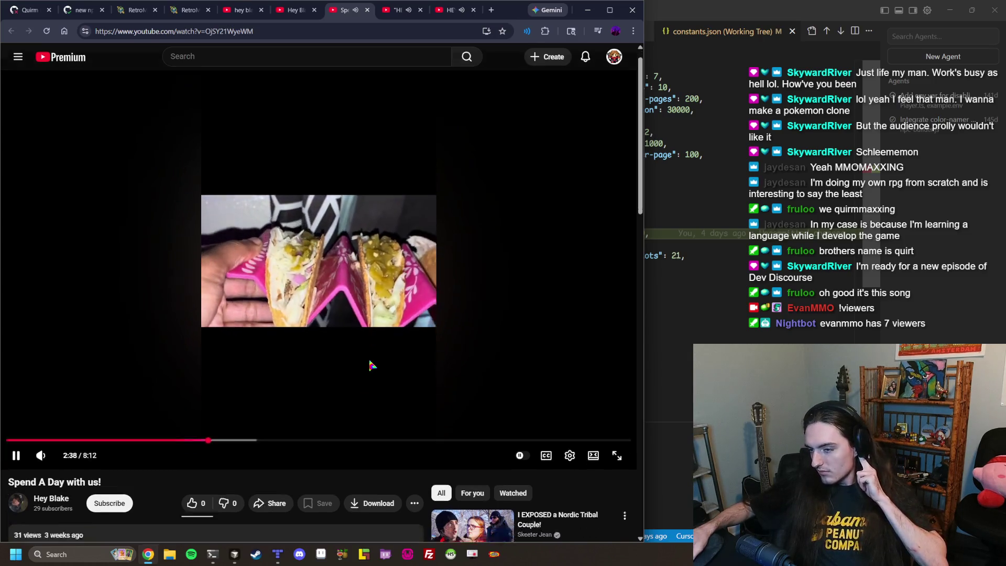
scroll(371, 365, "down", 3)
scroll(369, 365, "up", 3)
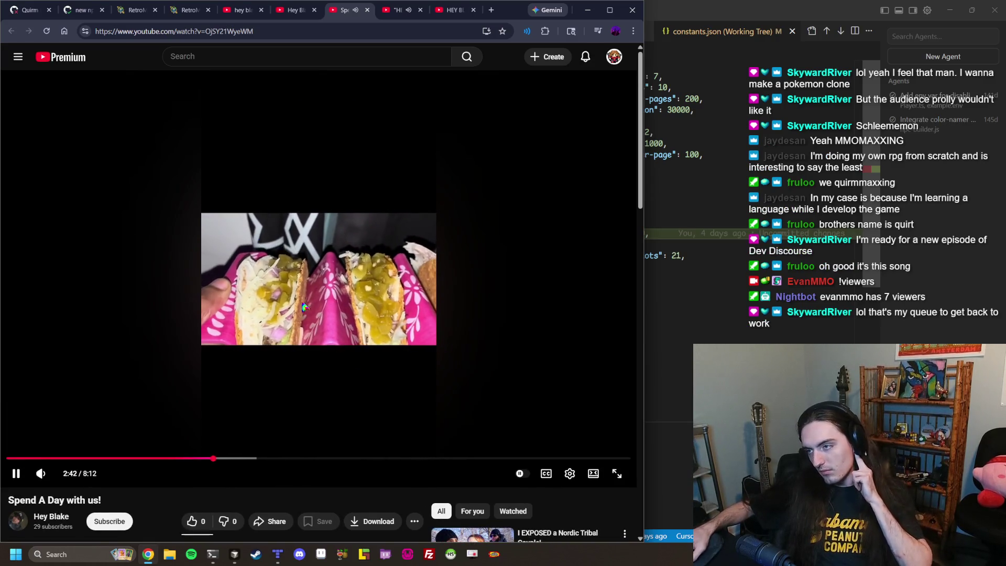
left_click(193, 163)
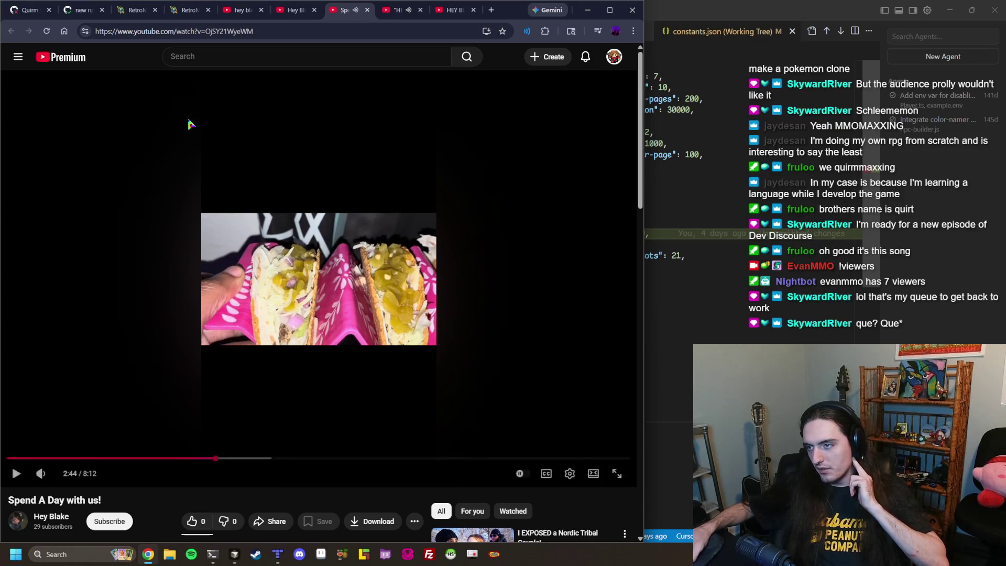
left_click(417, 11)
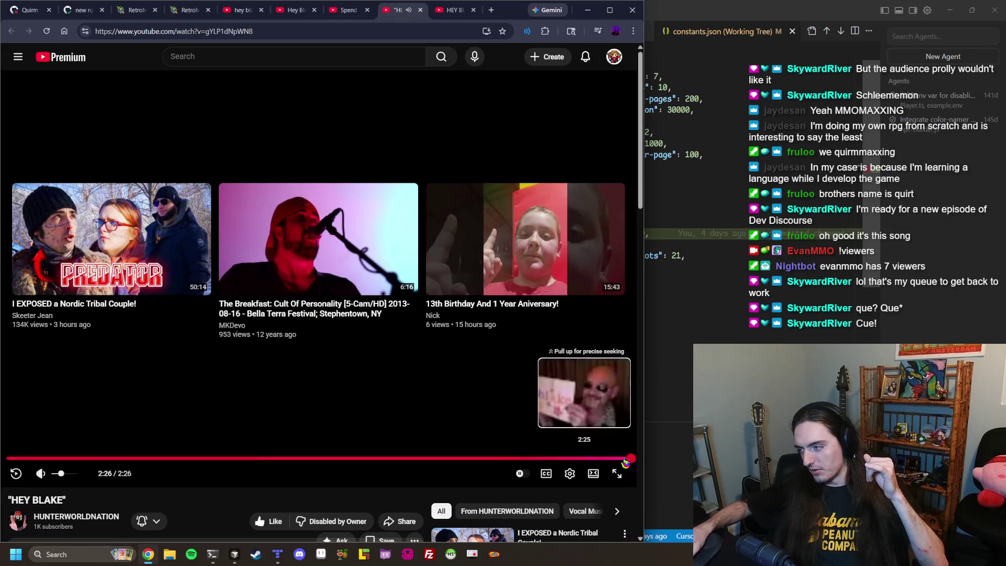
Replay HEY BLAKE's last seconds, then resume Spend A Day from about 3:23 with slightly higher volume
left_click(622, 458)
key("ctrl+shift+Tab")
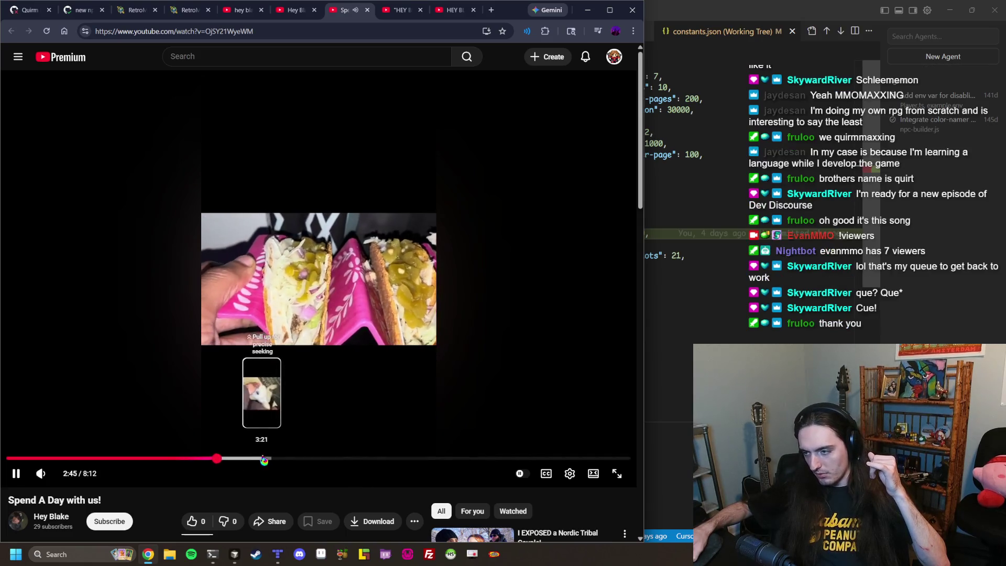
left_click(262, 457)
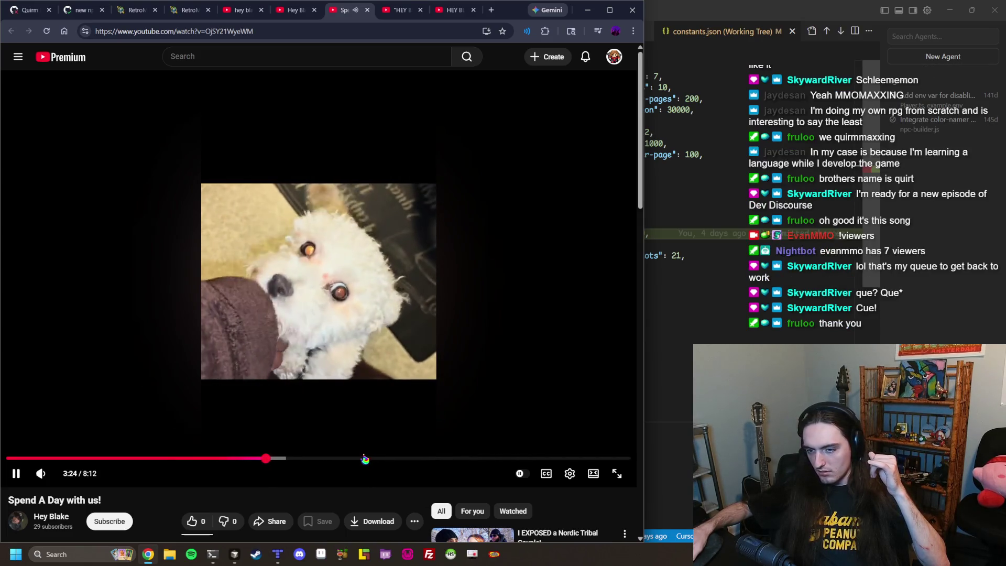
mouse_move(80, 479)
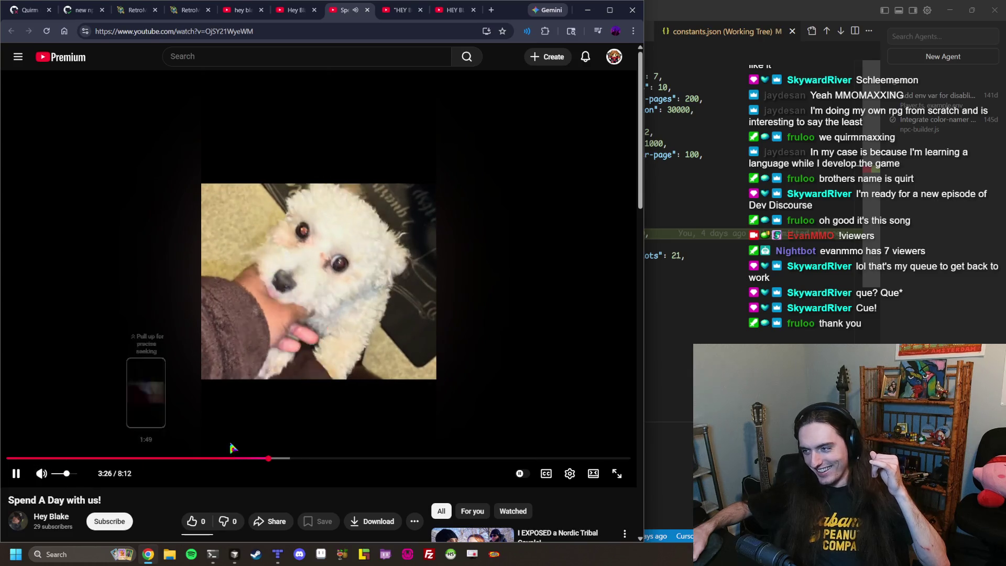
left_click_drag(75, 479, 77, 479)
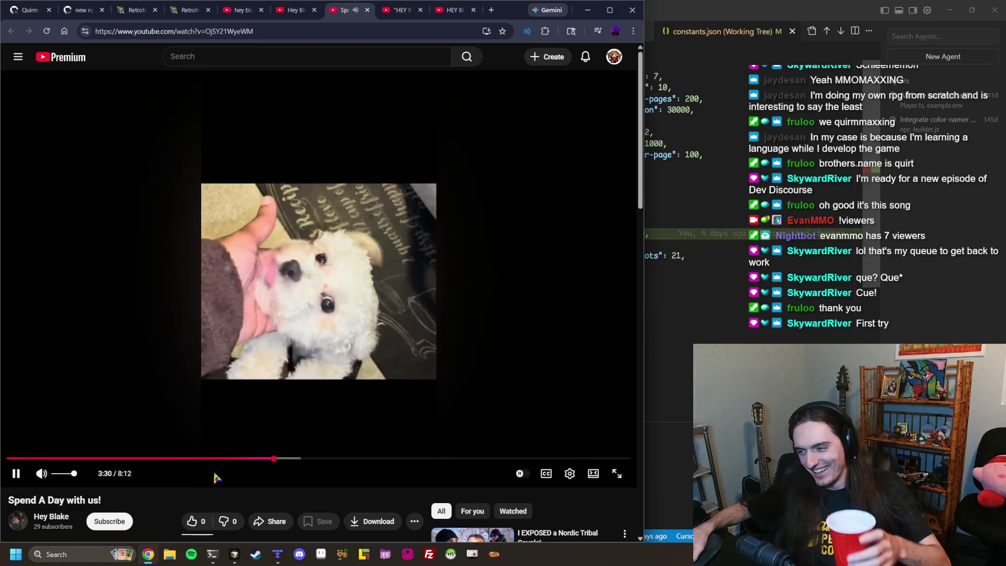
Check the per-tab volume booster, then cycle through the tabs and move Spend A Day one slot left
left_click(528, 31)
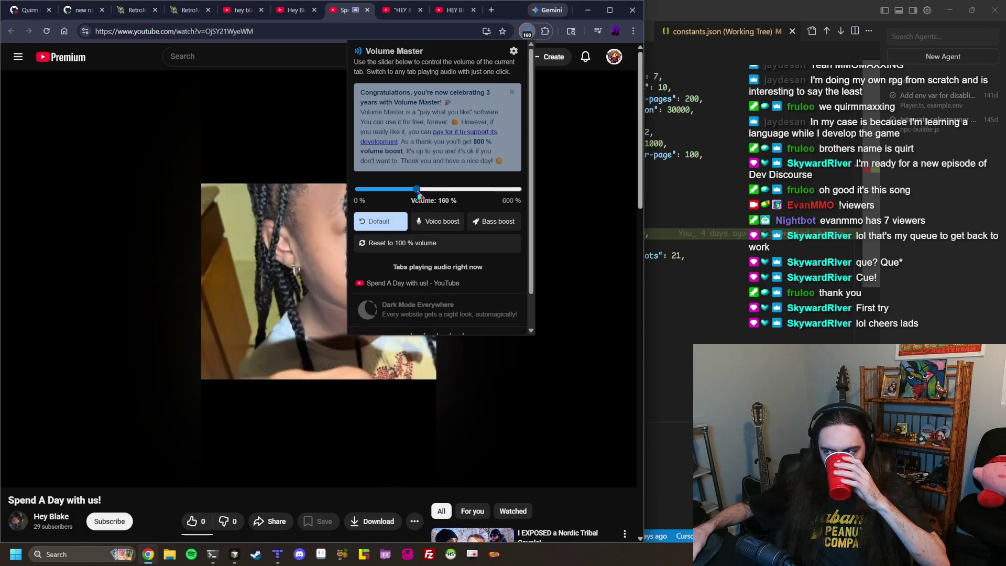
left_click(297, 17)
left_click(240, 12)
scroll(264, 121, "down", 7)
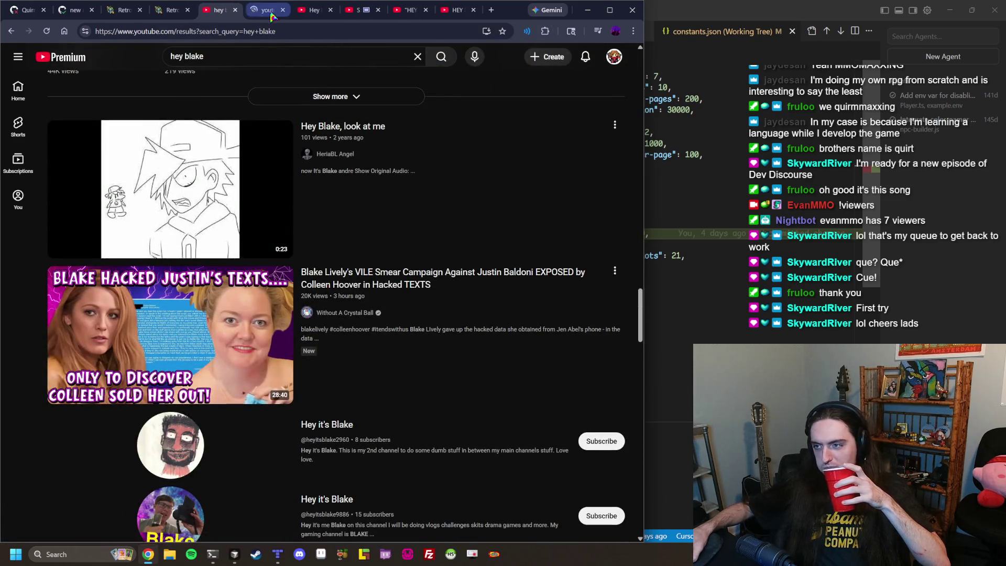
left_click(270, 11)
left_click(312, 12)
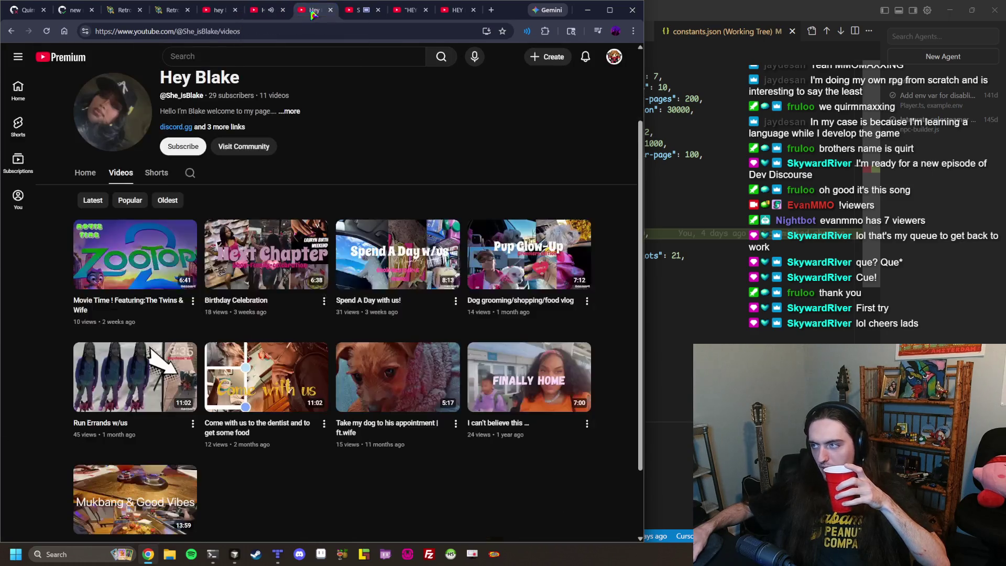
left_click_drag(365, 9, 317, 10)
Skip Spend A Day to 3:50, boost 'Hey Blake, look at me' to 200%, and return to the search results
left_click(527, 31)
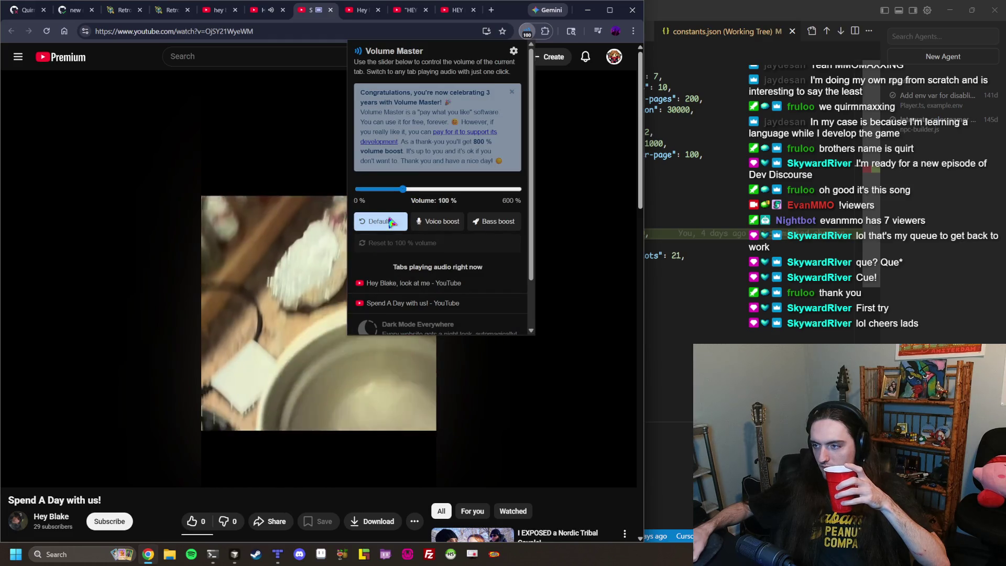
left_click_drag(291, 460, 300, 461)
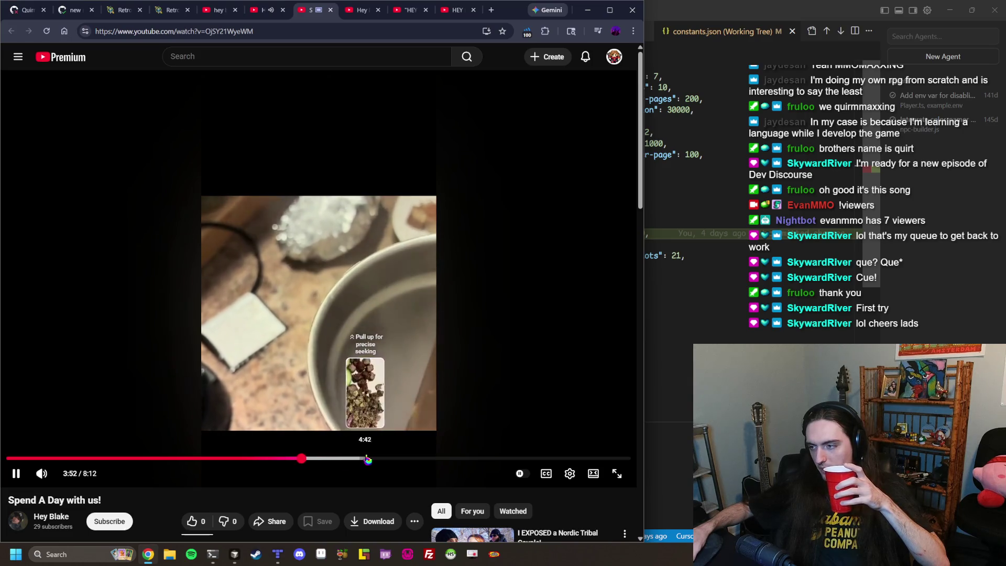
left_click(261, 10)
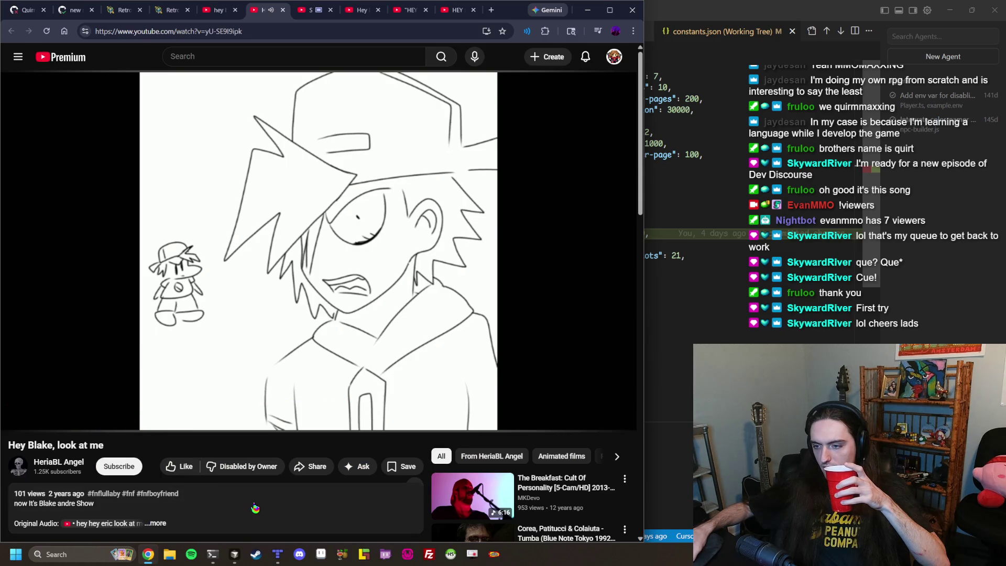
left_click(527, 32)
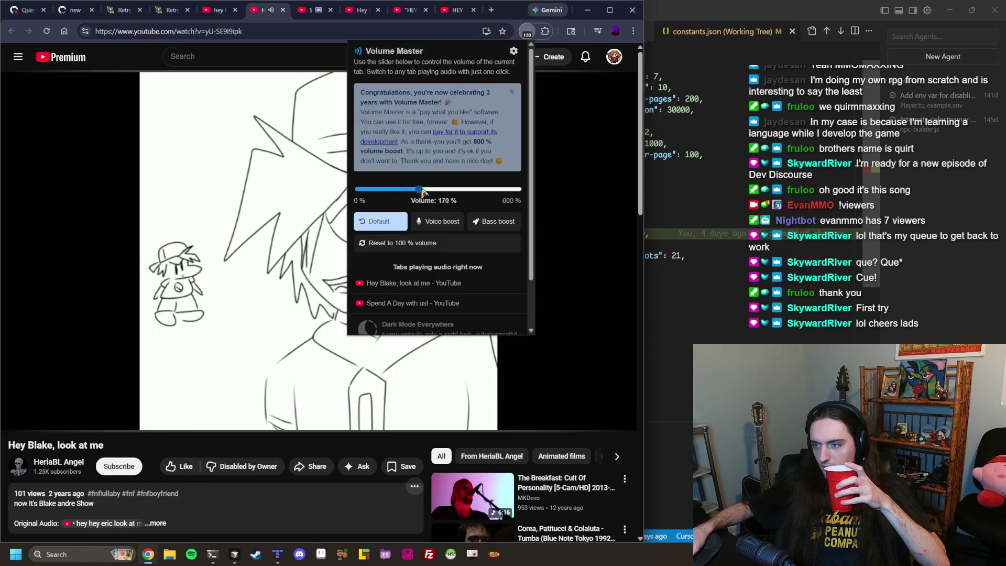
left_click(186, 444)
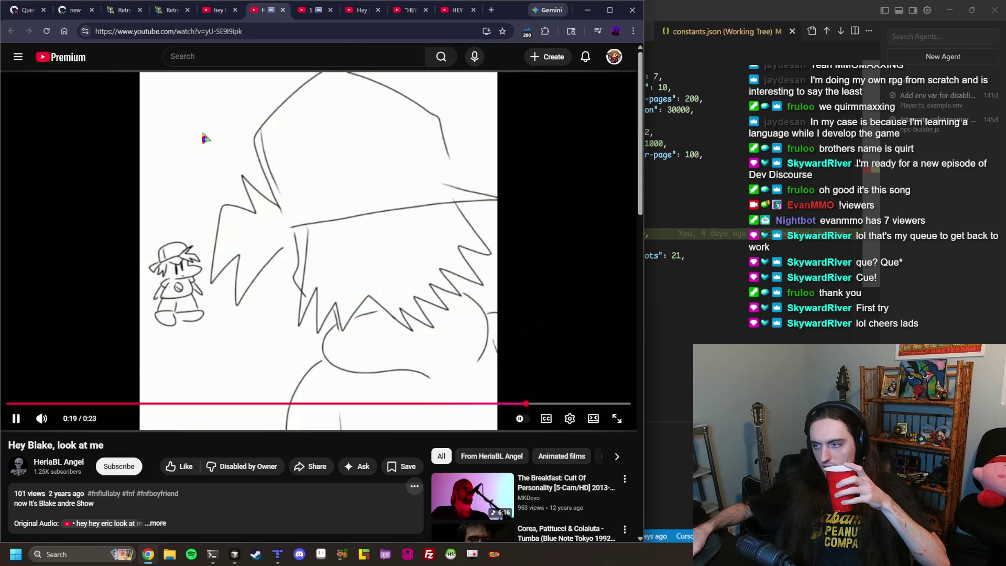
left_click(214, 12)
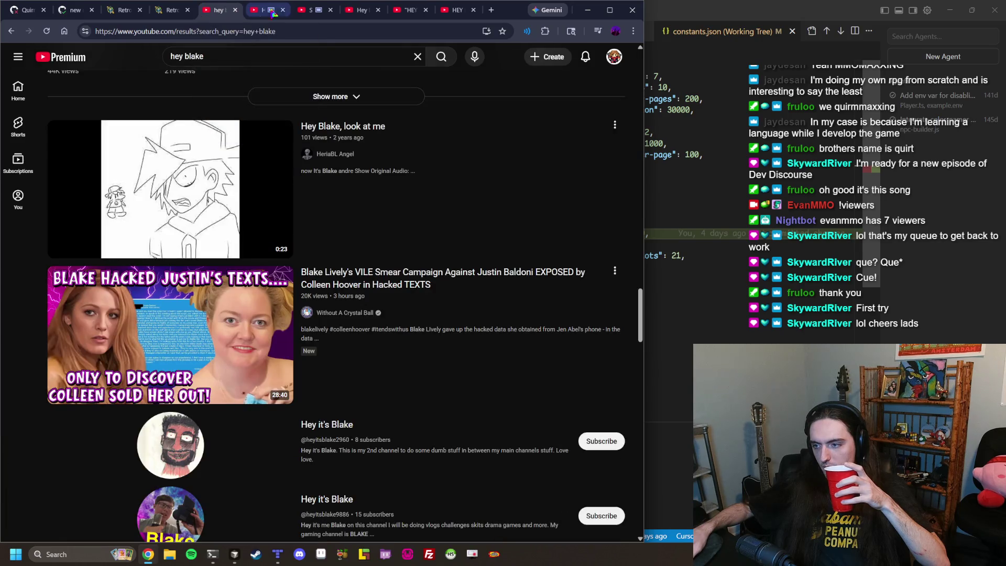
Scroll through more of the 'hey blake' search results
scroll(265, 148, "down", 15)
scroll(261, 152, "down", 11)
scroll(255, 170, "up", 2)
scroll(233, 163, "up", 7)
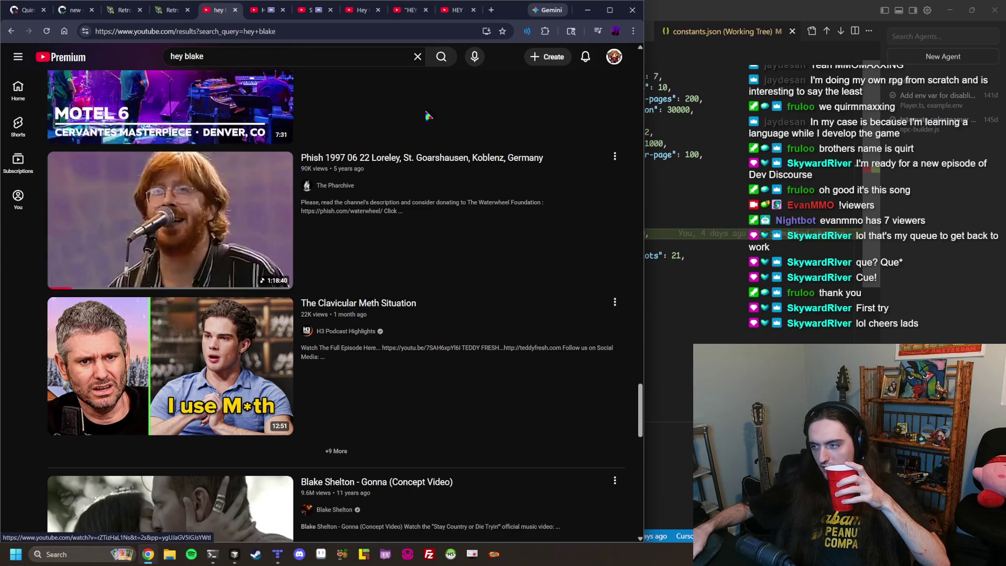
scroll(578, 176, "down", 5)
scroll(499, 243, "down", 5)
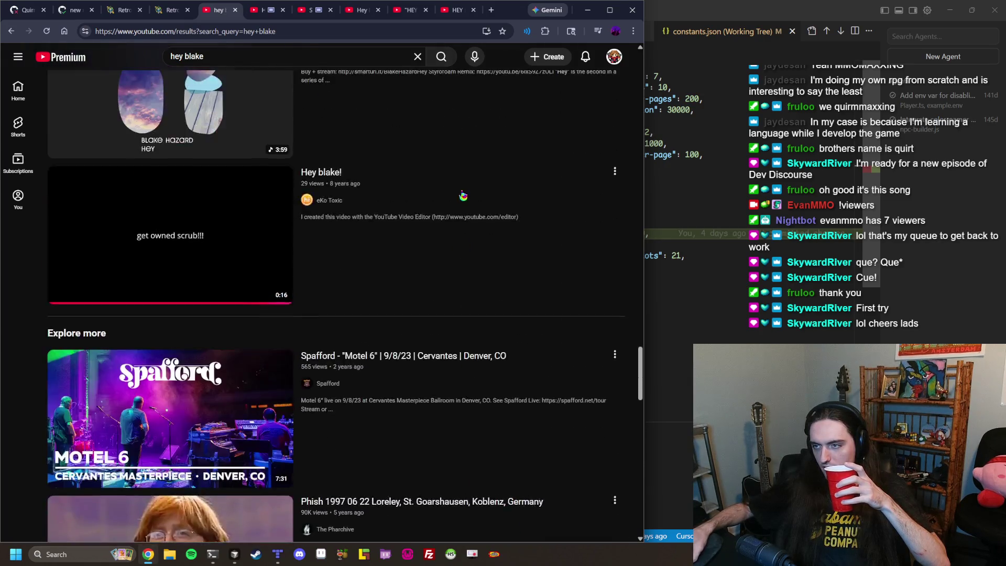
scroll(193, 340, "down", 15)
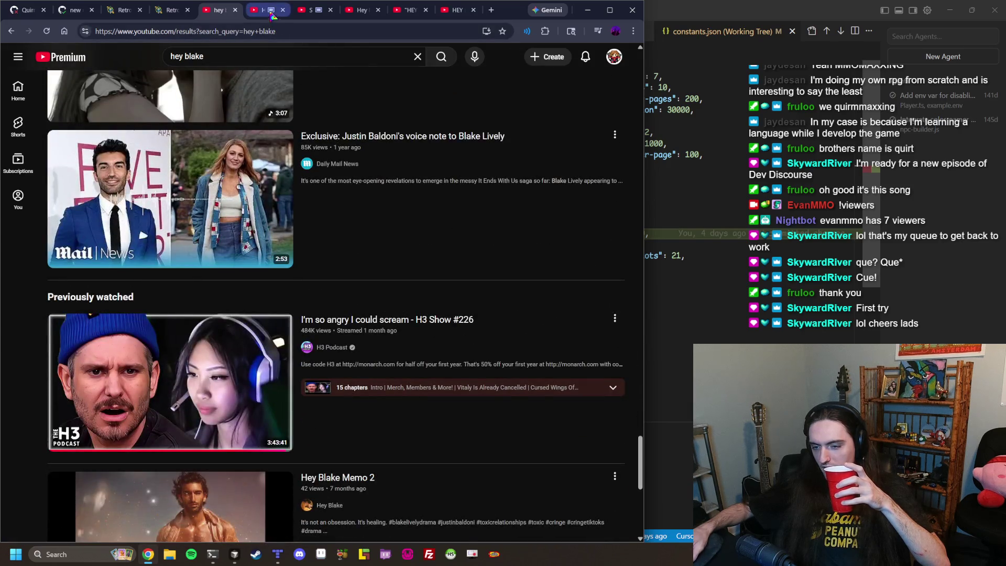
Move the Spend A Day tab one slot left and bring its video back to the front at 4:28
left_click(270, 12)
left_click_drag(319, 2, 269, 8)
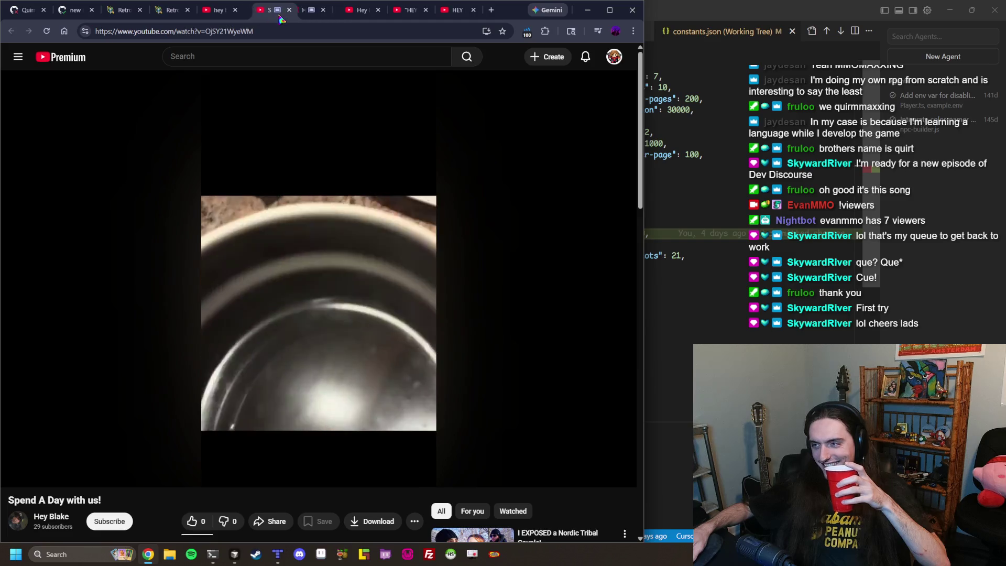
left_click(220, 15)
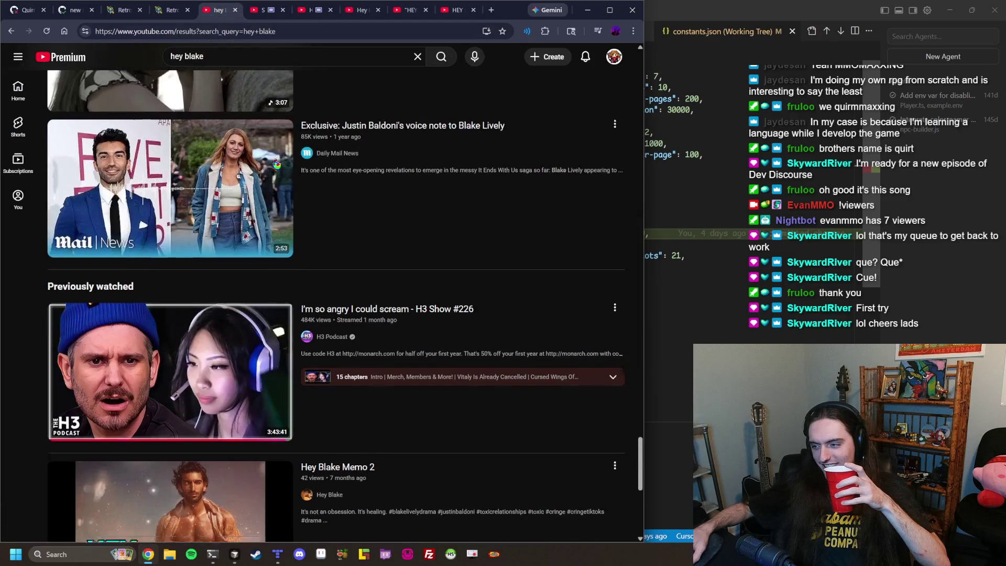
left_click(272, 21)
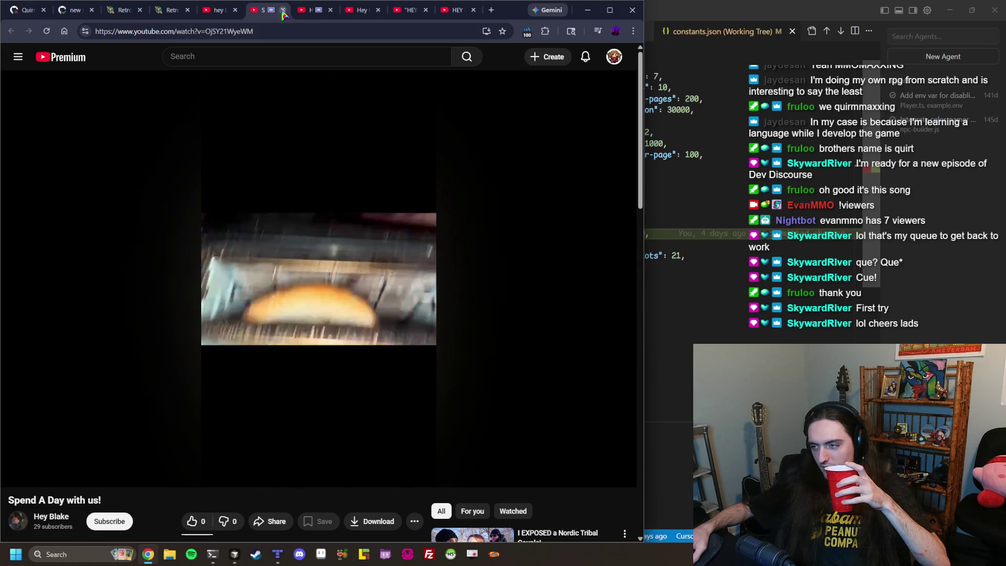
scroll(242, 274, "down", 3)
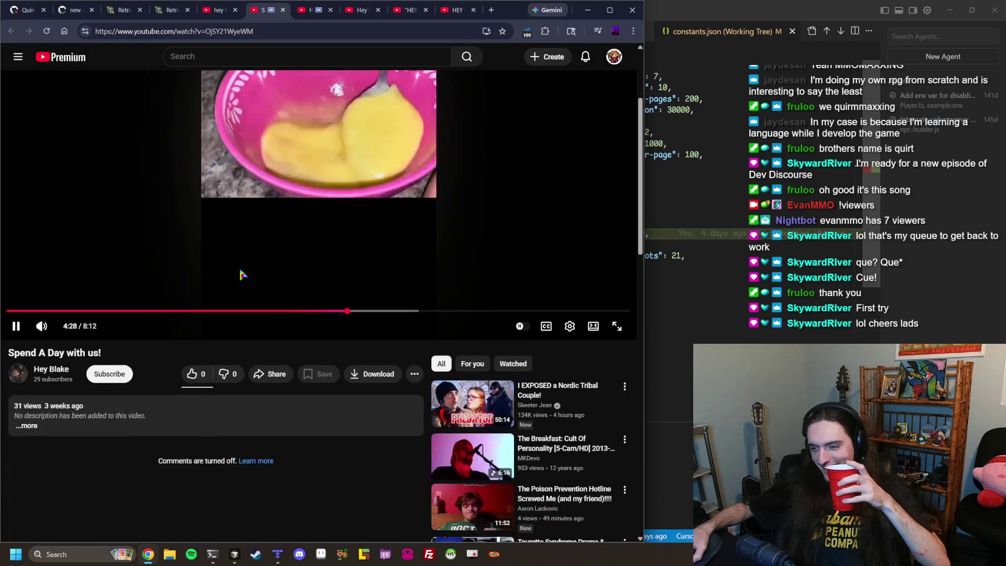
Pause Spend A Day at 4:45 and start the 0:41 'Hey Blake...Memo 4' video
scroll(252, 269, "up", 3)
scroll(260, 261, "down", 2)
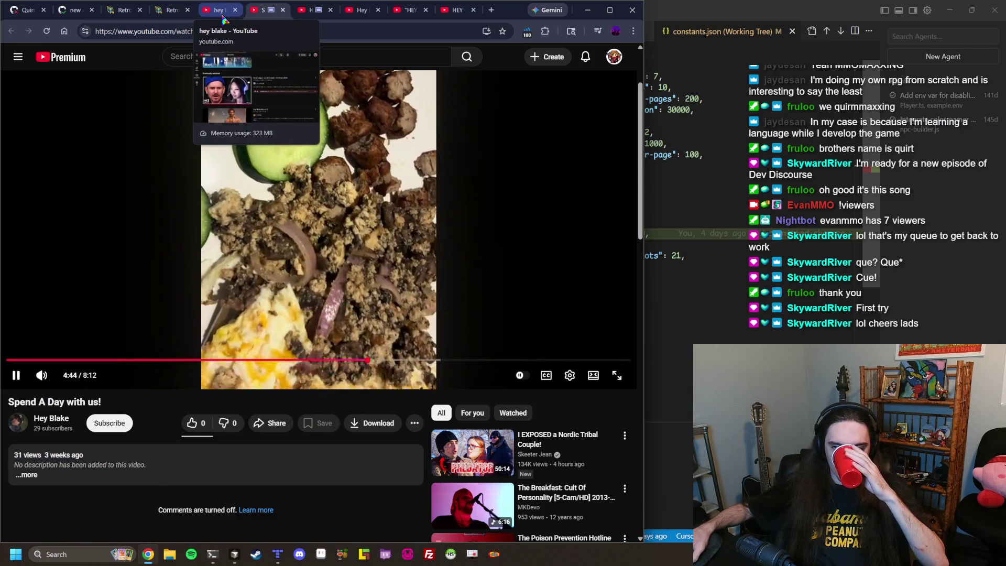
left_click(332, 255)
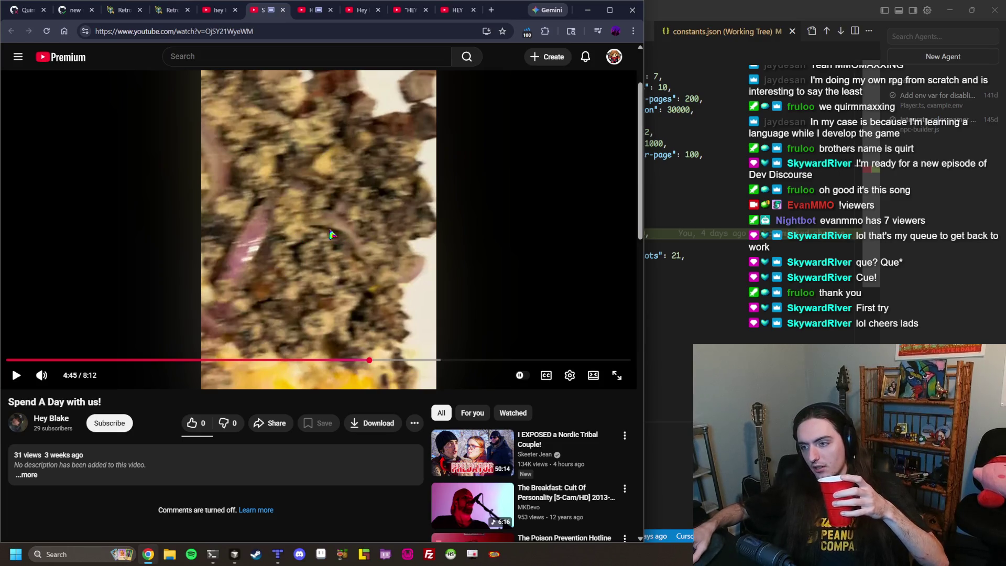
key("ctrl+shift+Tab")
scroll(323, 275, "down", 5)
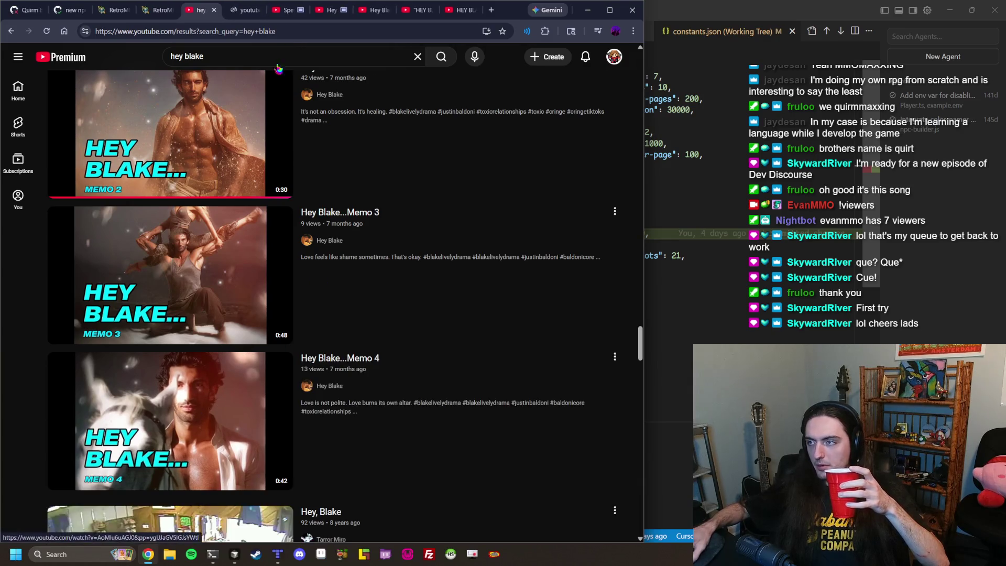
left_click(235, 11)
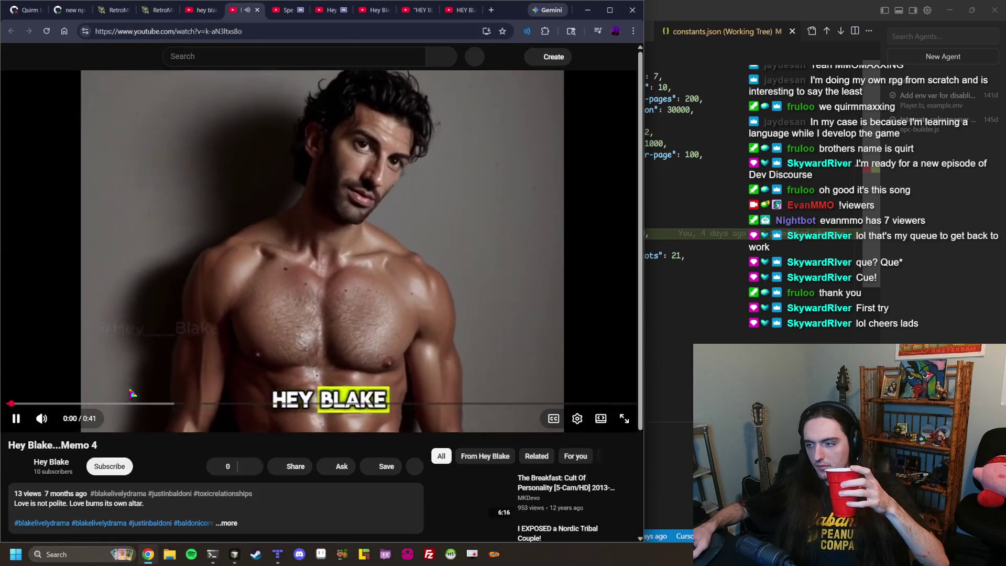
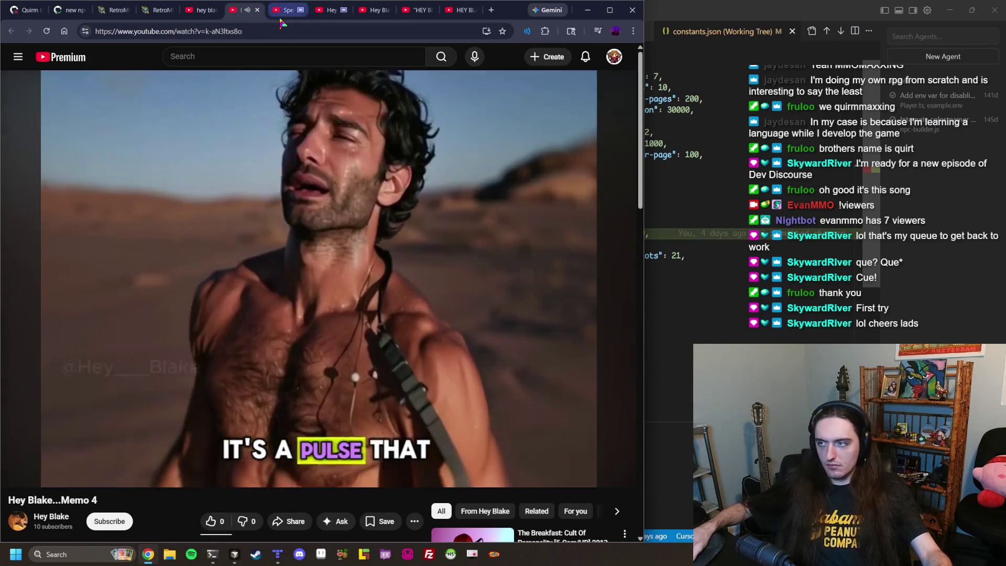
Flip between the Spend A Day with us! and Memo 4 video tabs, turning on theater mode
left_click(281, 11)
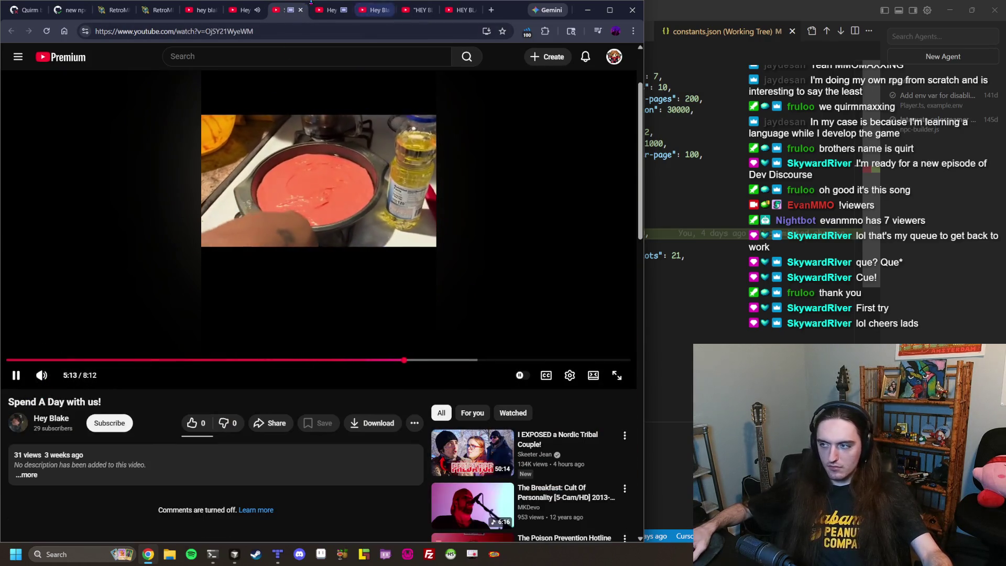
key("t")
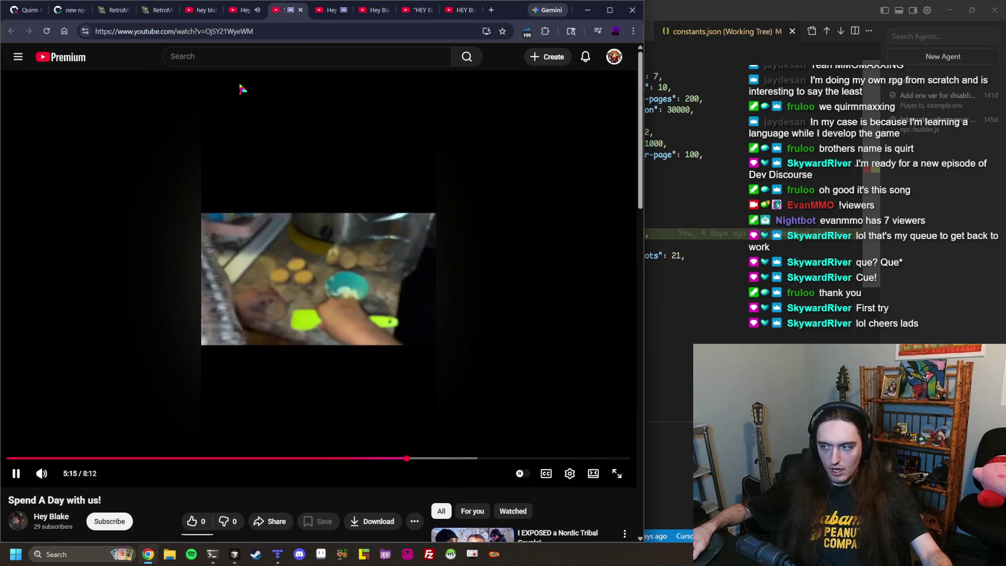
left_click(239, 12)
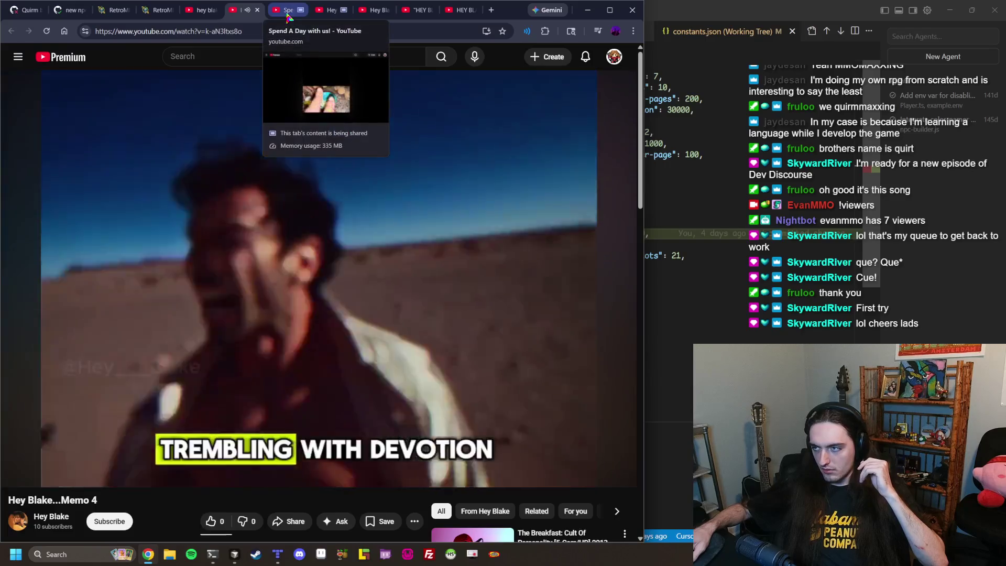
left_click(288, 10)
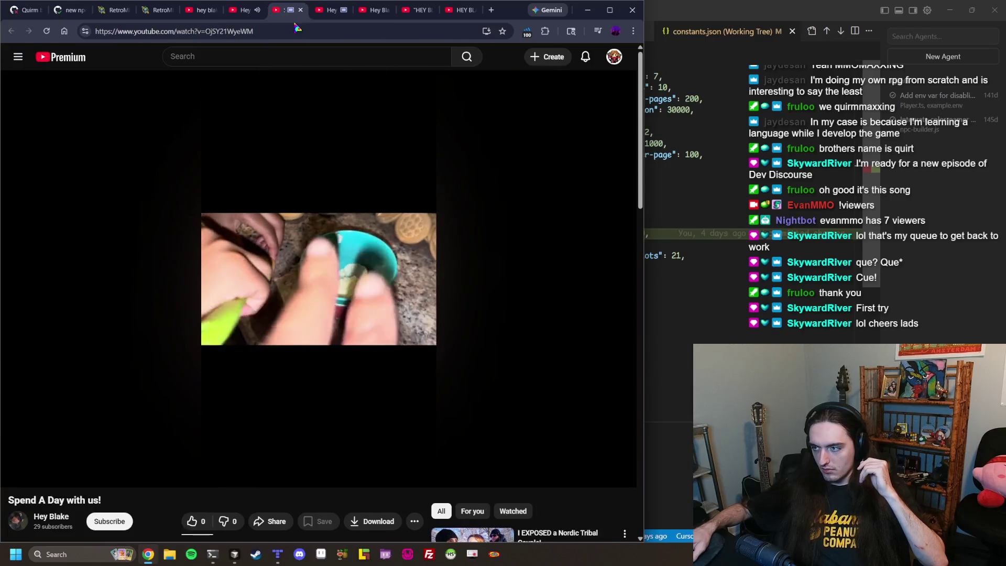
left_click(233, 11)
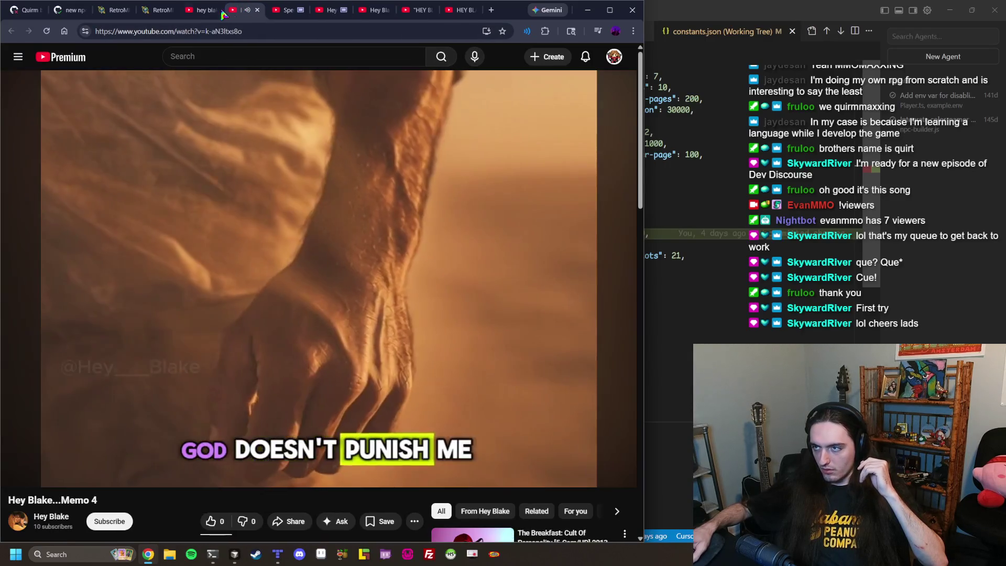
Return to the hey blake search results and scroll down through the matching videos
left_click(204, 11)
scroll(273, 237, "down", 5)
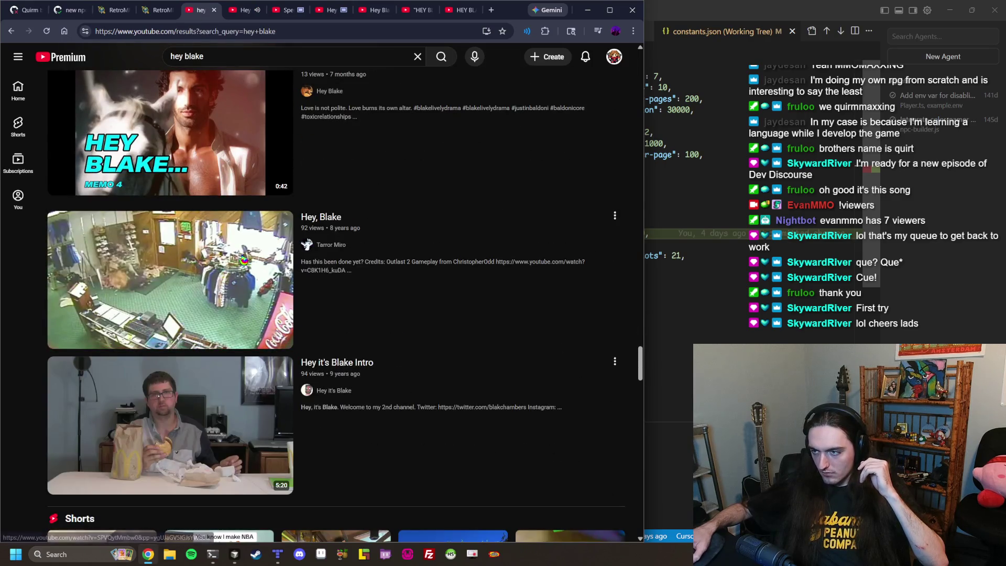
left_click(289, 11)
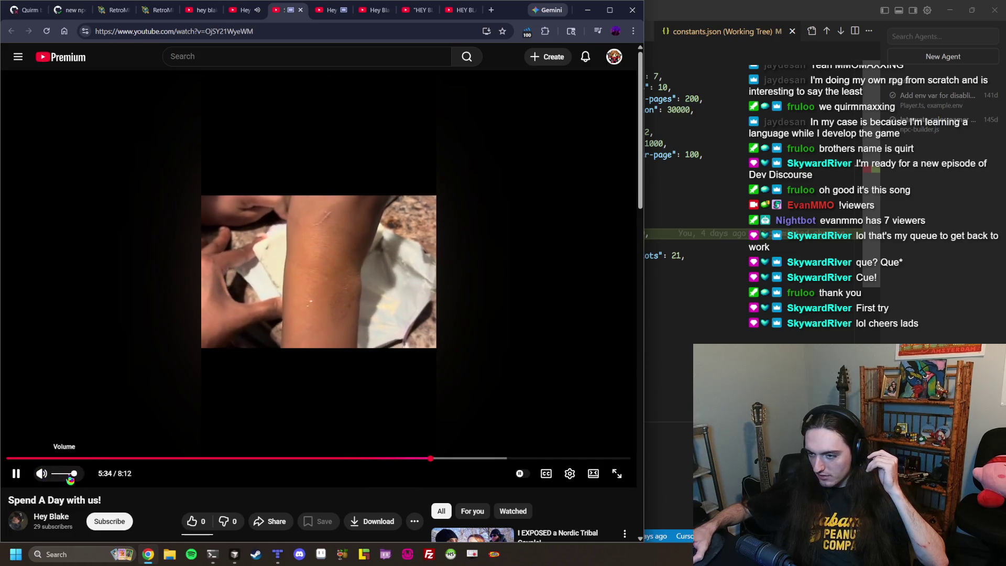
left_click(201, 11)
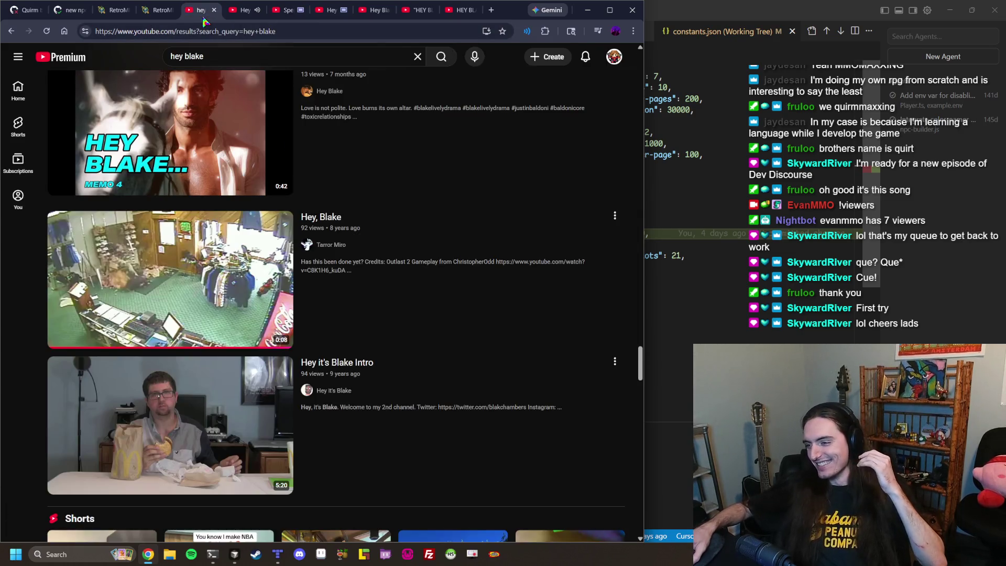
scroll(319, 200, "down", 1)
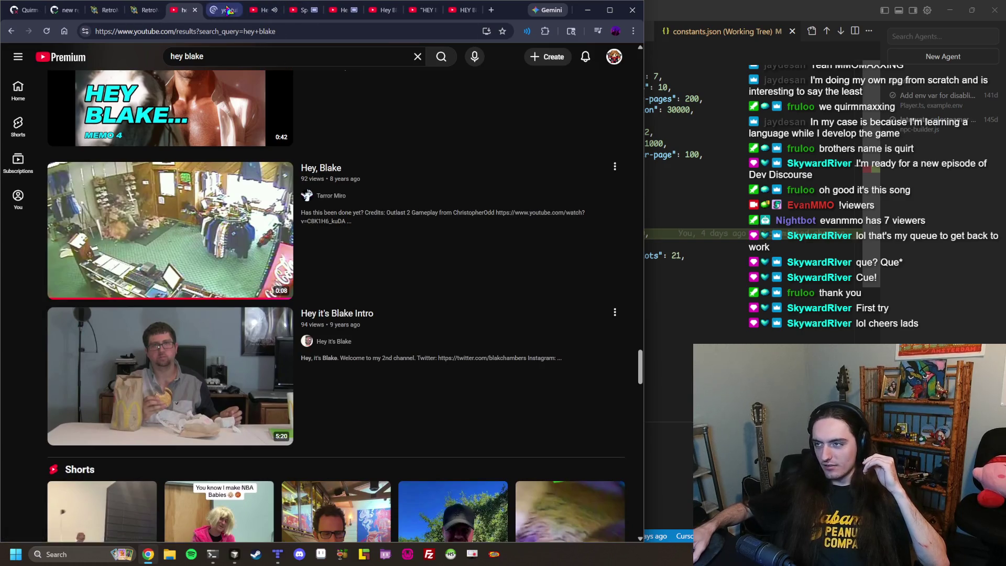
Move the Spend A Day tab ahead of Memo 4 and expand the intro video's description
left_click(227, 9)
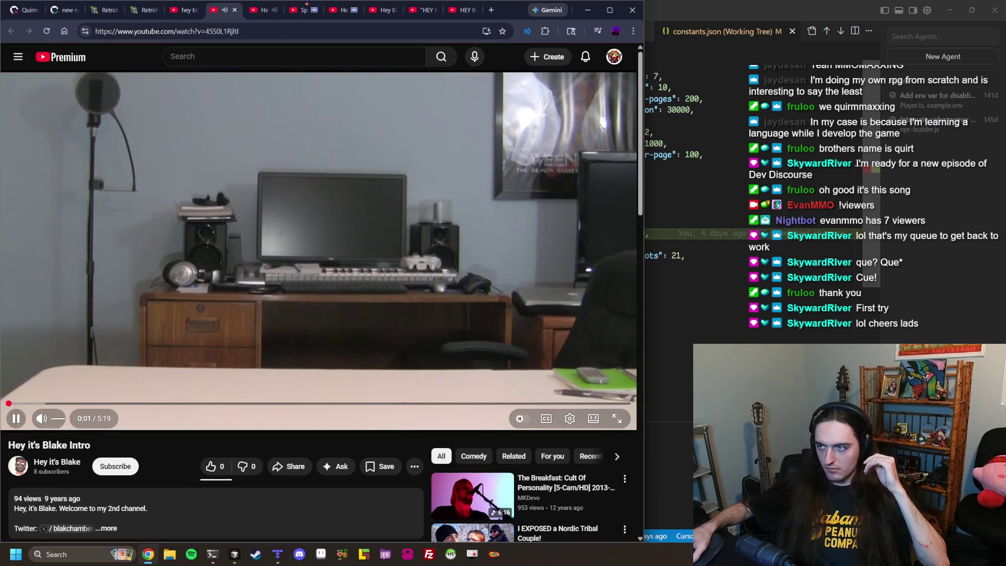
left_click(258, 11)
left_click_drag(307, 17, 261, 15)
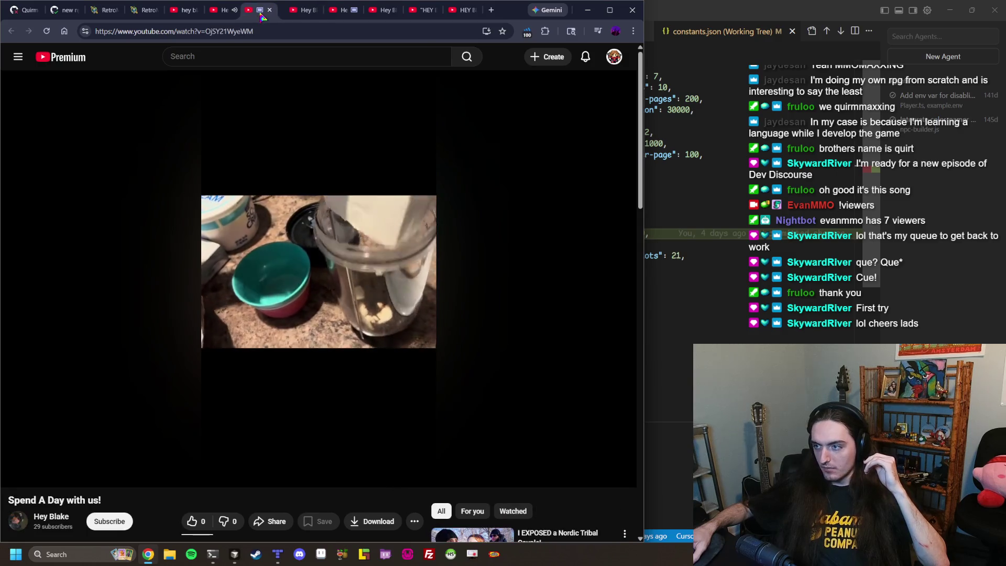
left_click(230, 11)
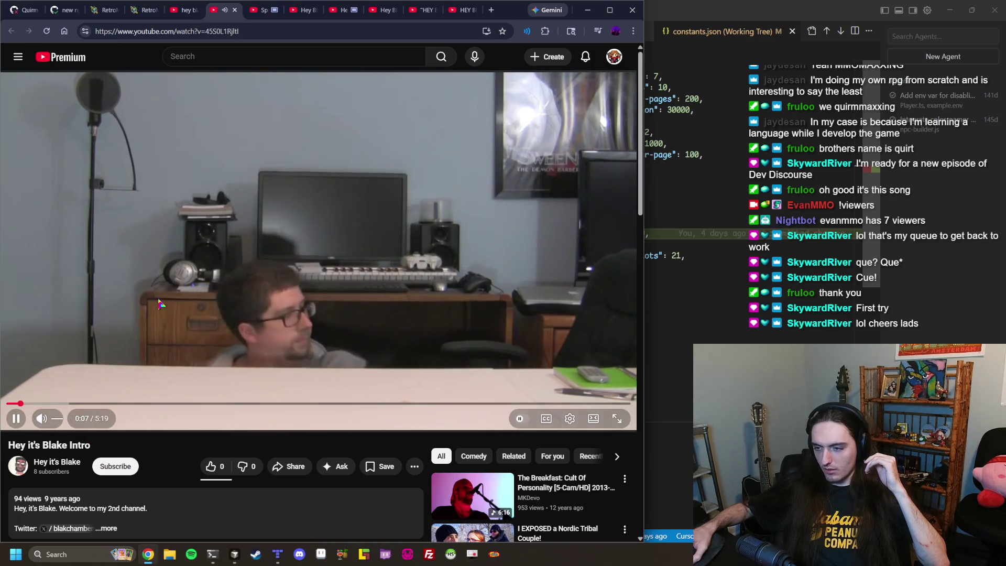
left_click(267, 9)
left_click(217, 10)
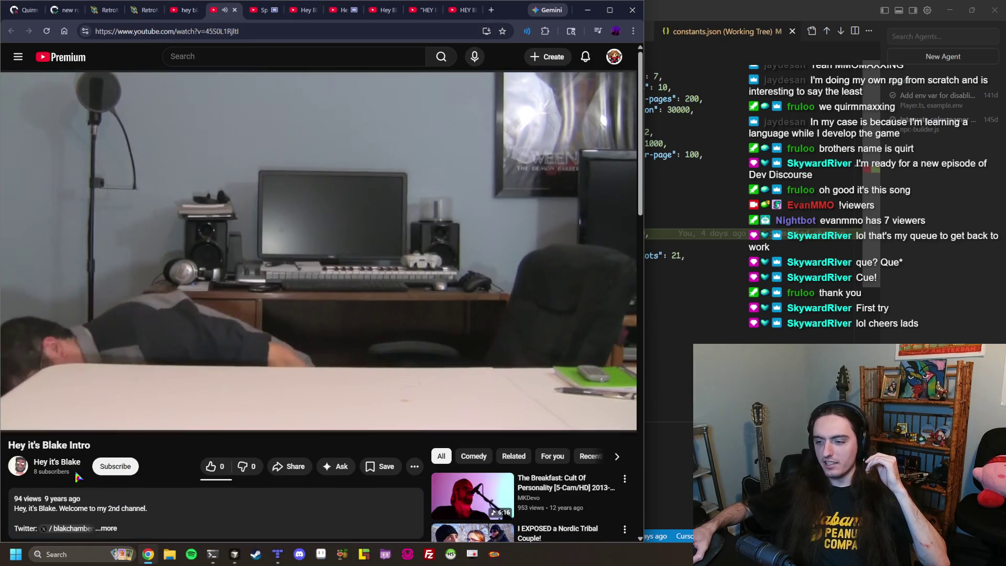
left_click(101, 510)
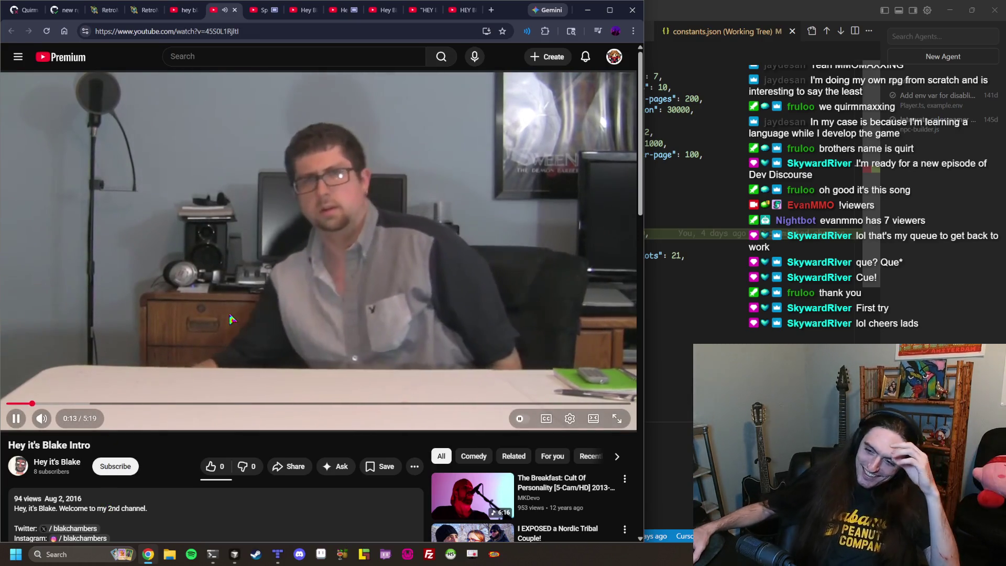
scroll(116, 325, "down", 1)
scroll(327, 135, "up", 1)
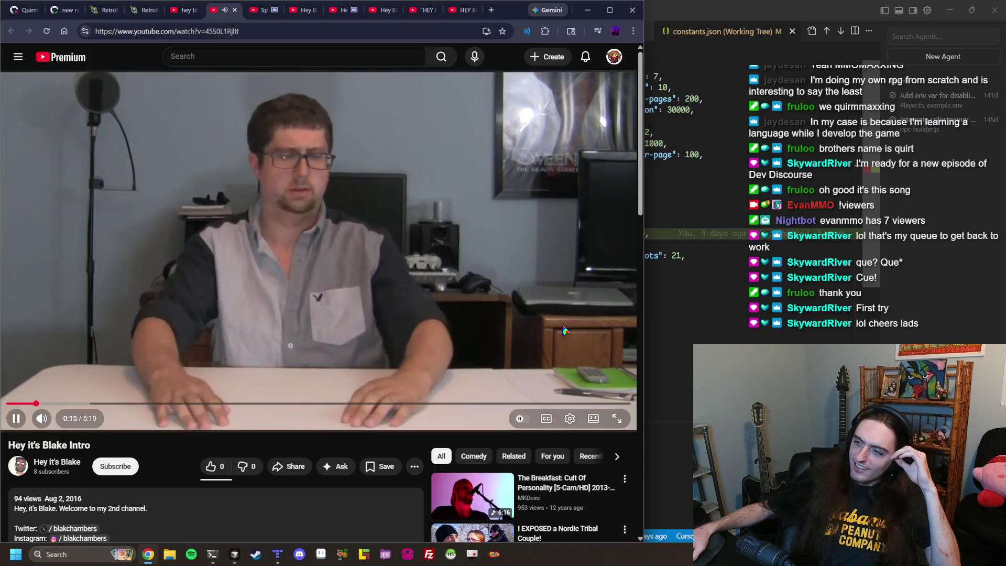
Raise the intro tab's volume to 200% in Volume Master, then drag a tab into split view
left_click(527, 31)
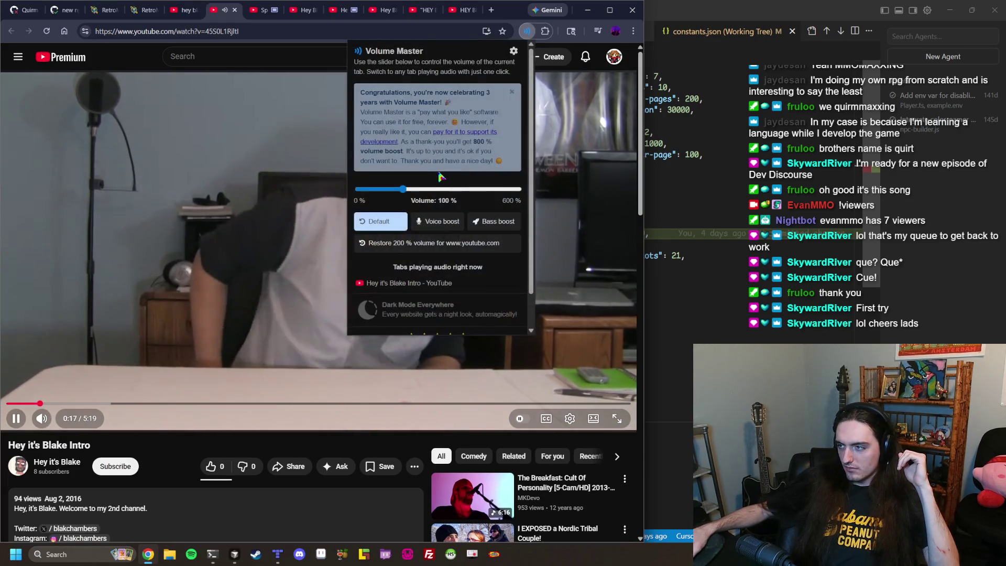
left_click(417, 190)
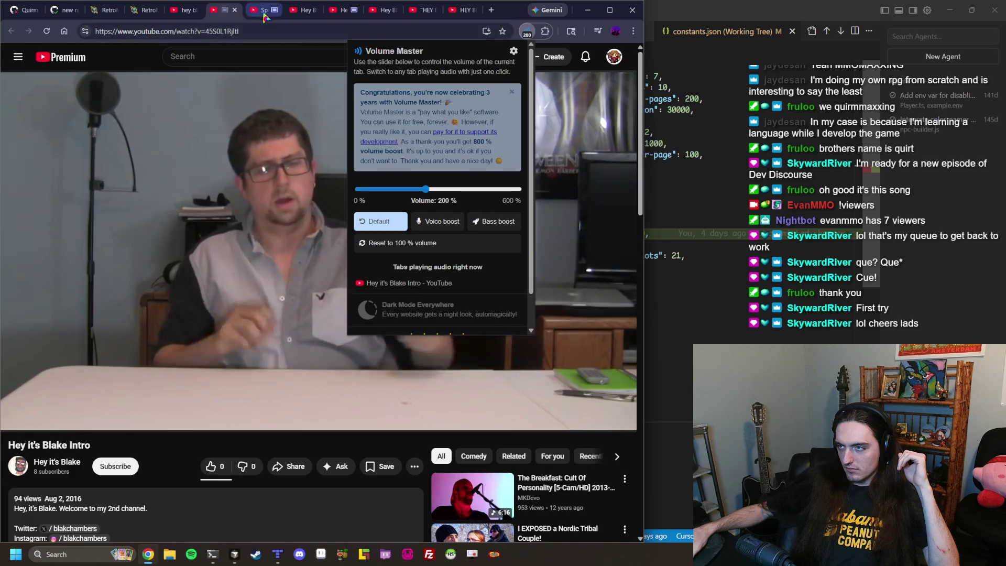
left_click(260, 9)
left_click(301, 9)
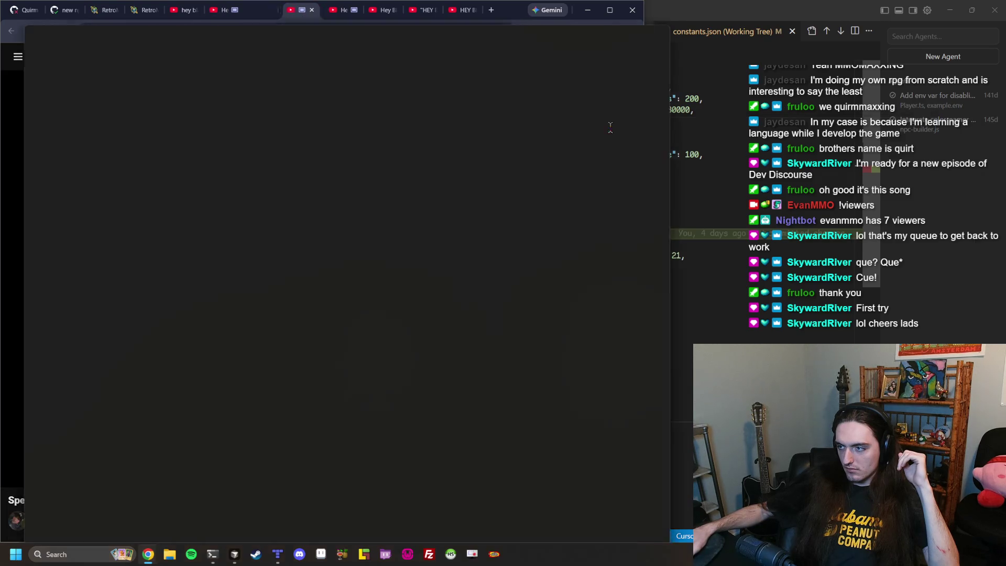
mouse_move(610, 127)
left_mouse_down()
mouse_move(314, 89)
mouse_move(524, 210)
left_mouse_up()
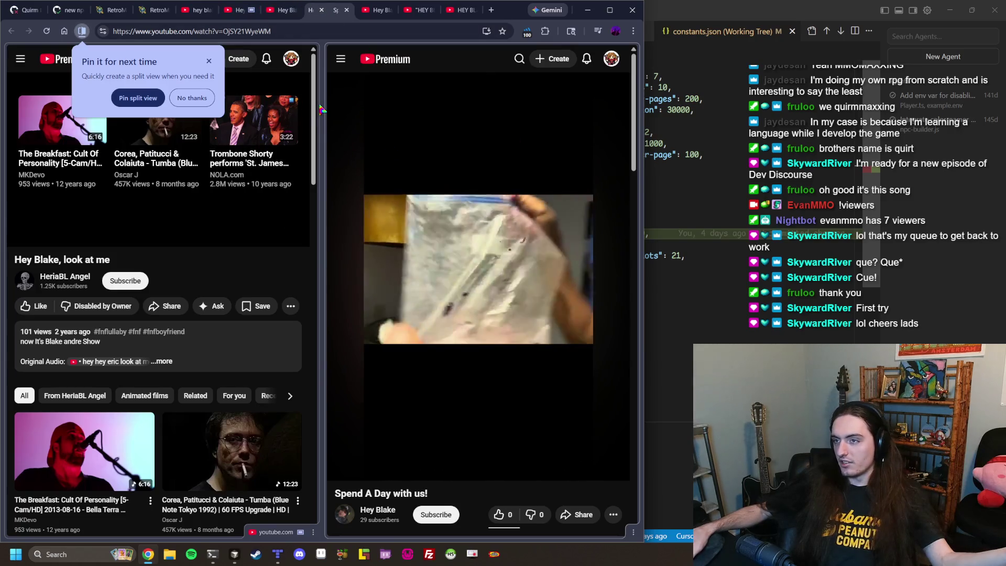
Dismiss the pinning popup and drag the side-by-side video pair out into a new window
left_click(204, 98)
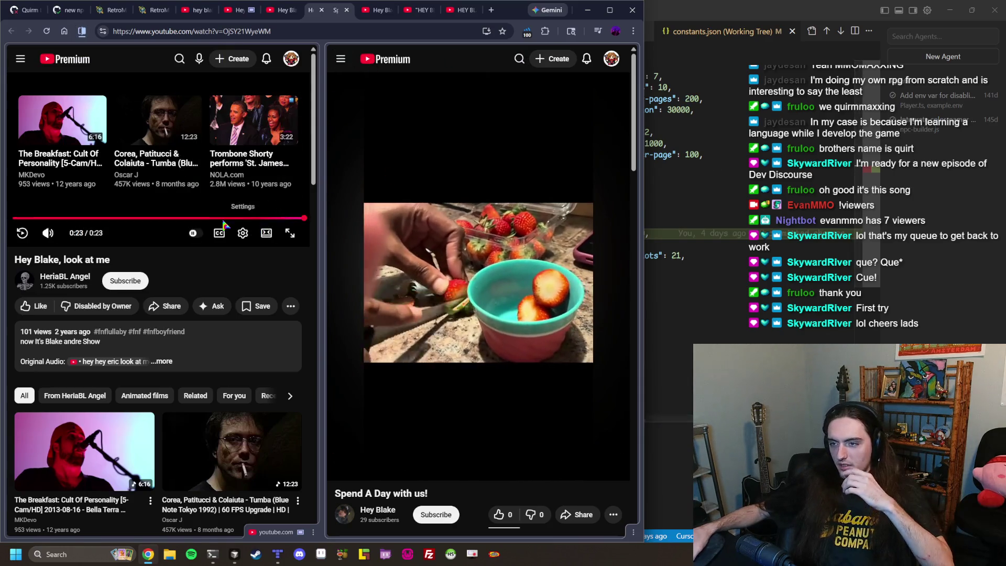
left_click(289, 11)
mouse_move(255, 12)
left_mouse_down()
mouse_move(247, 14)
mouse_move(349, 11)
mouse_move(486, 78)
left_mouse_up()
left_click_drag(461, 121, 215, 117)
Separate the split view back into two tabs and bring the main window forward
left_click(220, 97)
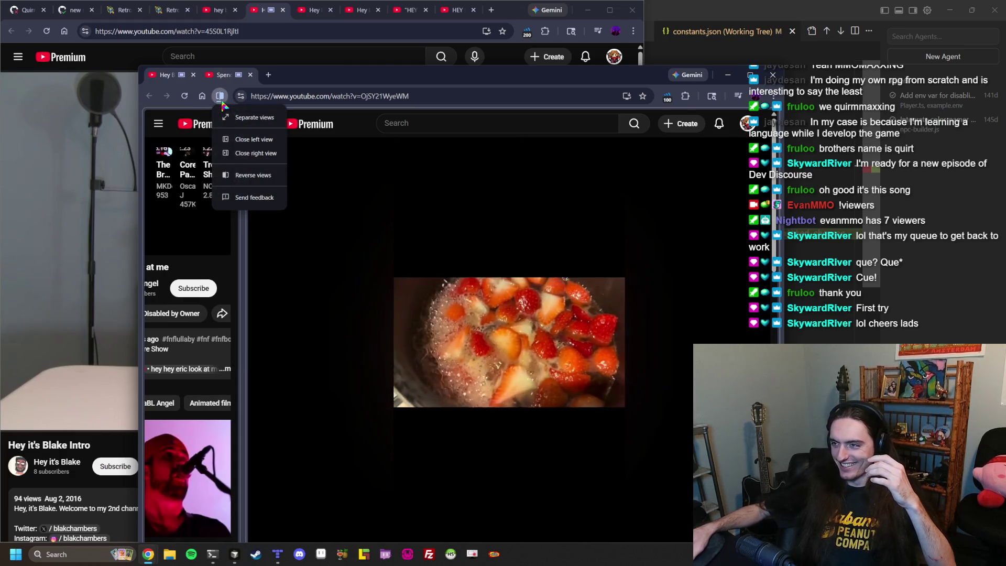
left_click(237, 117)
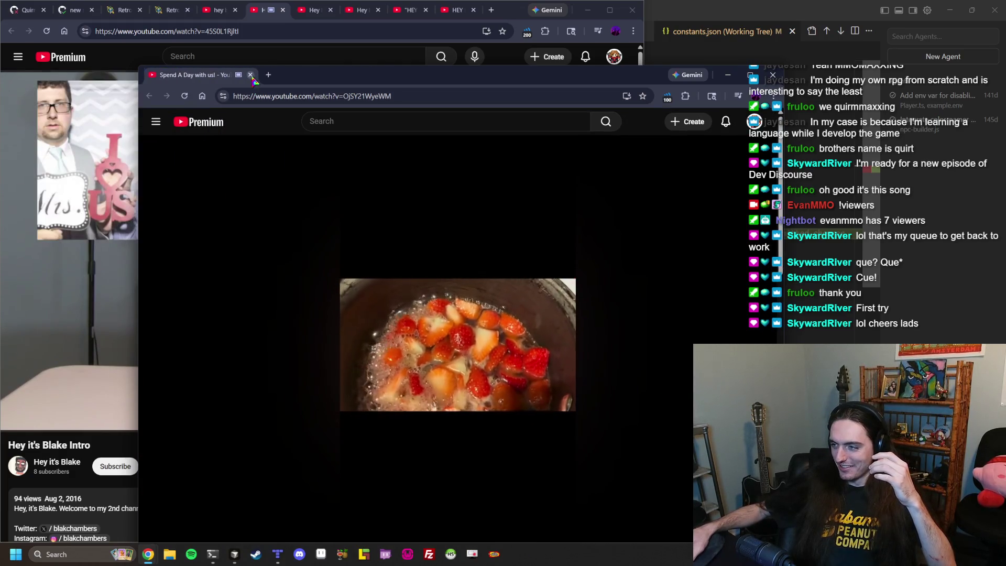
left_click(276, 10)
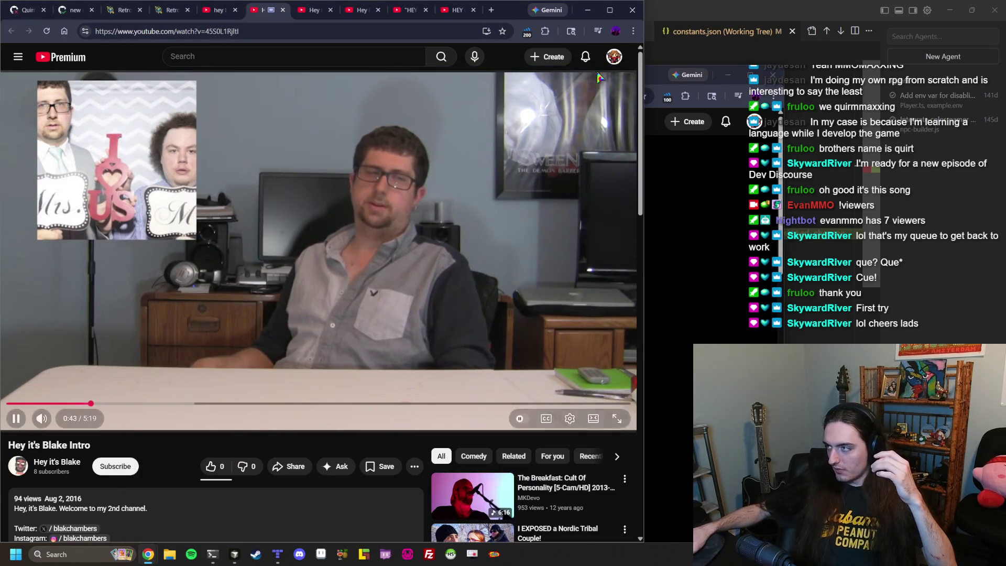
key("alt+Tab")
left_click(114, 163)
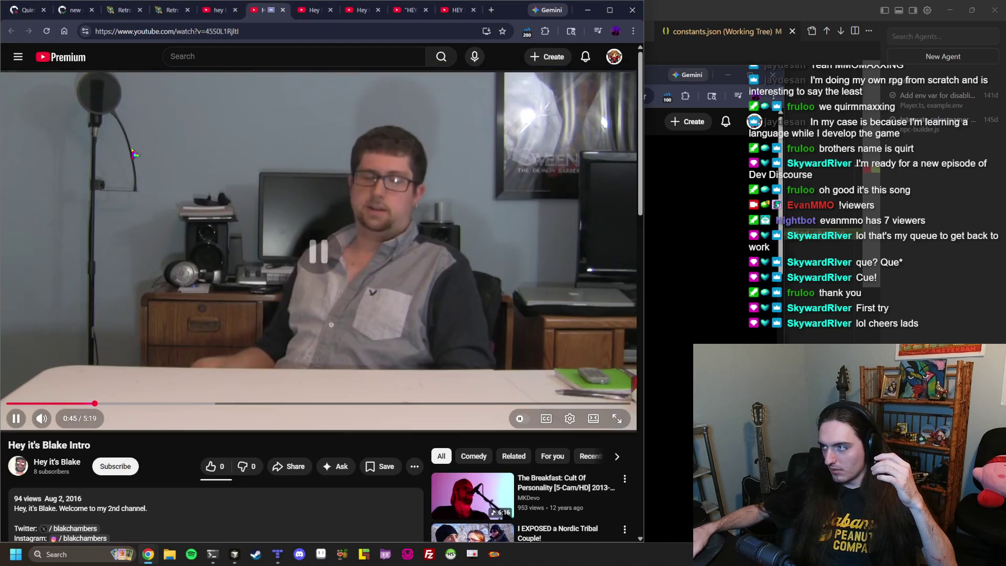
left_click(526, 31)
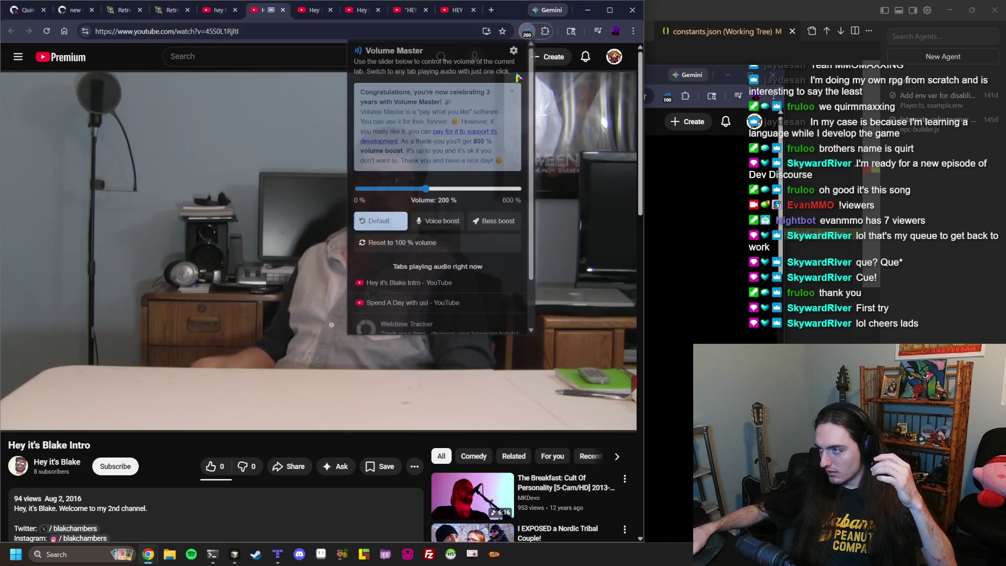
left_click(572, 205)
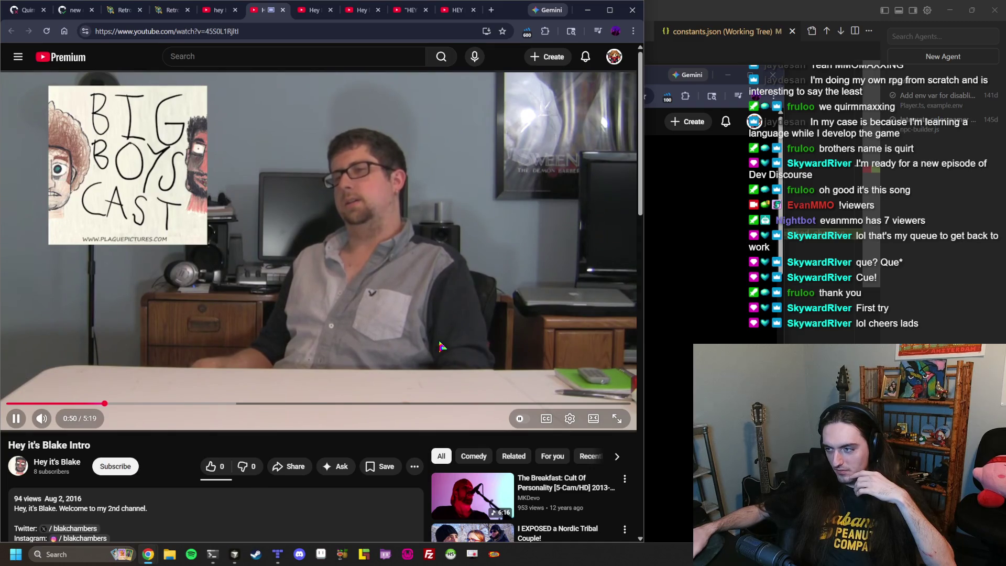
left_click(348, 318)
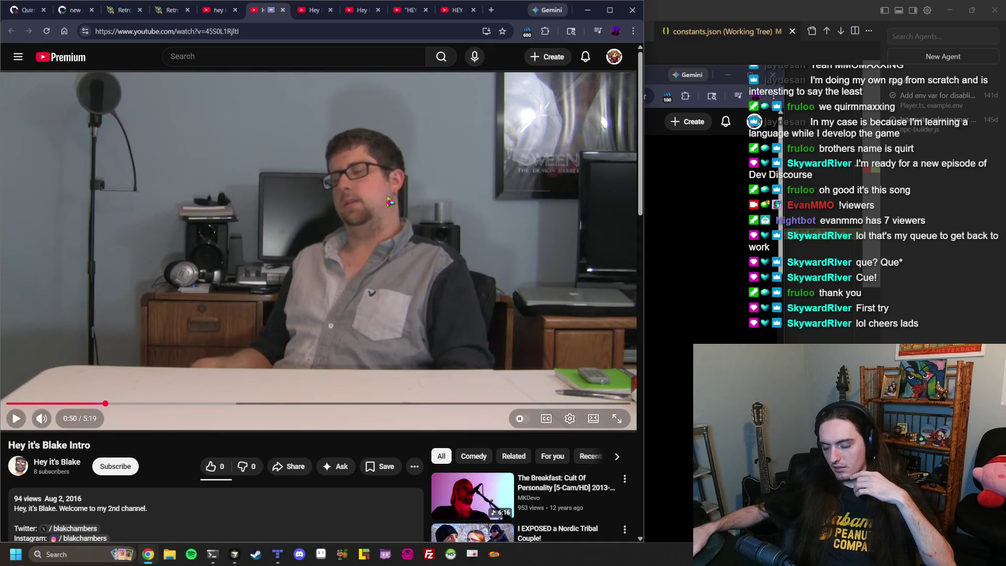
scroll(373, 238, "down", 8)
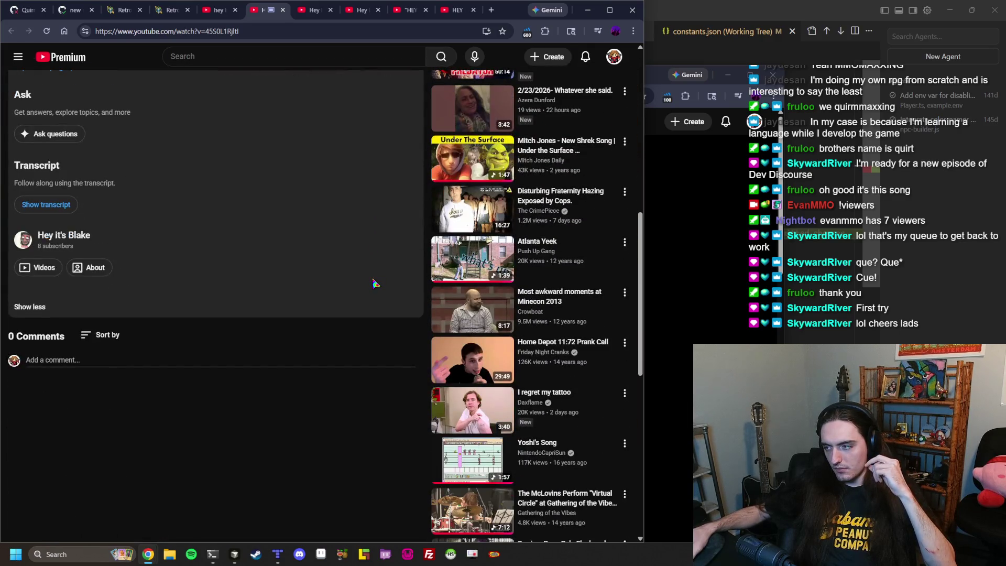
scroll(373, 283, "up", 8)
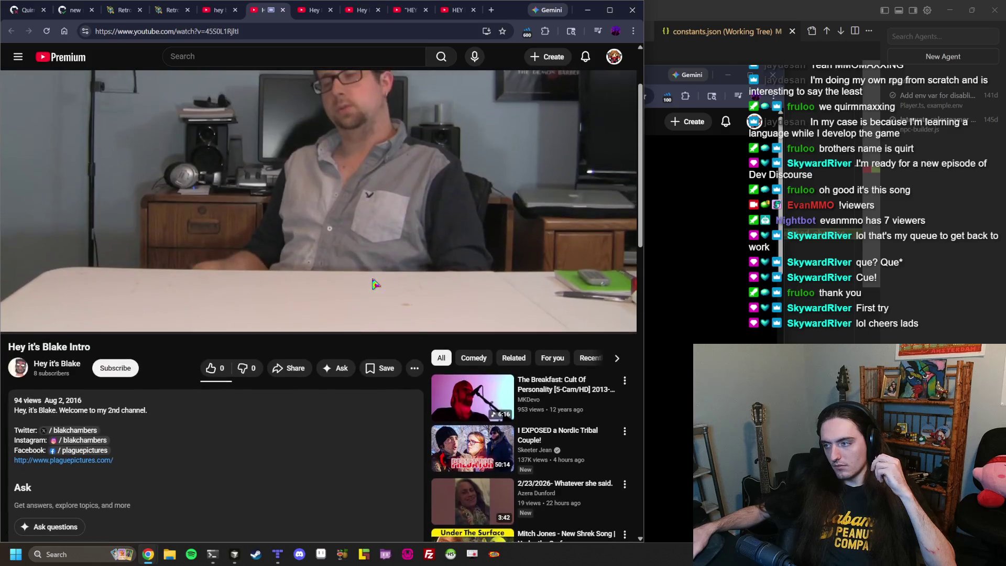
scroll(374, 283, "up", 2)
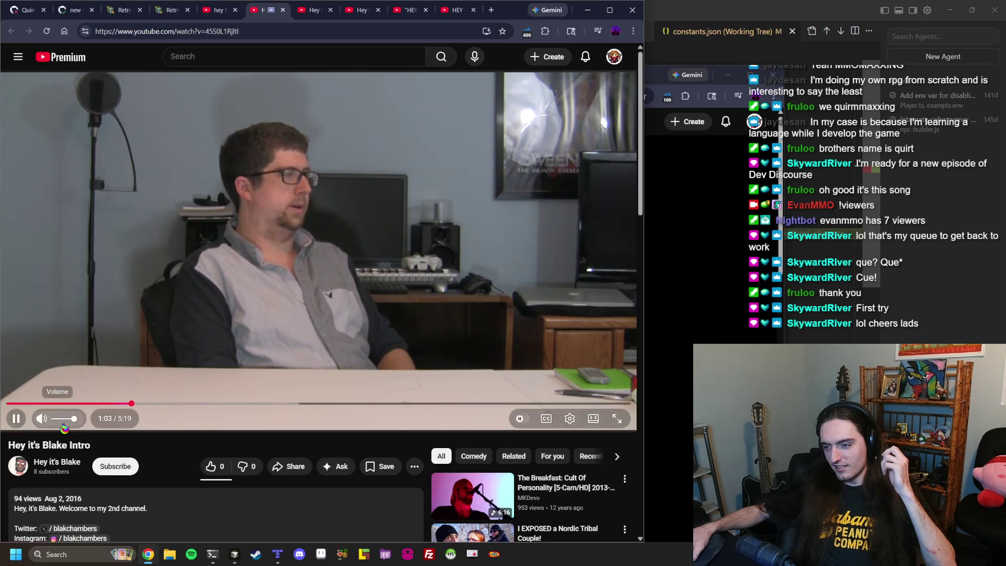
left_click(250, 360)
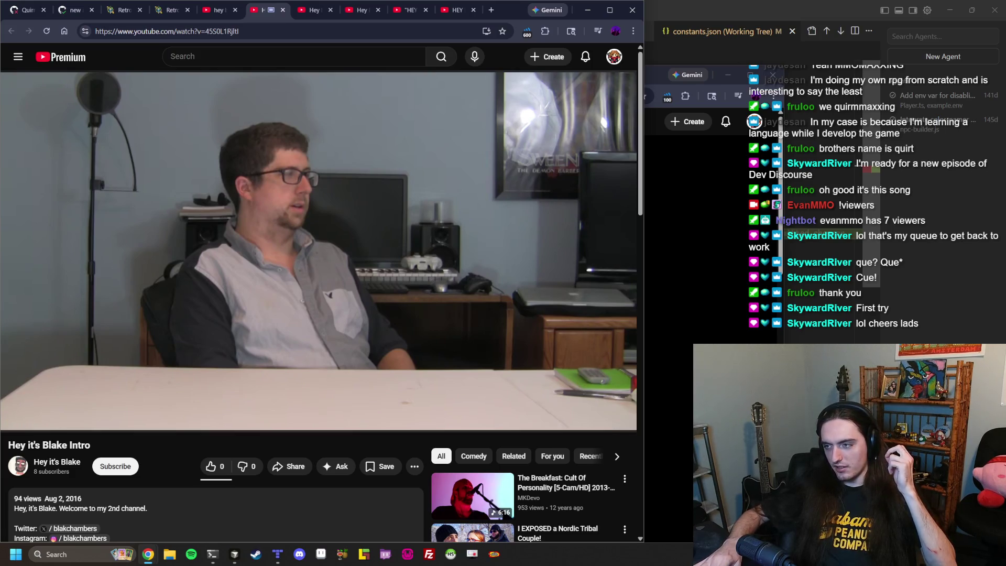
left_click(250, 362)
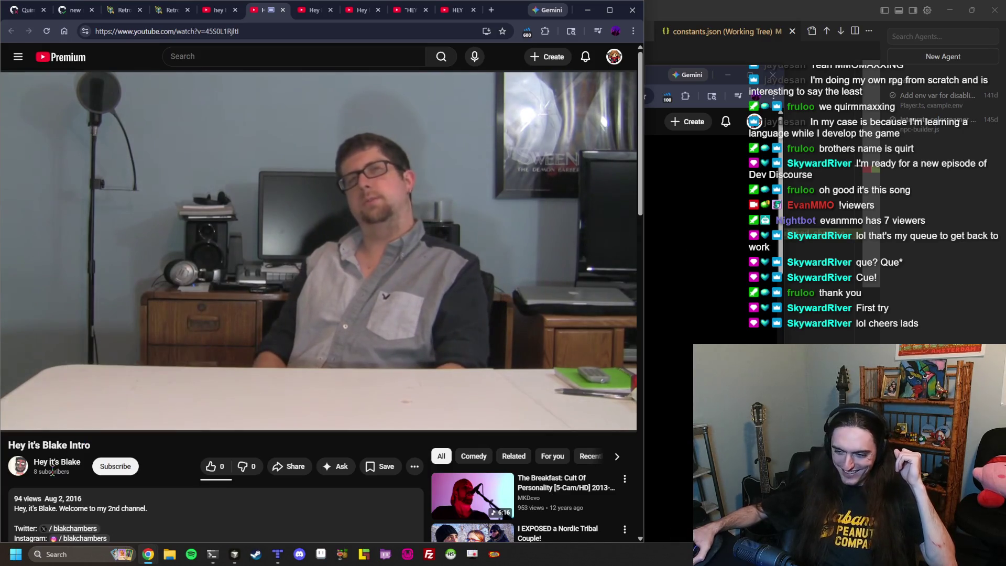
left_click(308, 15)
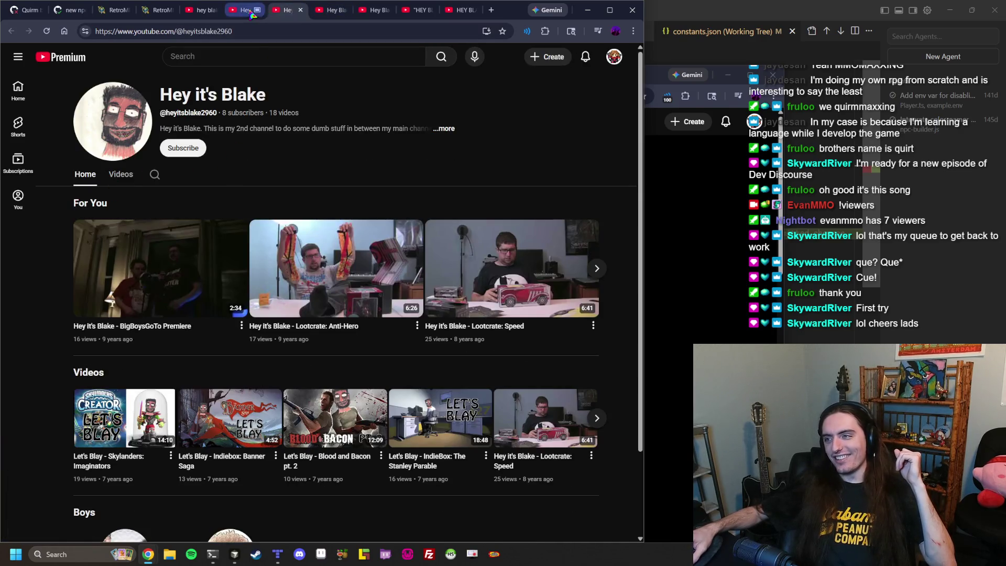
Browse the Hey it's Blake channel's Videos list and home page
left_click(245, 12)
left_click(270, 16)
left_click(112, 178)
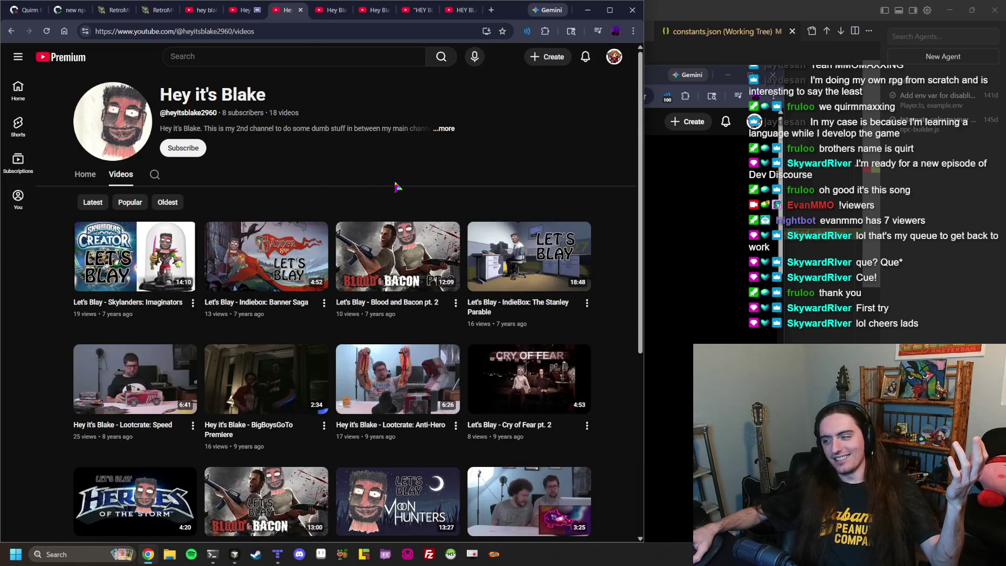
scroll(419, 199, "down", 6)
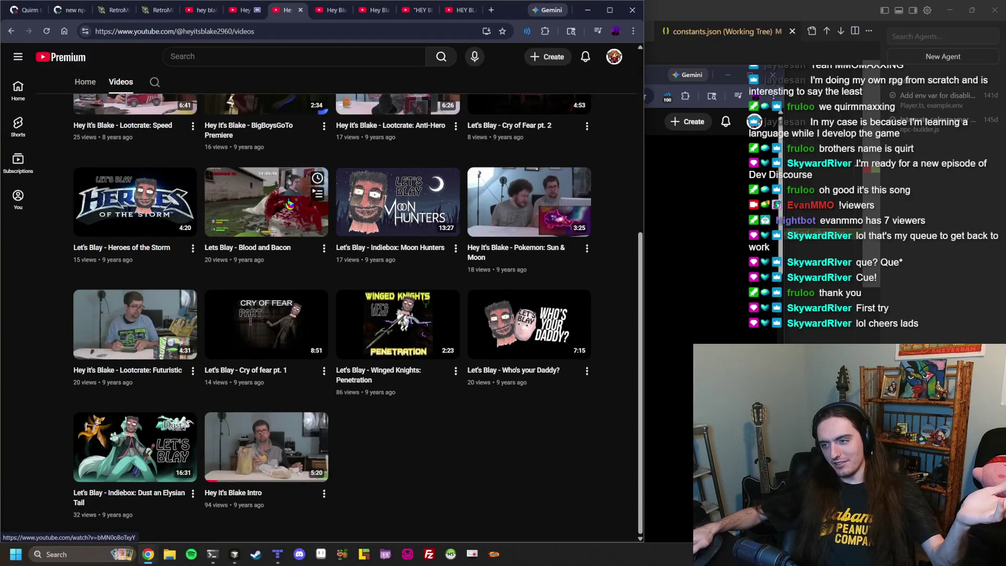
scroll(111, 195, "up", 6)
left_click(84, 174)
scroll(315, 259, "down", 2)
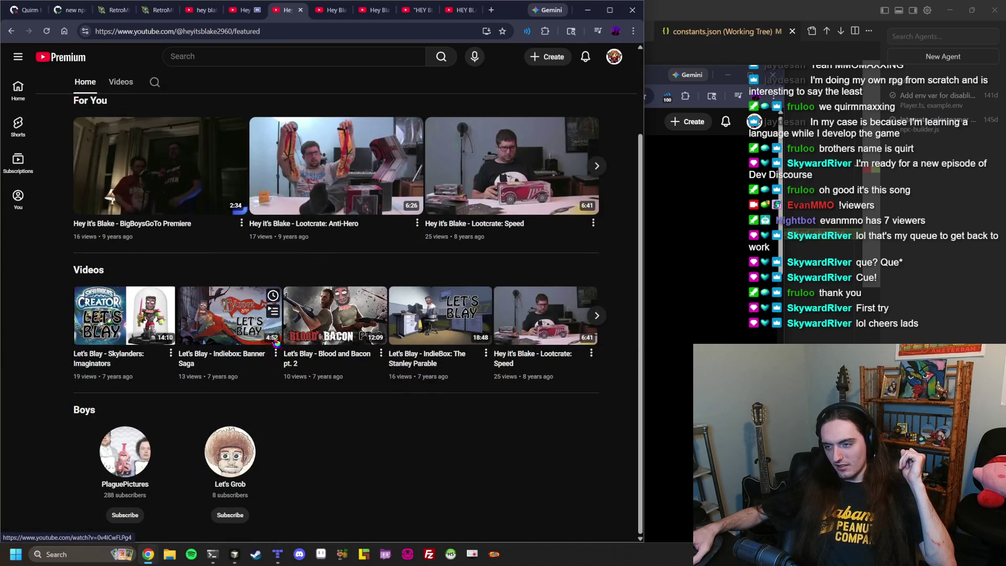
scroll(210, 321, "up", 2)
left_click(122, 178)
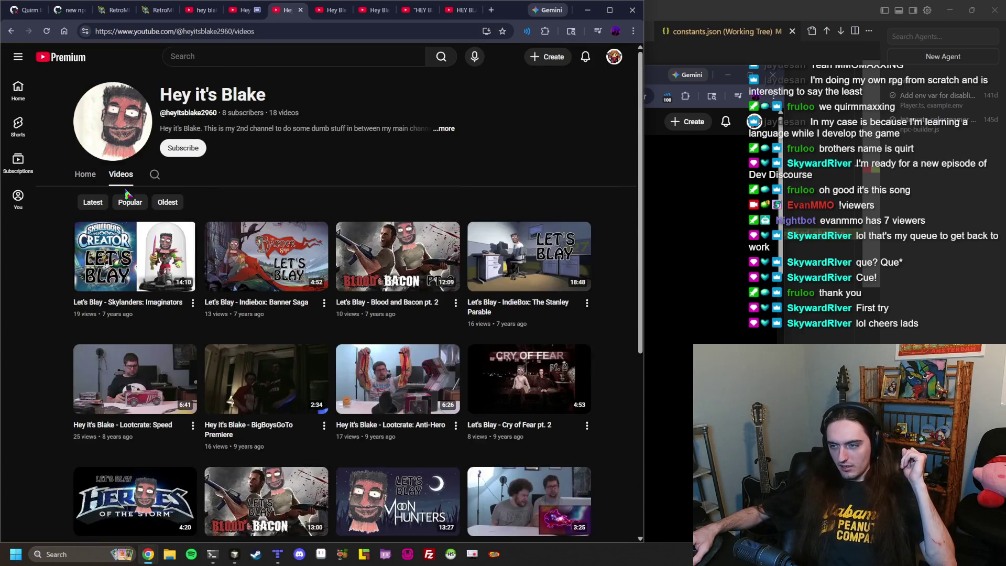
Sort the channel's videos by Oldest, scroll through them, then return to the RetroMMO tab
left_click(168, 204)
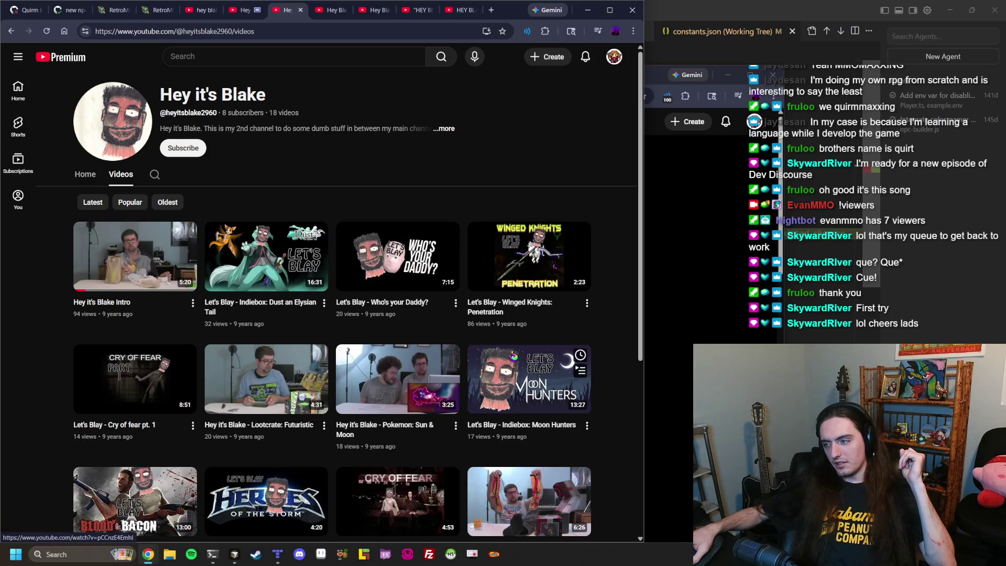
scroll(515, 338, "down", 2)
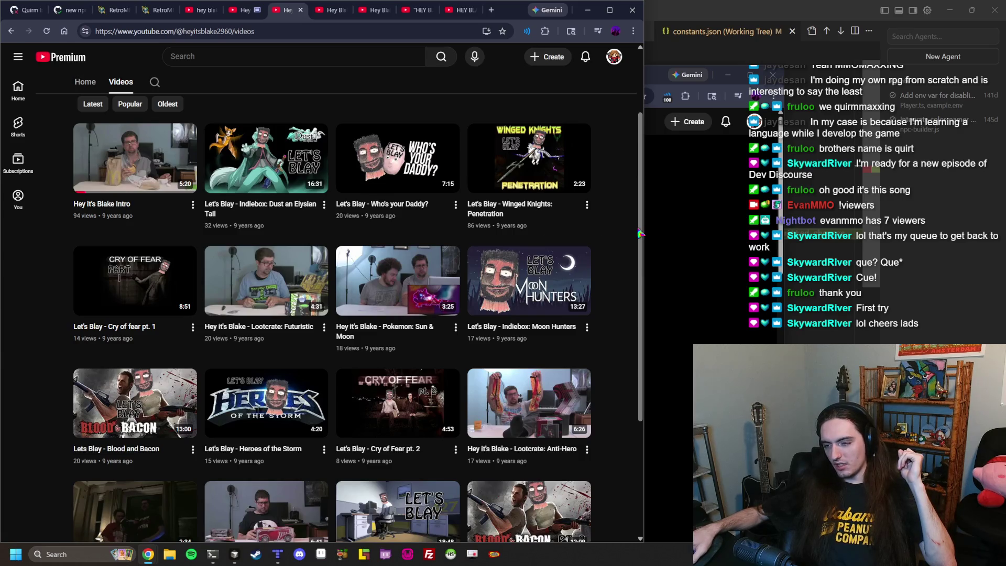
scroll(525, 272, "down", 4)
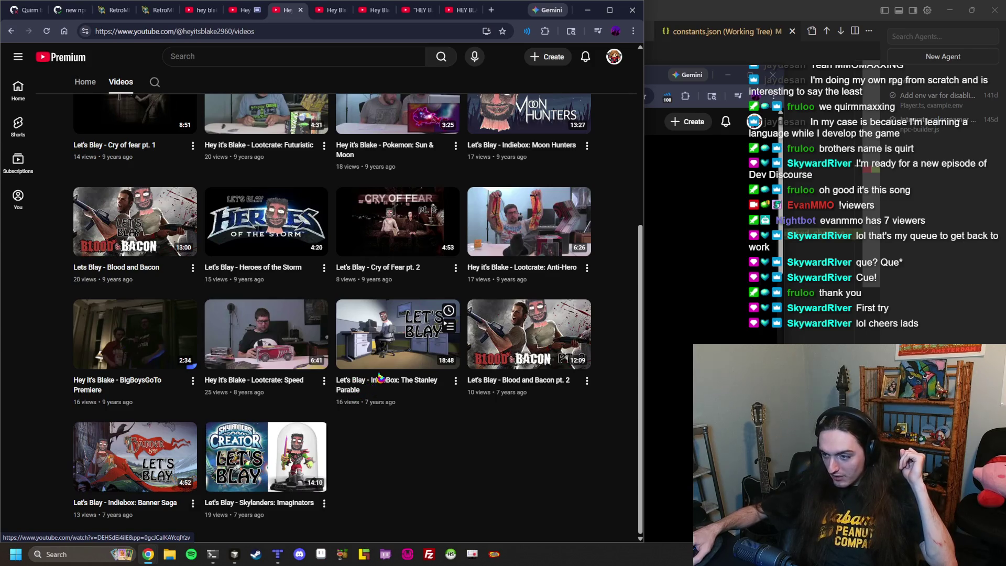
scroll(389, 338, "up", 5)
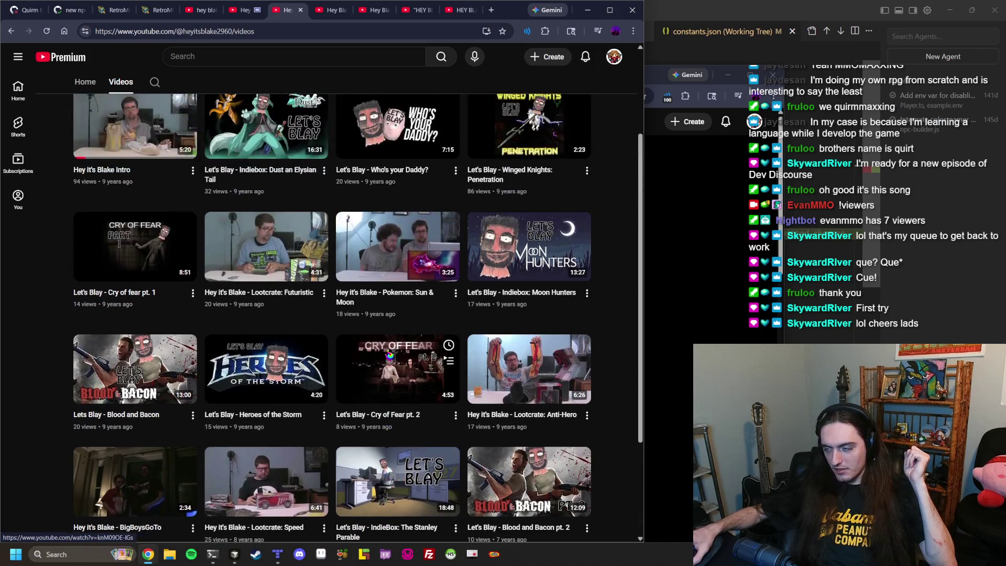
scroll(390, 351, "down", 3)
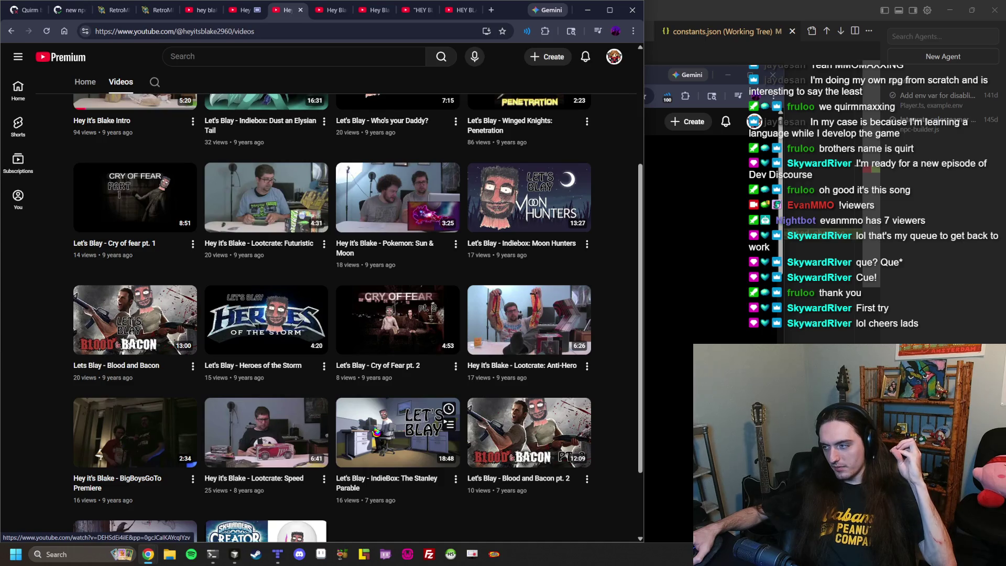
scroll(376, 432, "up", 3)
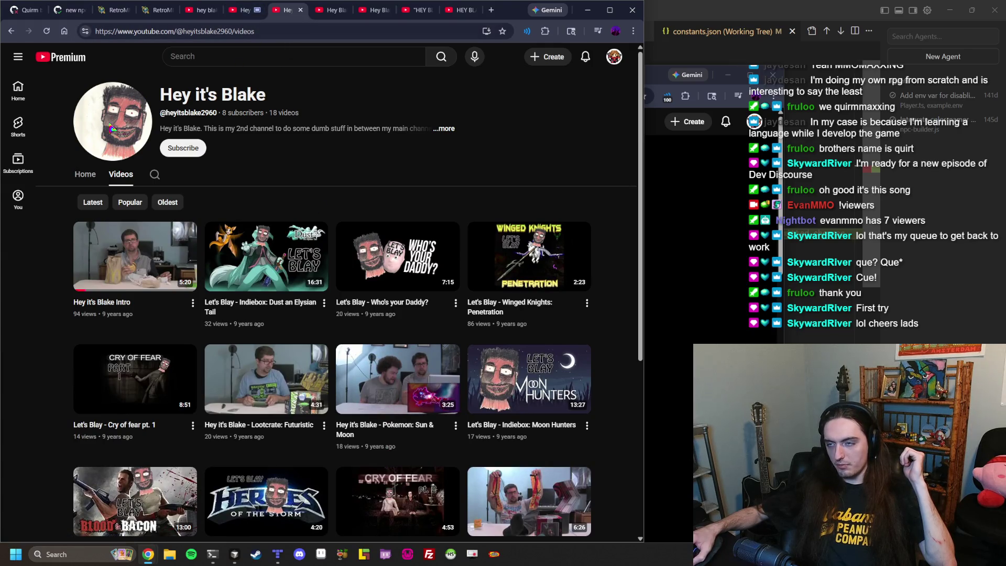
left_click(207, 17)
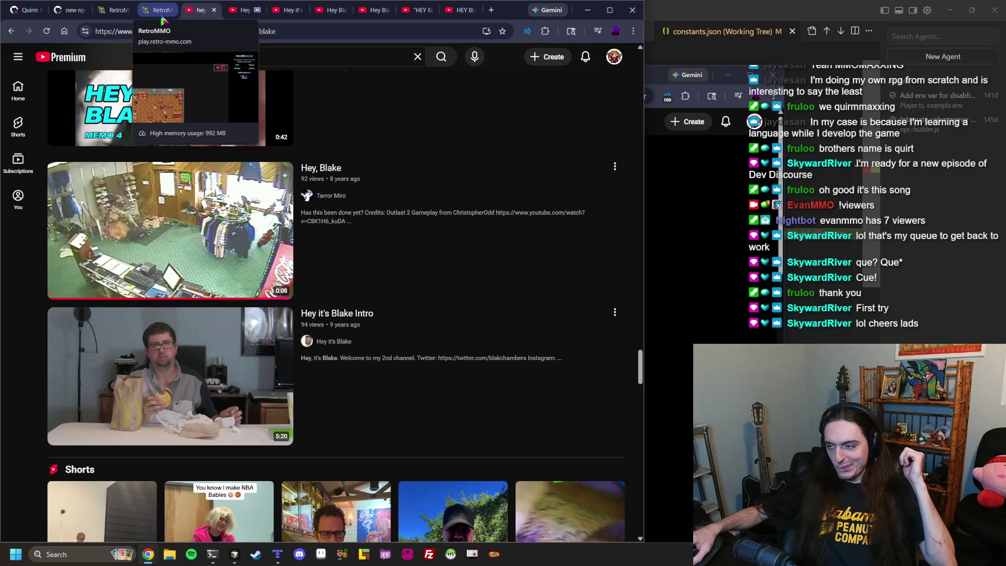
left_click(161, 11)
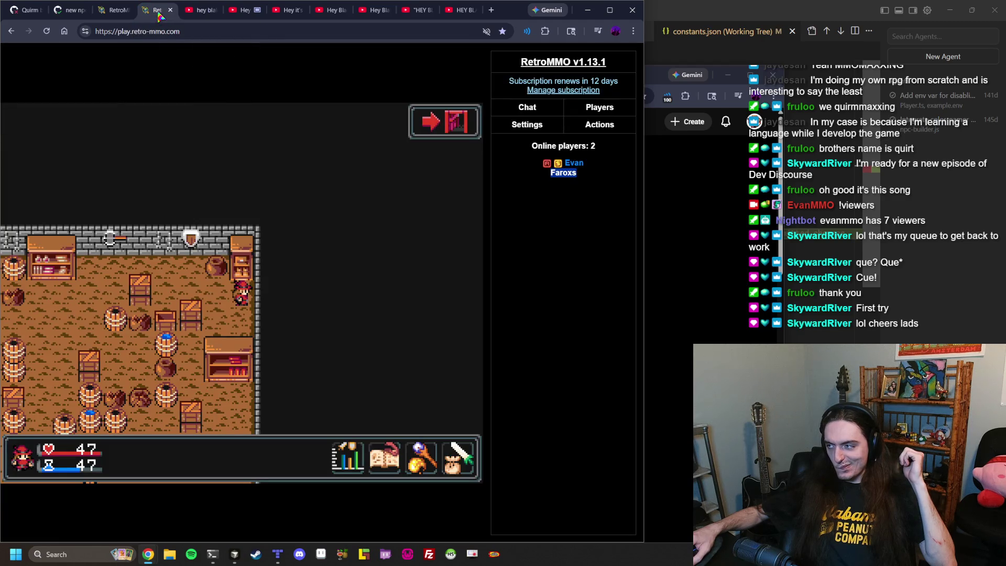
Close all tabs to the right of RetroMMO, then walk down until a mole battle starts
right_click(158, 14)
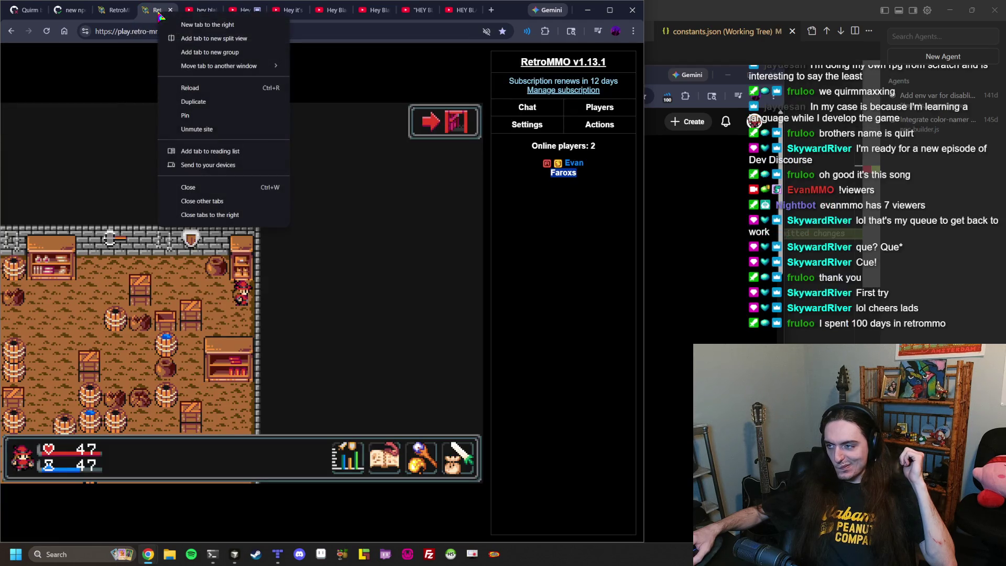
left_click(218, 215)
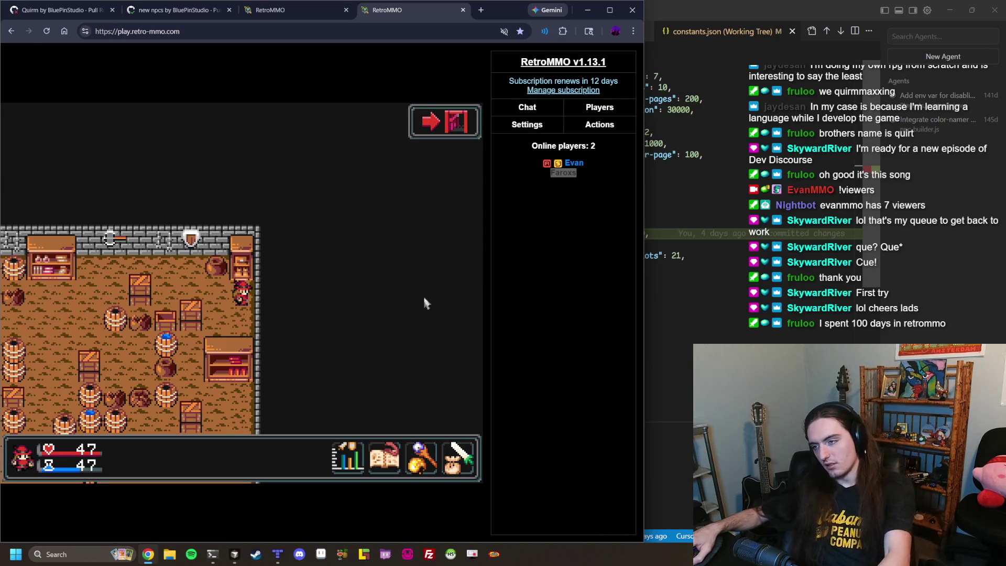
key("Down")
key("Down")
key("Down")
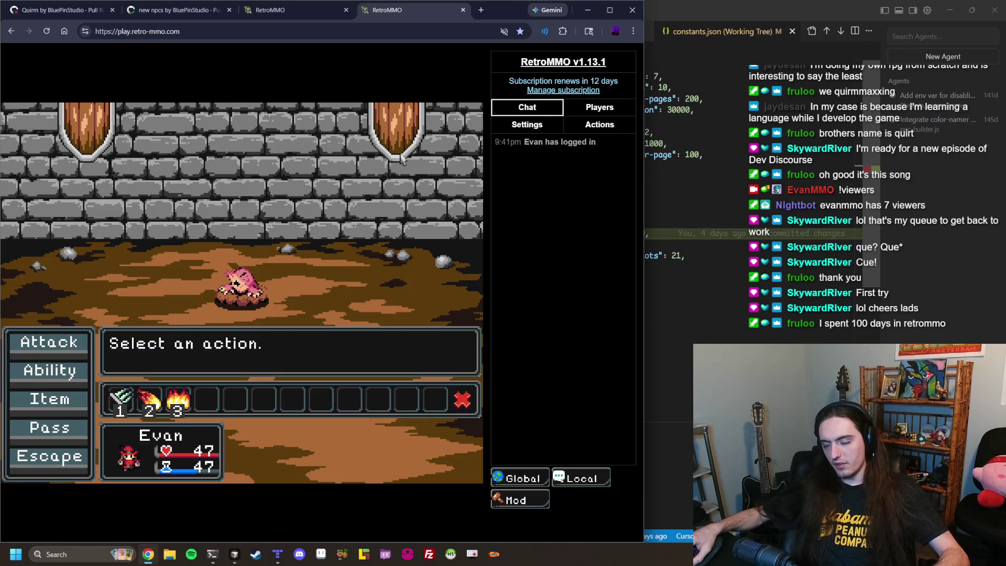
Defeat the Mole with Fireball and look through the players, chat and settings panels
left_click(312, 142)
key("2")
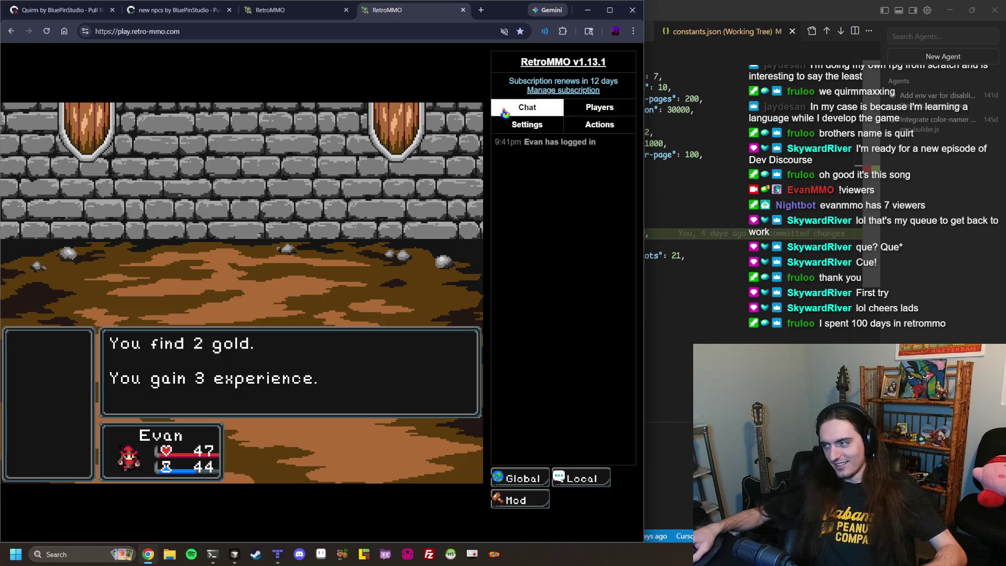
left_click(545, 126)
left_click(599, 106)
left_click(527, 107)
left_click(527, 124)
left_click(599, 125)
left_click(600, 109)
left_click(526, 107)
left_click(526, 124)
left_click(599, 124)
Check the local development game tab, then return to the live game and choose Log out
left_click(599, 108)
left_click(529, 105)
left_click(294, 16)
left_click(388, 10)
left_click(599, 124)
left_click(563, 255)
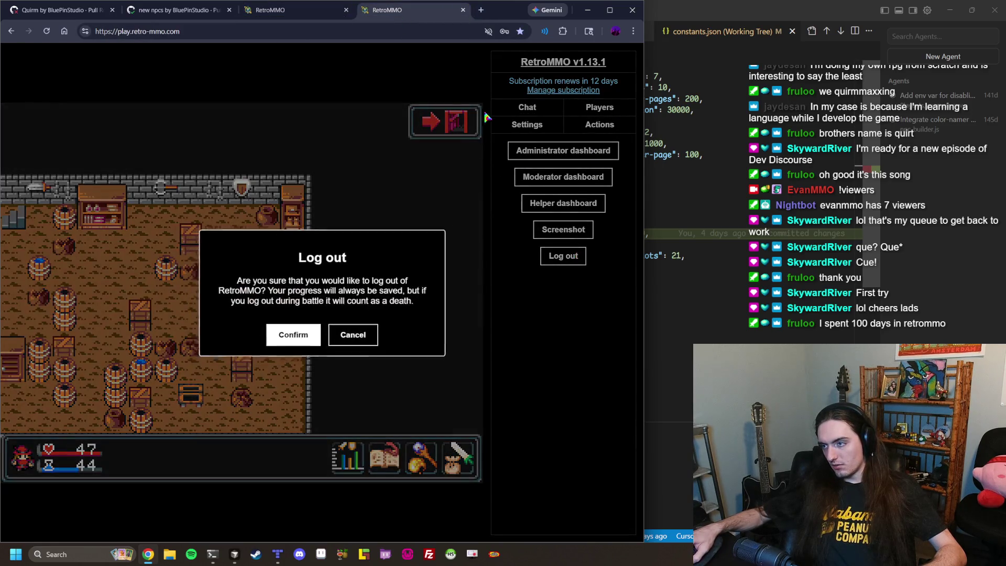
Confirm logout, close the live game, and enter the local build as the Lv10 WZ wizard
left_click(291, 335)
left_click(462, 11)
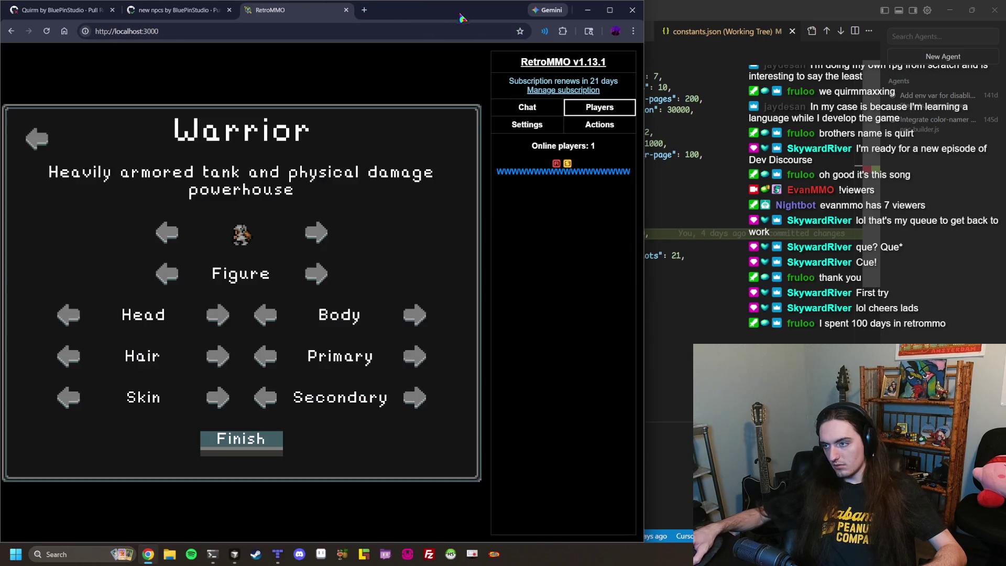
left_click(46, 137)
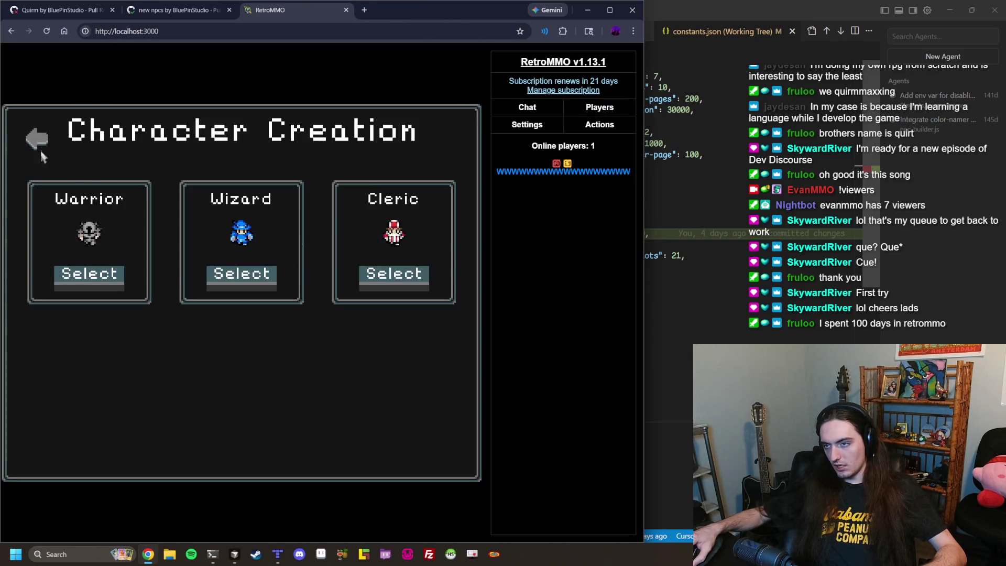
left_click(50, 134)
left_click(280, 224)
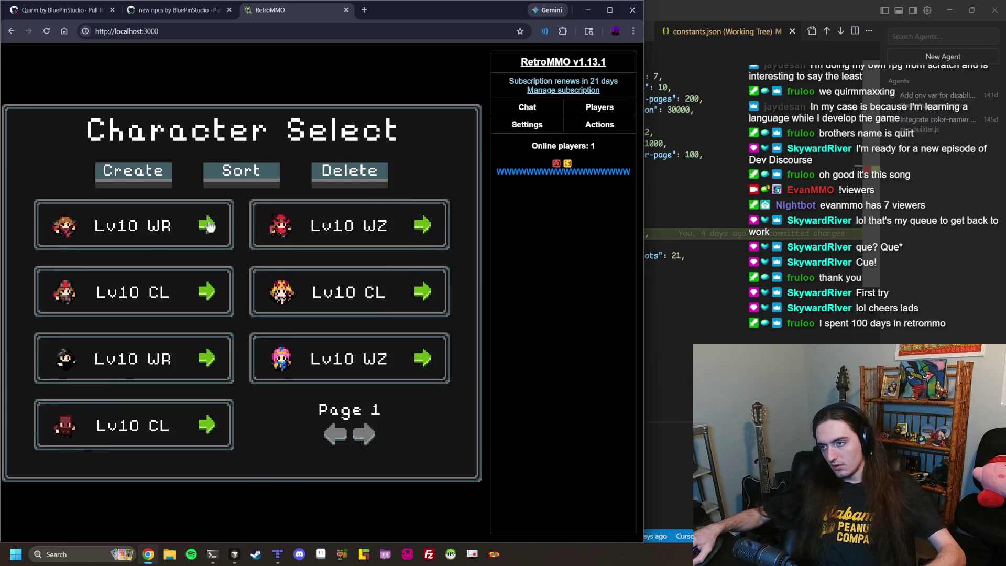
left_click(448, 124)
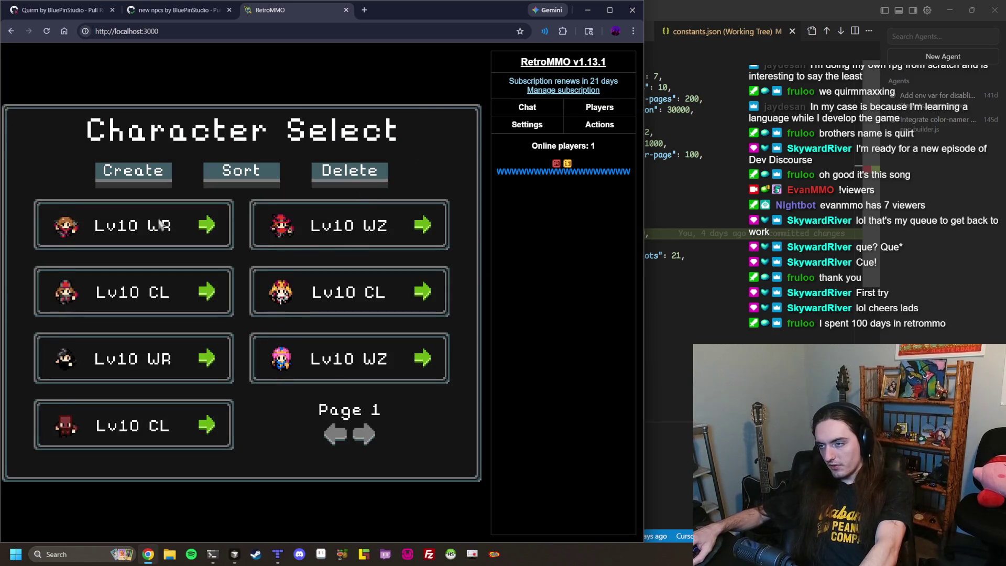
left_click(408, 239)
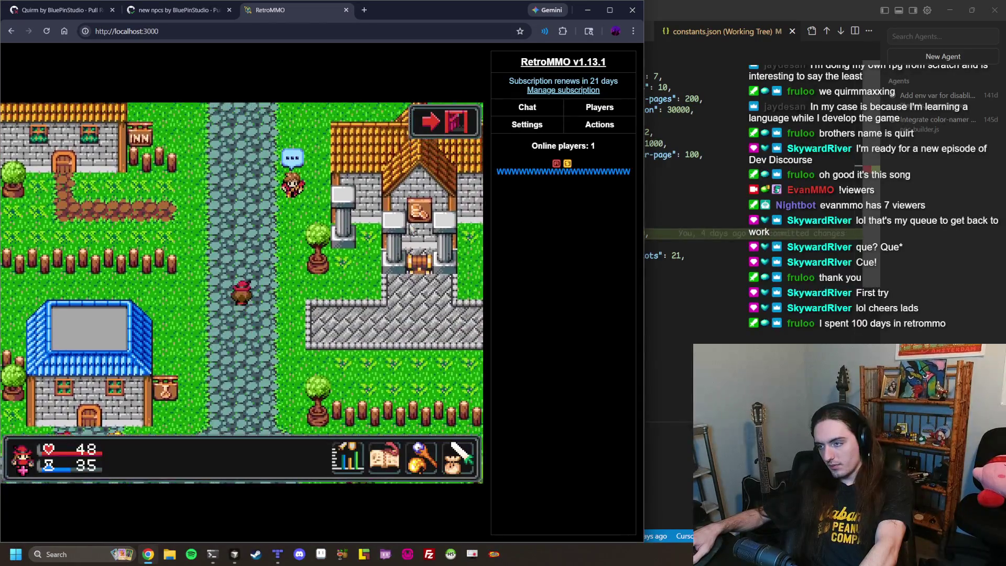
Walk the wizard north and east out of town onto the overworld, then bring up the code editor
key("Up")
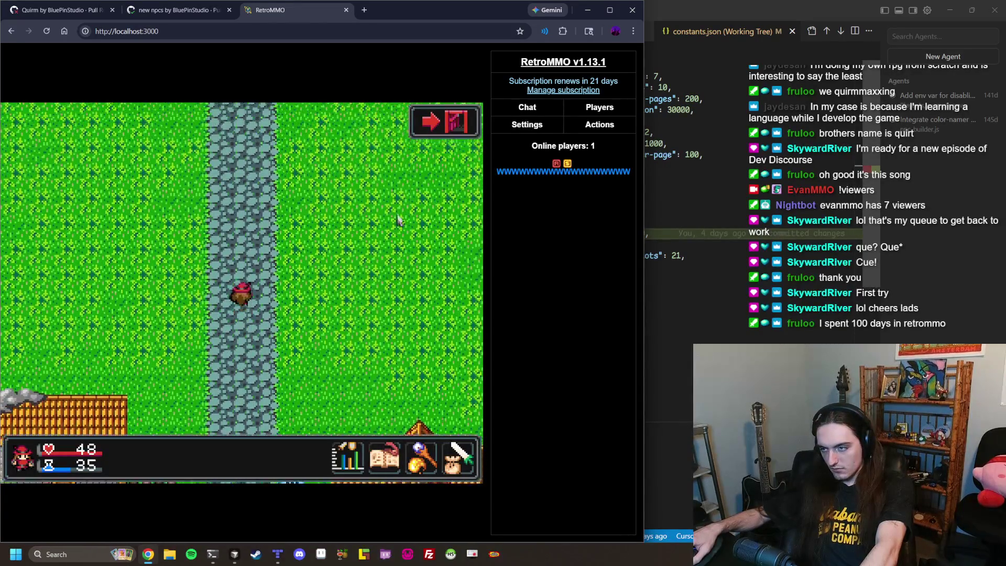
key("Right")
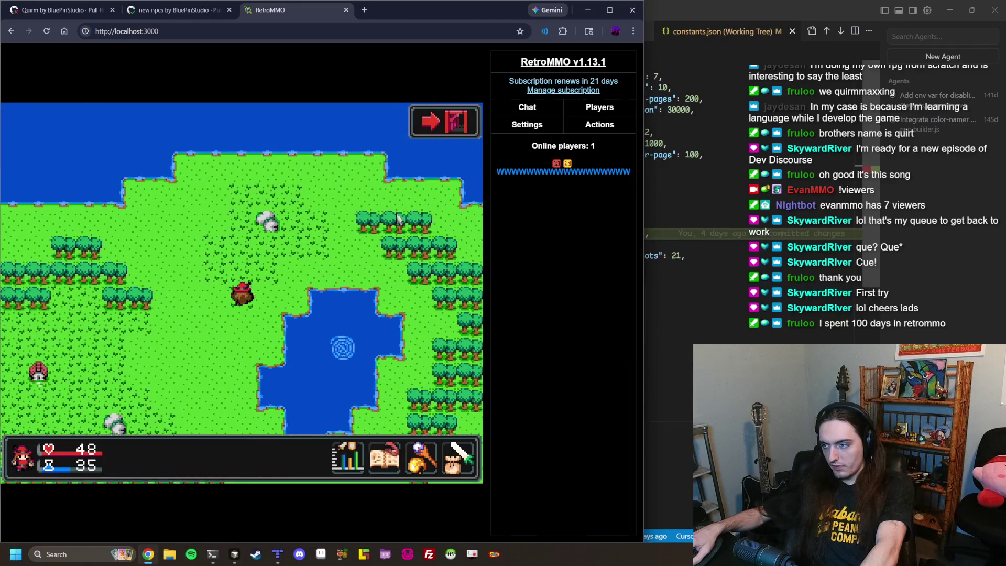
key("Right")
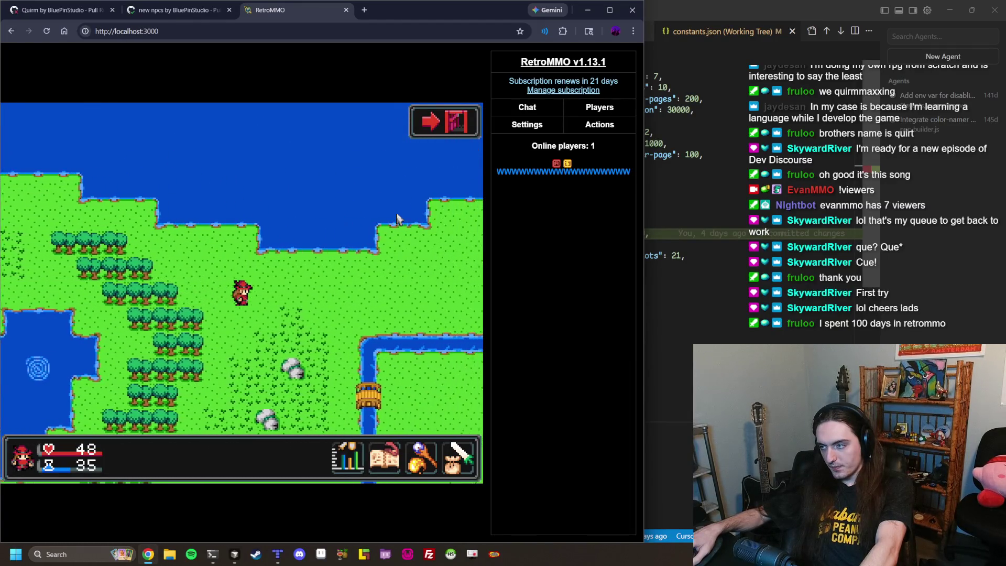
key("Right")
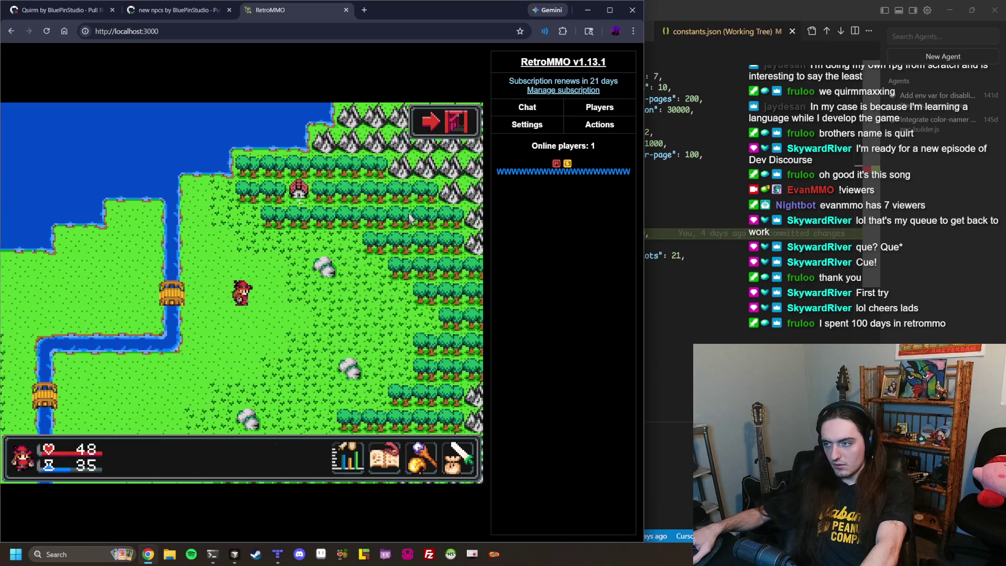
key("Up")
key("Down")
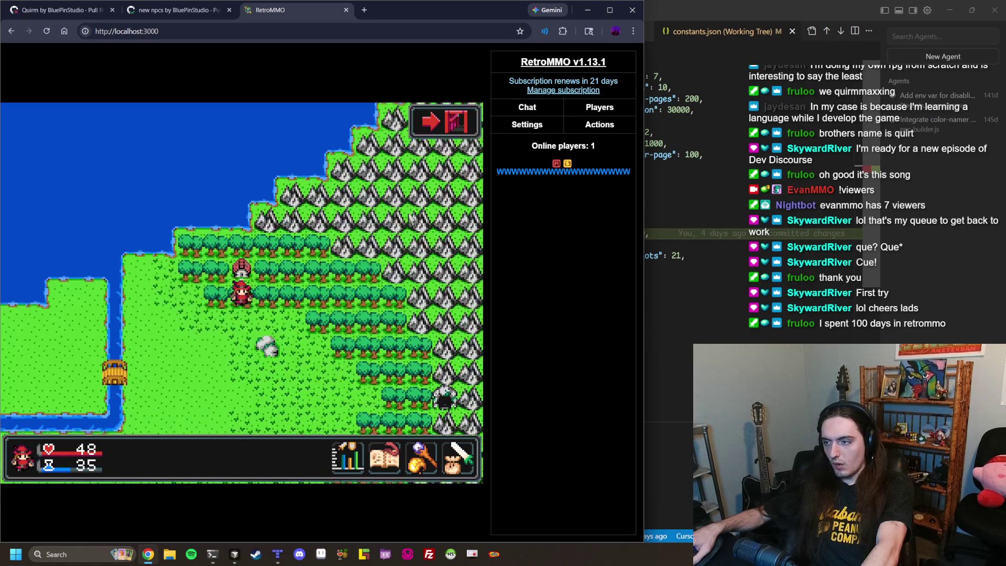
mouse_move(234, 553)
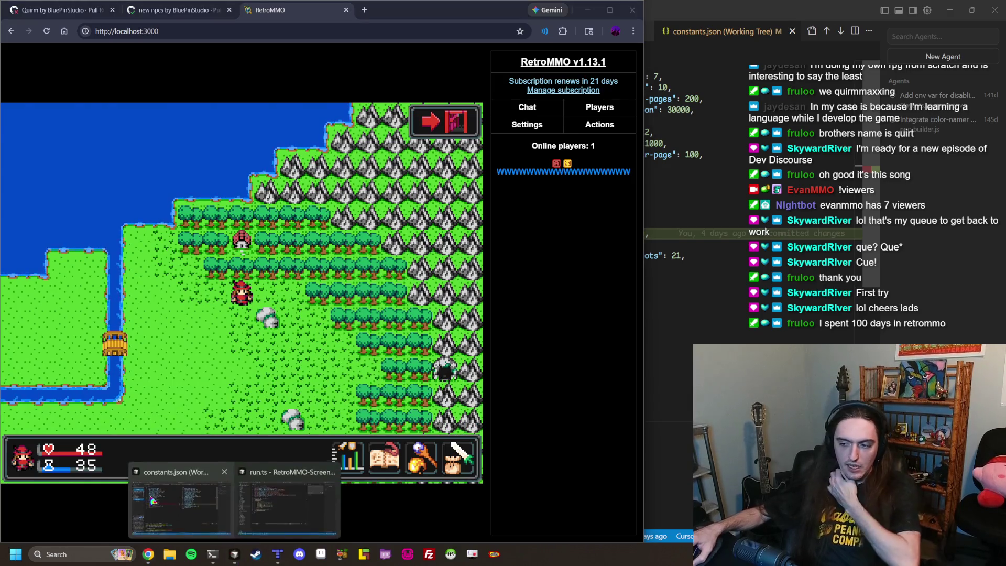
left_click(181, 497)
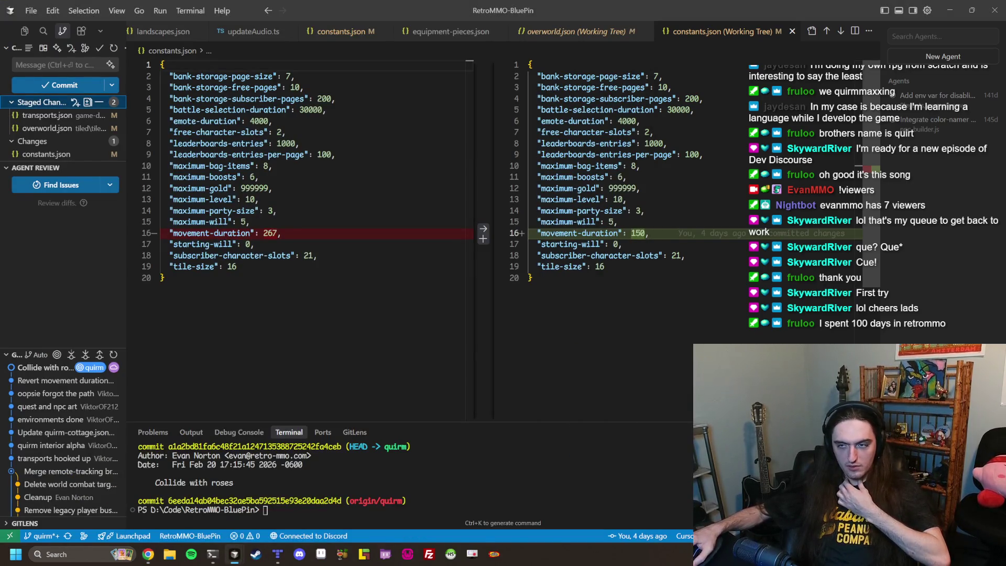
Commit the changes to constants.json with message 'Edit overworld', then refocus the running game
left_click(47, 155)
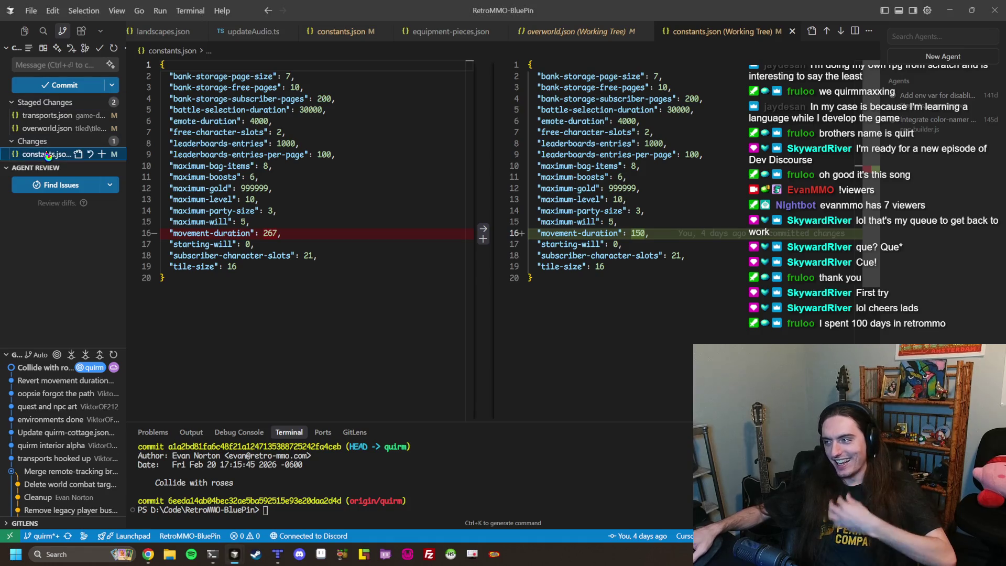
left_click(46, 65)
type("Add")
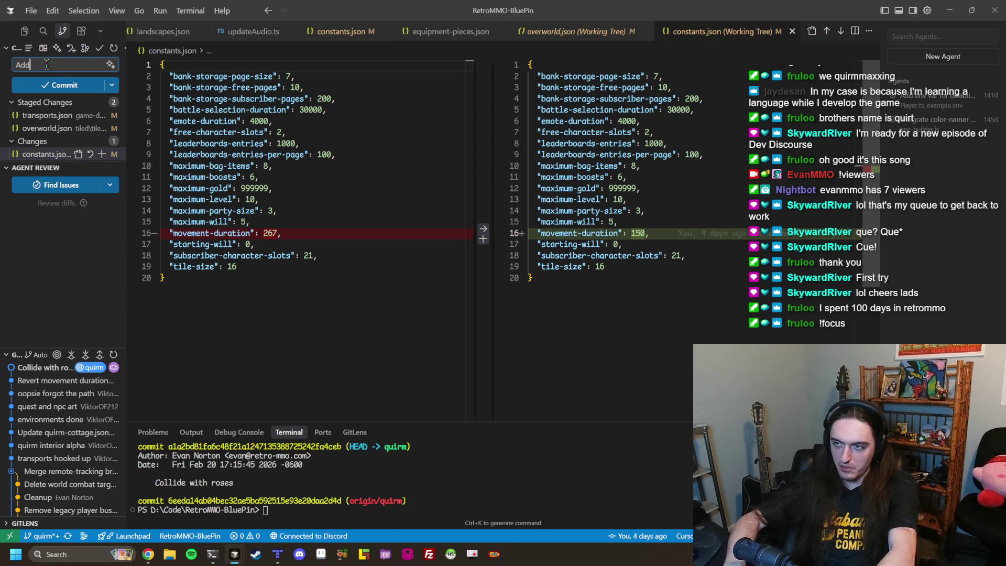
key("BackSpace")
key("BackSpace")
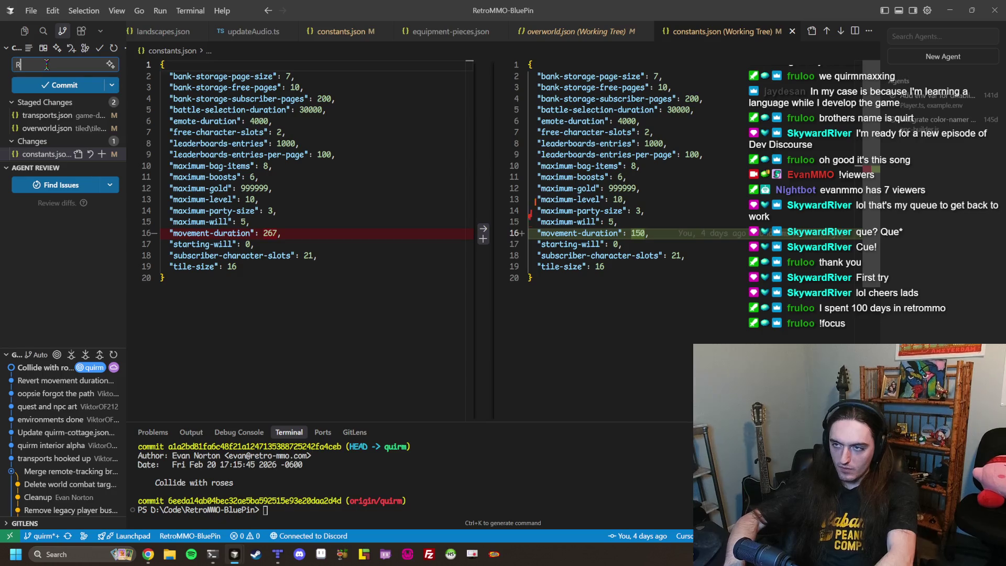
type("it overworld")
key("ctrl+Return")
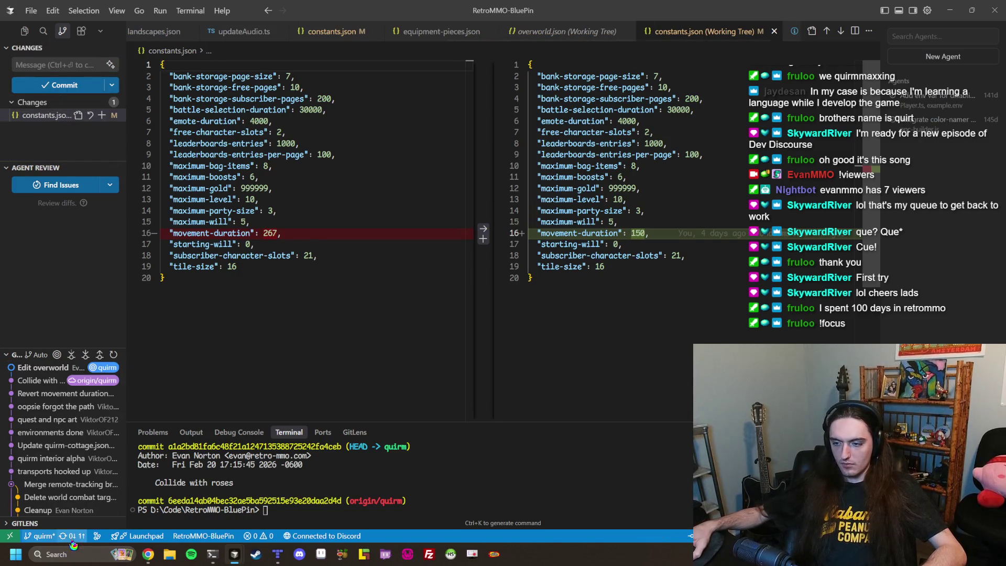
left_click(148, 553)
left_click(255, 277)
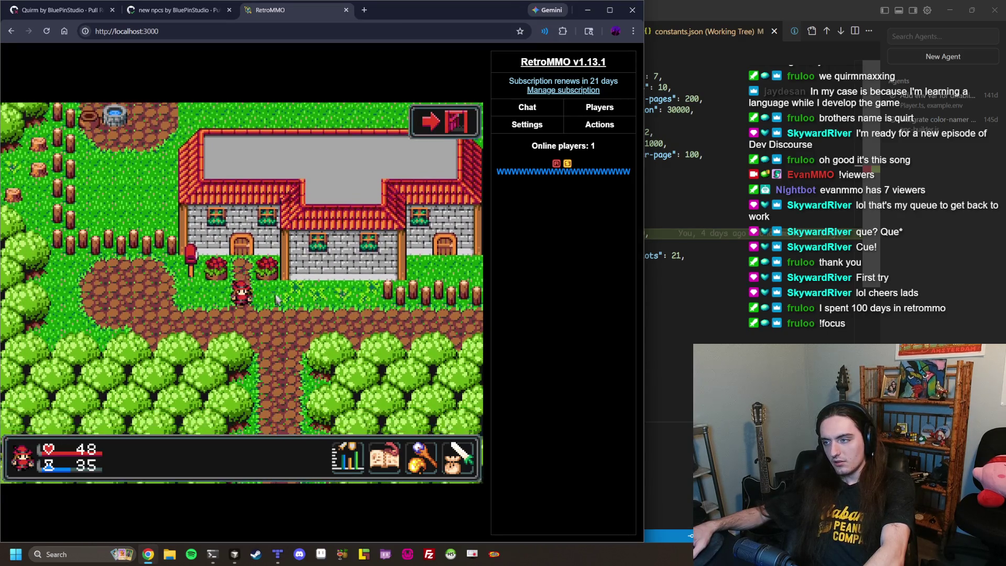
Walk down and right to the Traveller below the village house and talk to them
key("Down")
key("Right")
key("Right")
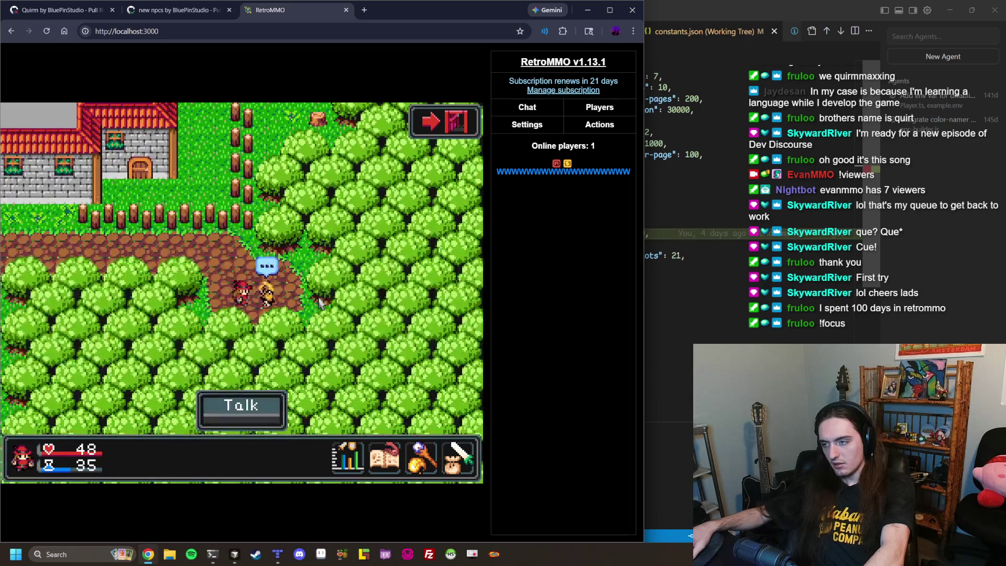
key("Down")
key("Right")
key("Return")
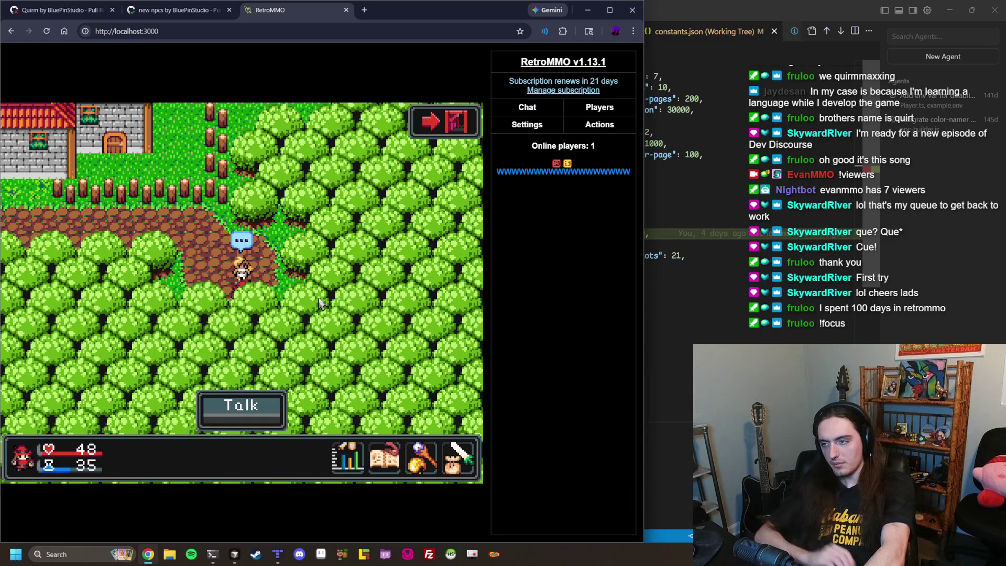
Step around the Traveller and approach again to reopen their Quirm dialogue
key("Right")
key("Up")
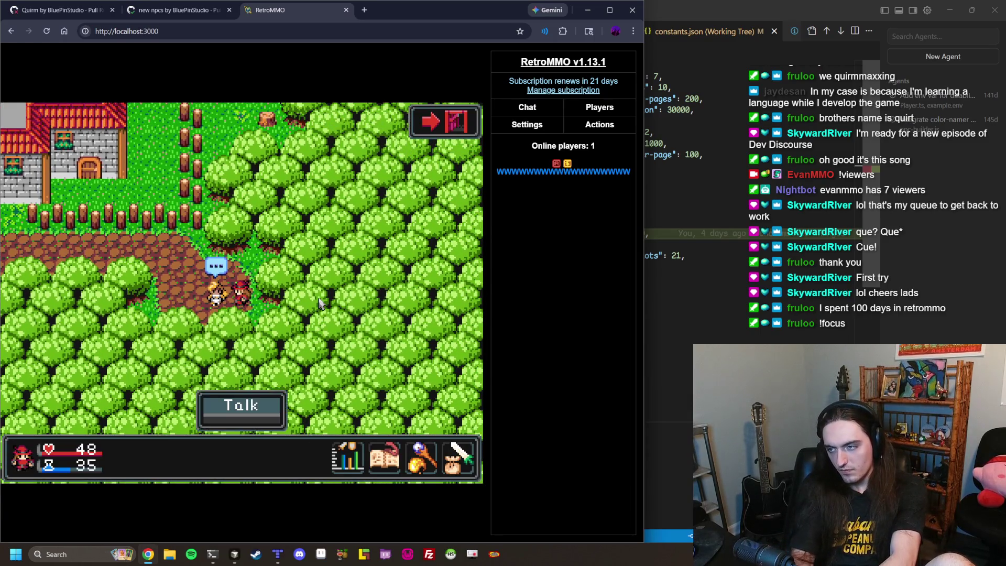
key("Return")
key("Left")
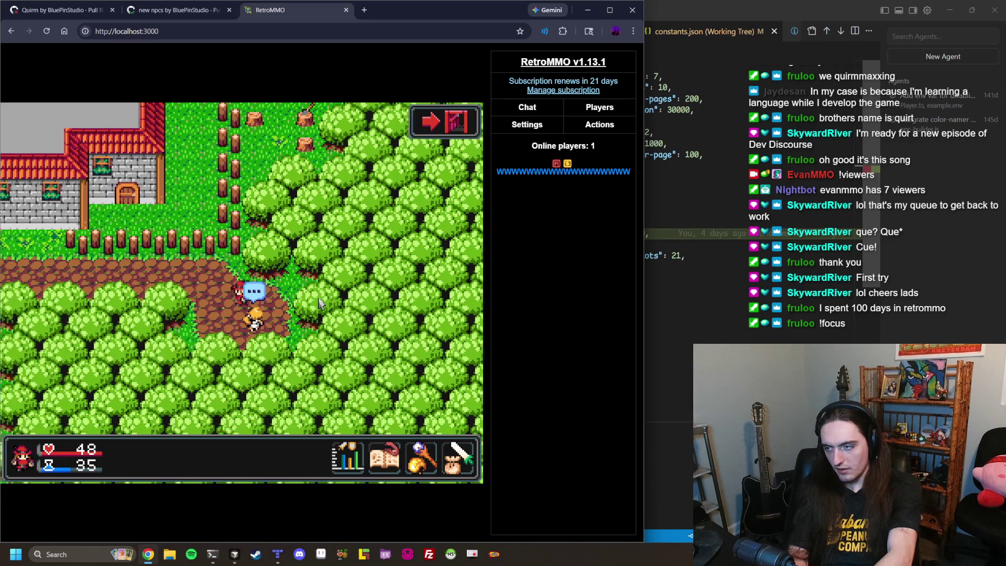
key("Down")
key("Right")
key("Return")
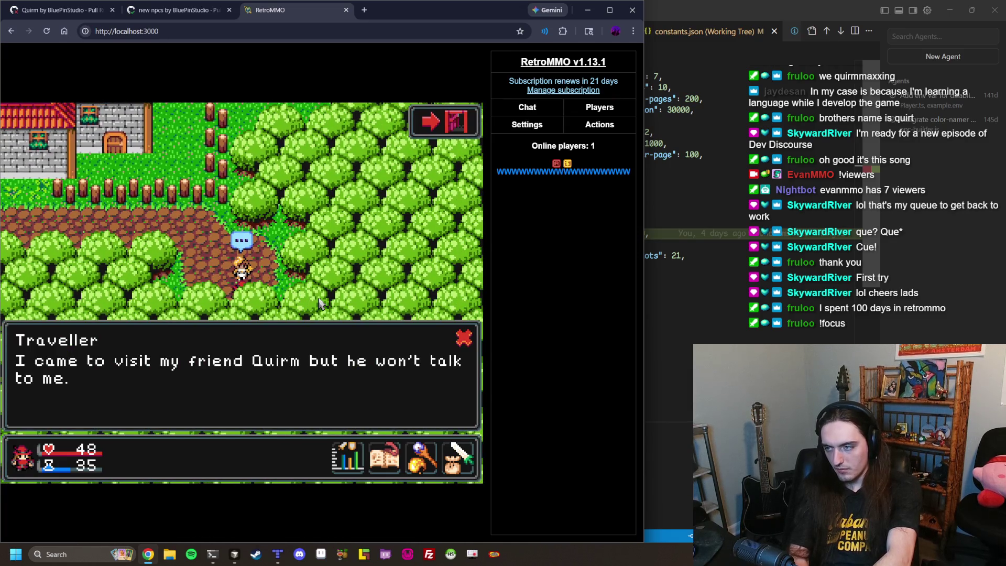
Close the Traveller's dialogue and step on and off their tile to test blocking
key("Left")
key("Up")
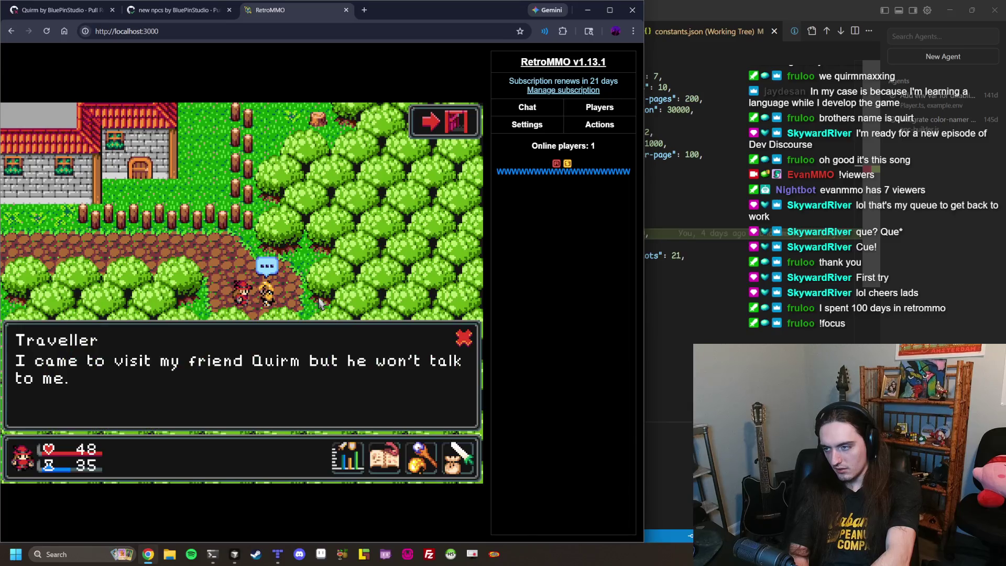
key("Return")
key("Right")
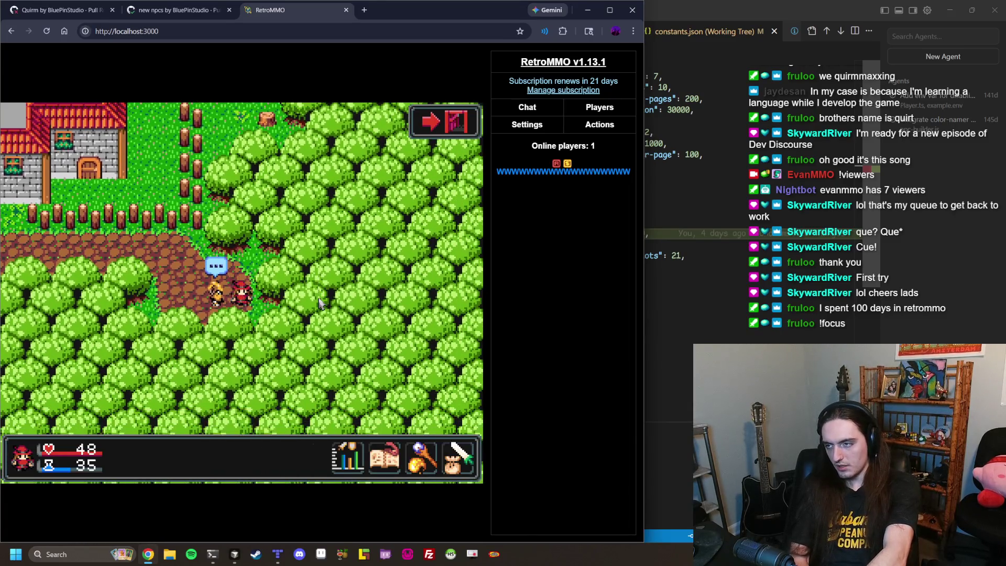
key("Up")
key("Down")
key("Left")
key("Down")
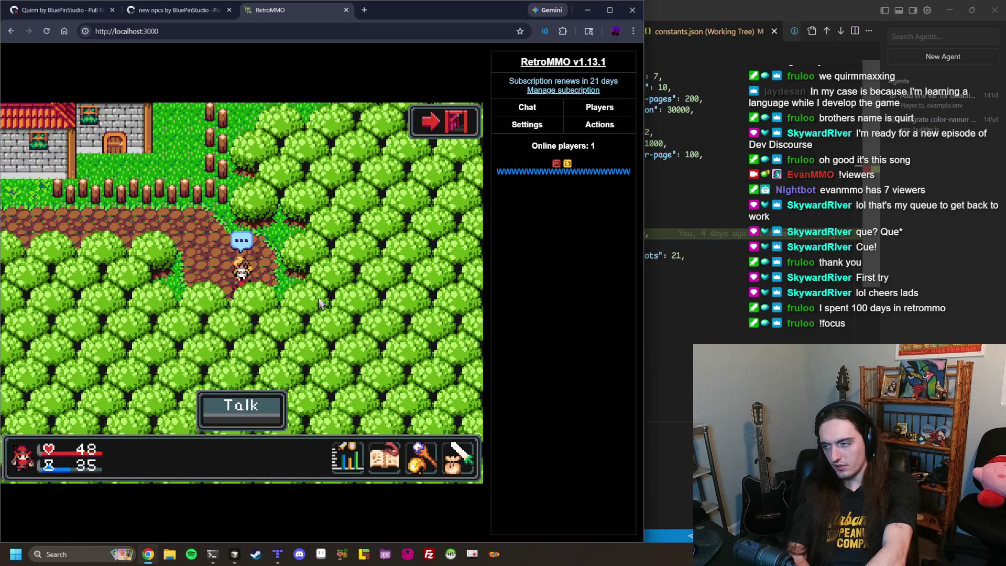
key("Left")
key("Right")
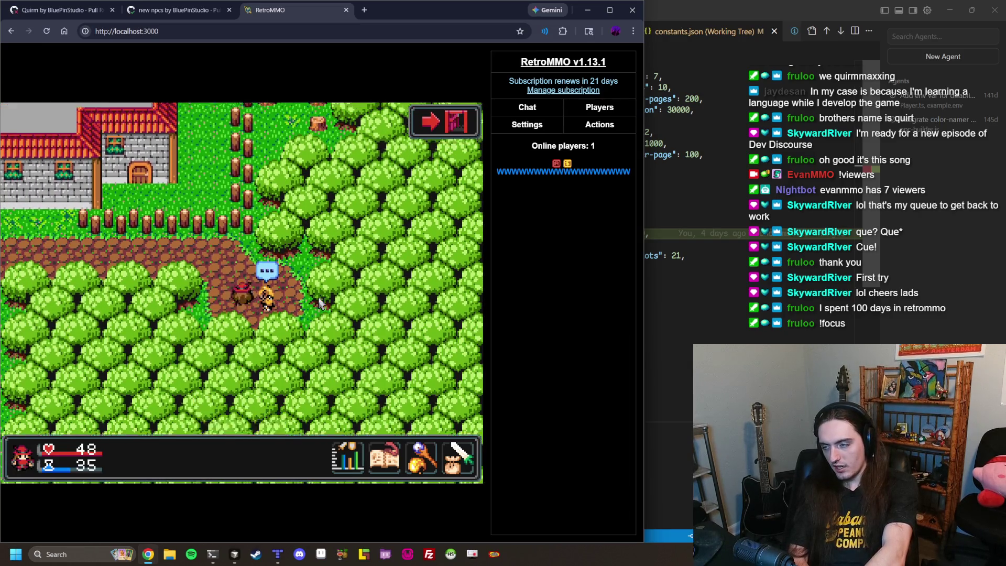
key("Right")
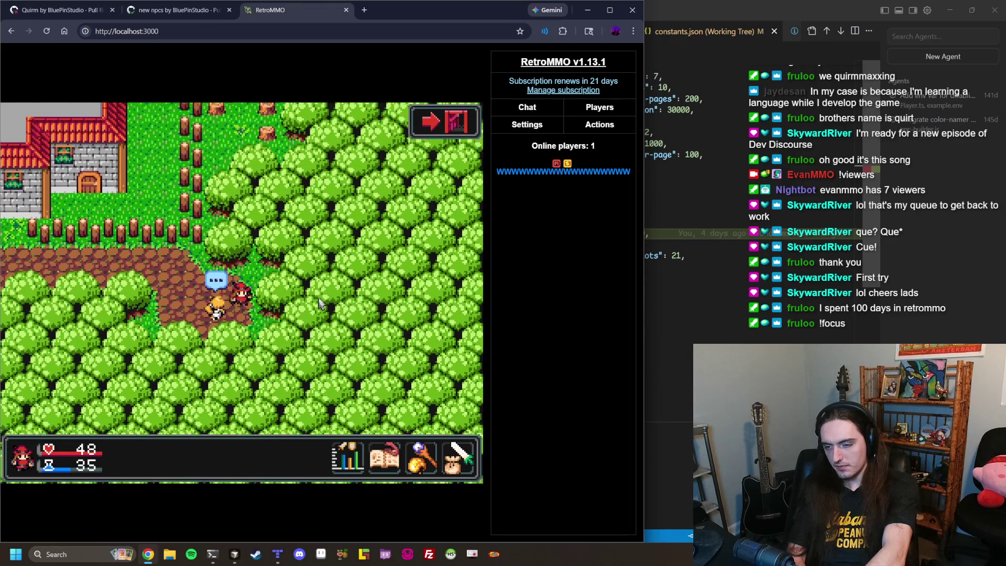
key("Left")
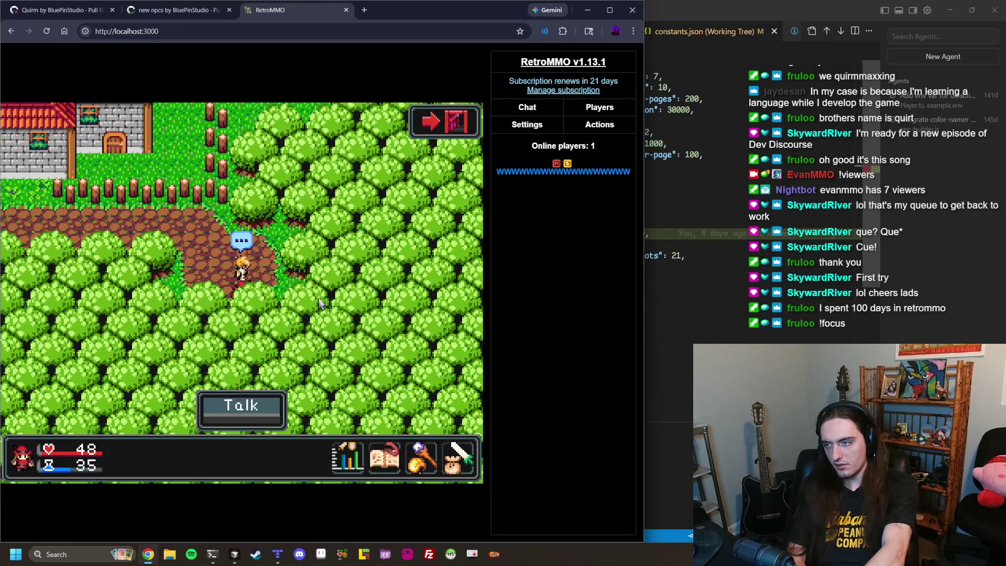
key("Up")
key("Left")
Walk left along the path to the house door and enter the house
key("Left")
key("Left")
key("Left")
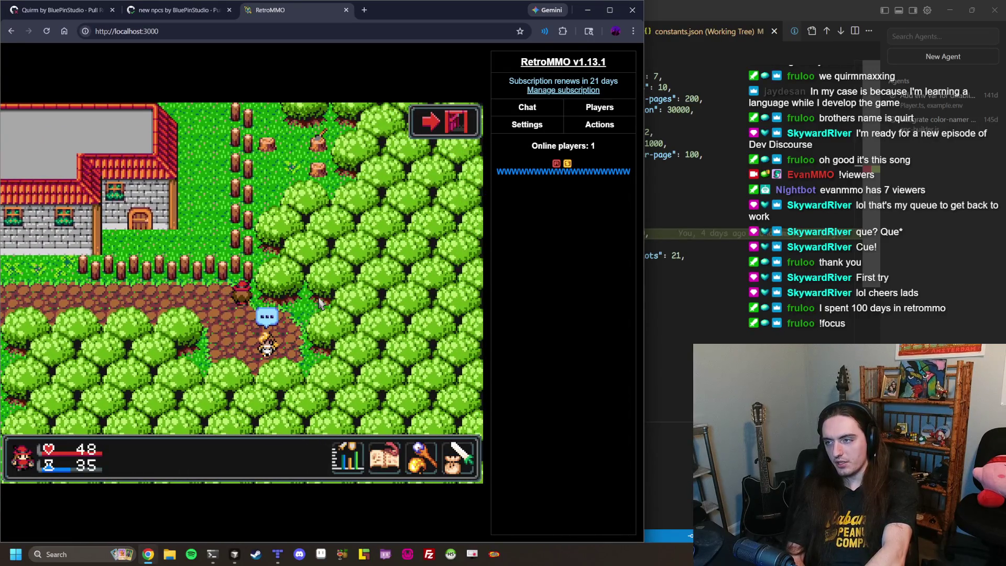
key("Left")
key("Left")
key("Left")
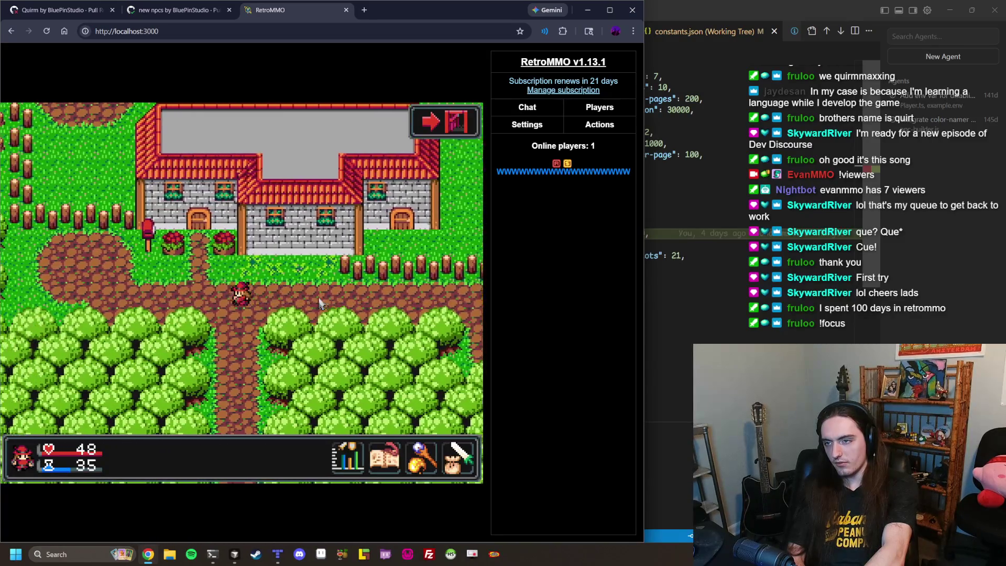
key("Up")
key("Up")
key("Left")
key("Left")
key("Left")
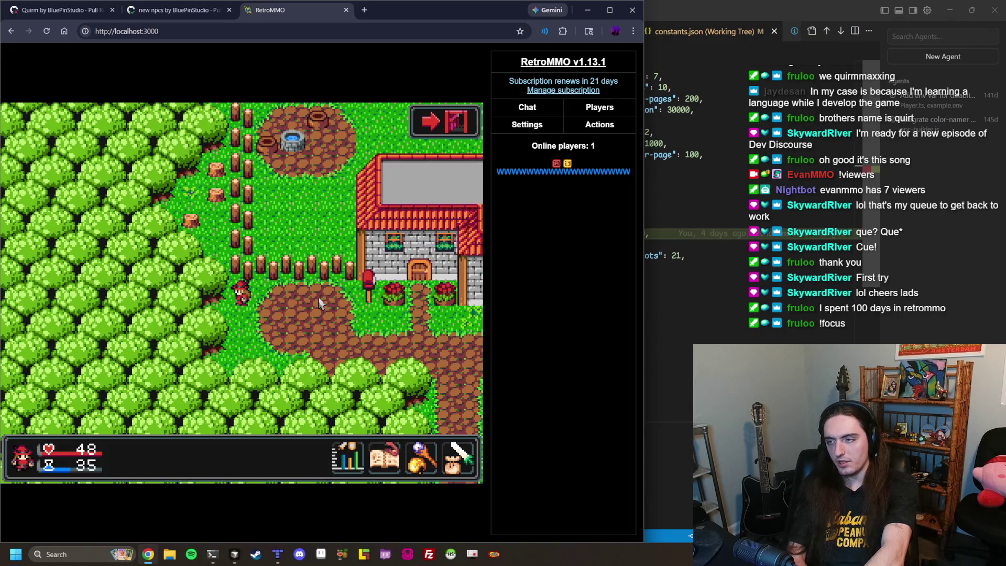
key("Down")
key("Down")
key("Right")
key("Right")
key("Right")
key("Right")
key("Right")
key("Right")
key("Up")
key("Up")
key("Up")
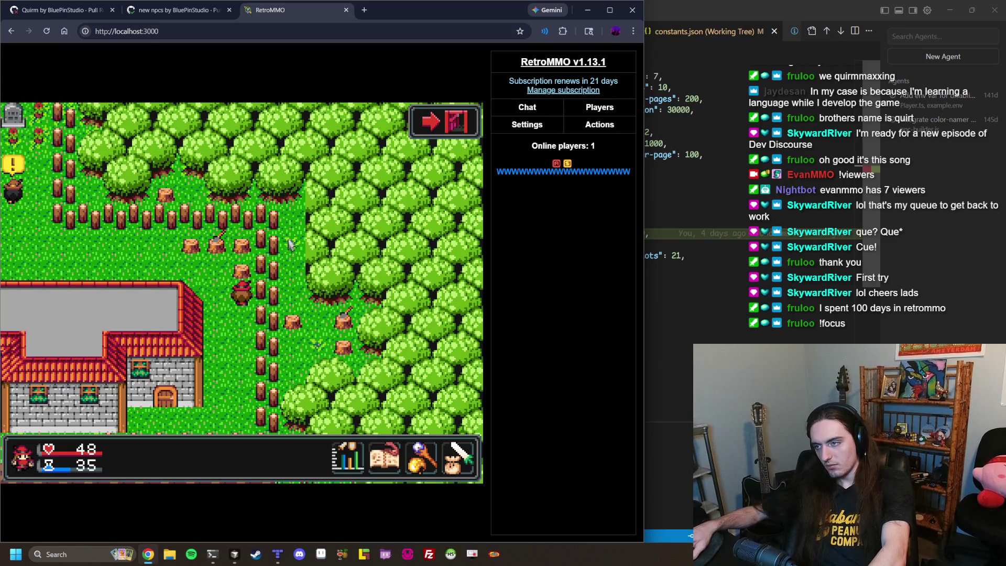
Walk along the fence toward the gravestones and back, ending one tile left beside the house
key("Up")
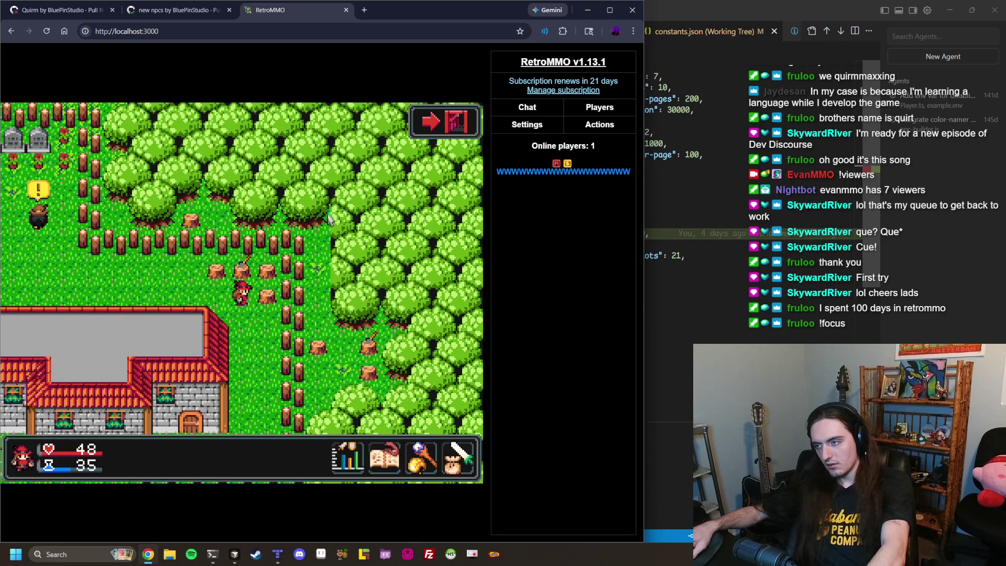
key("Up")
key("Left")
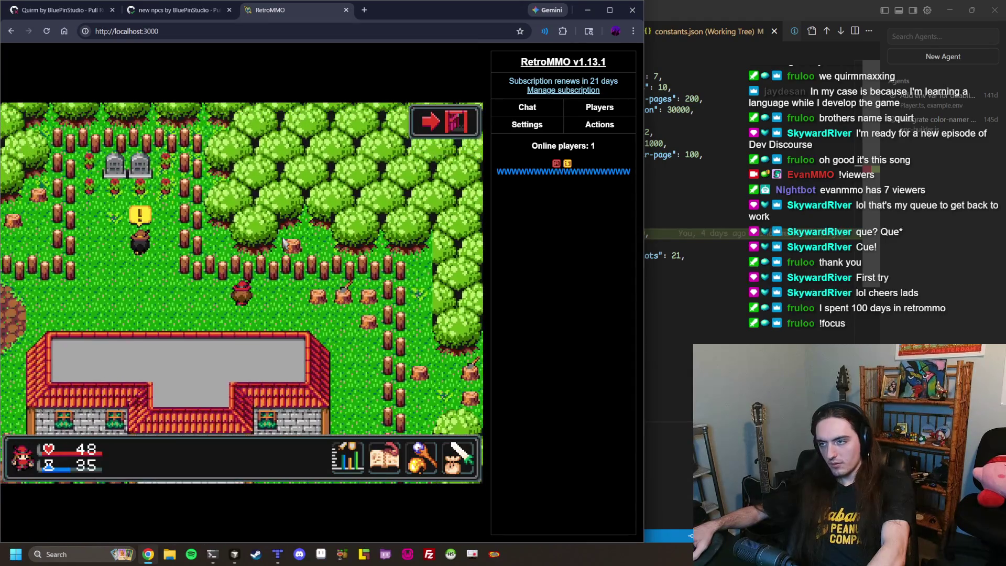
key("Down")
key("Right")
key("Up")
key("Left")
key("Down")
key("Right")
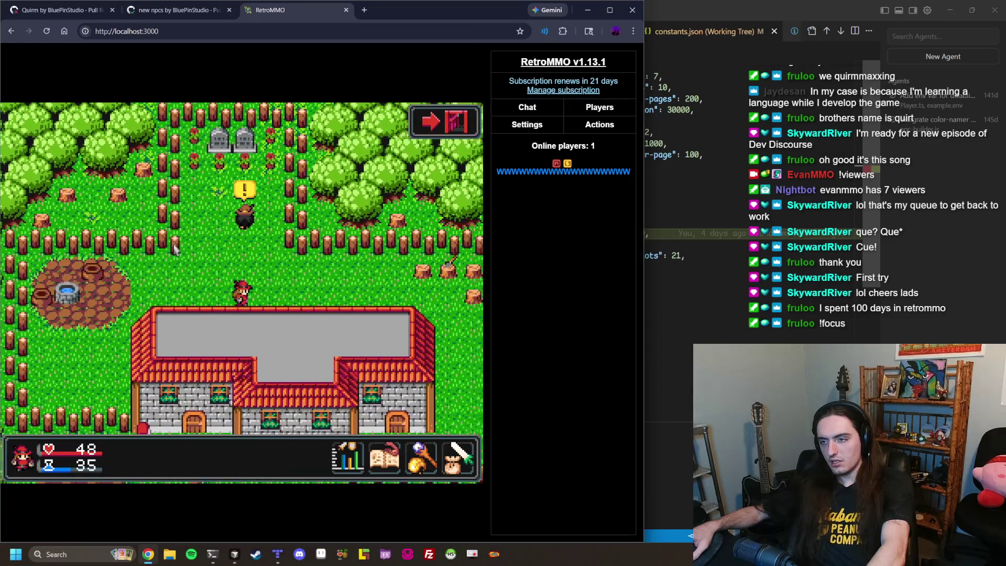
key("Down")
key("Down")
key("Right")
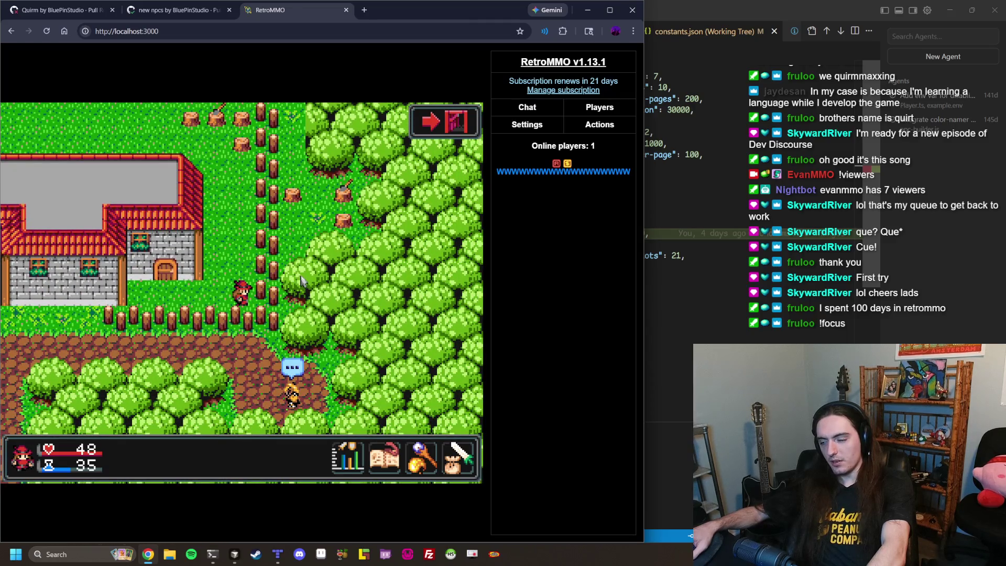
key("Left")
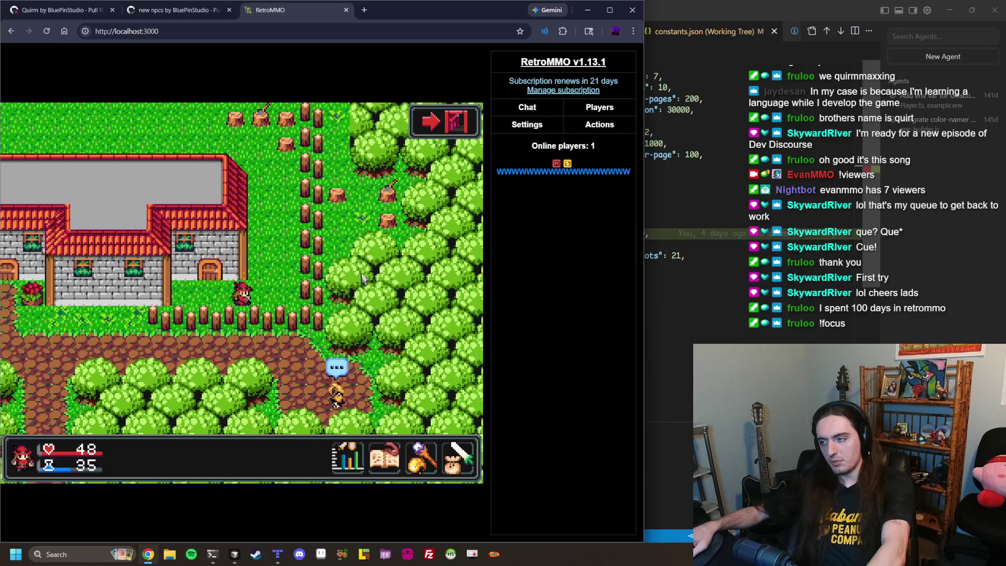
Save overworld.json in Tiled, then switch back to VS Code
left_click(277, 554)
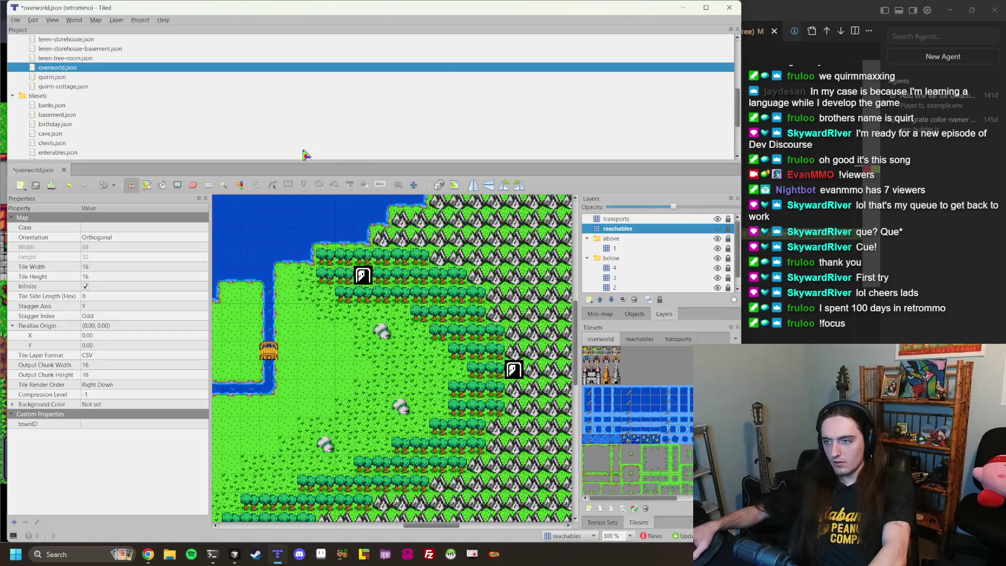
key("ctrl+z")
key("ctrl+z")
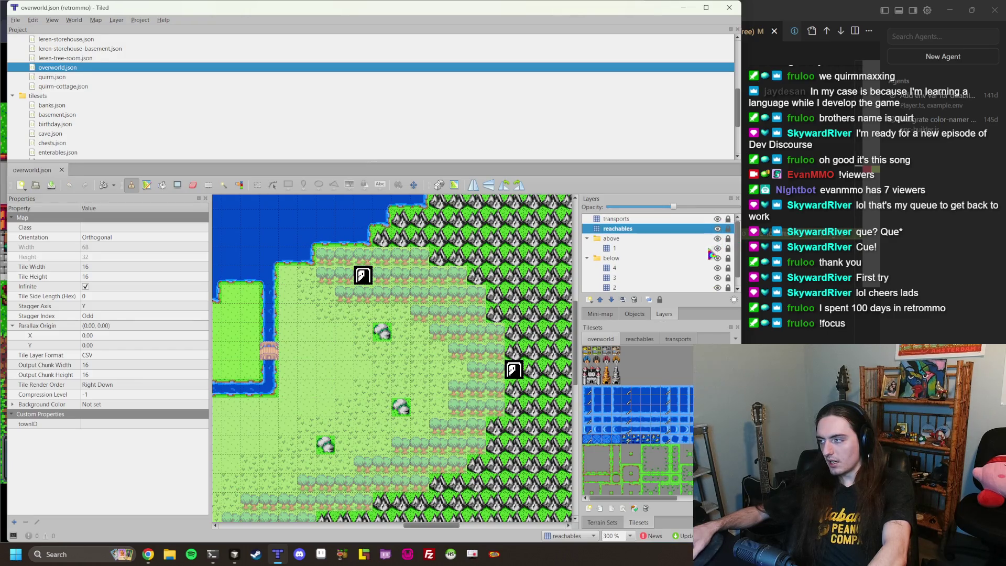
key("alt+Tab")
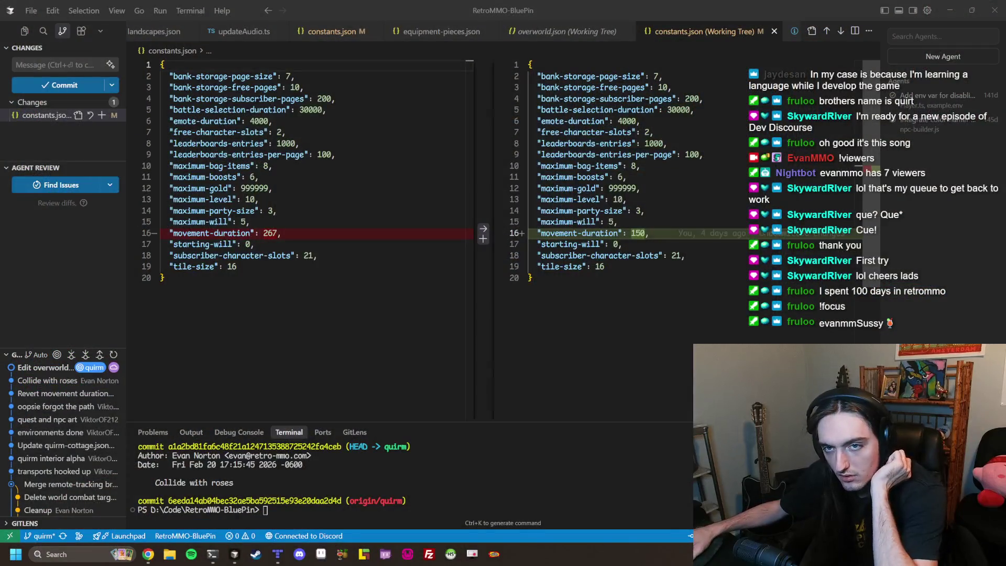
Select the emote-duration value 4000 in the constants.json working-tree diff
left_click(320, 199)
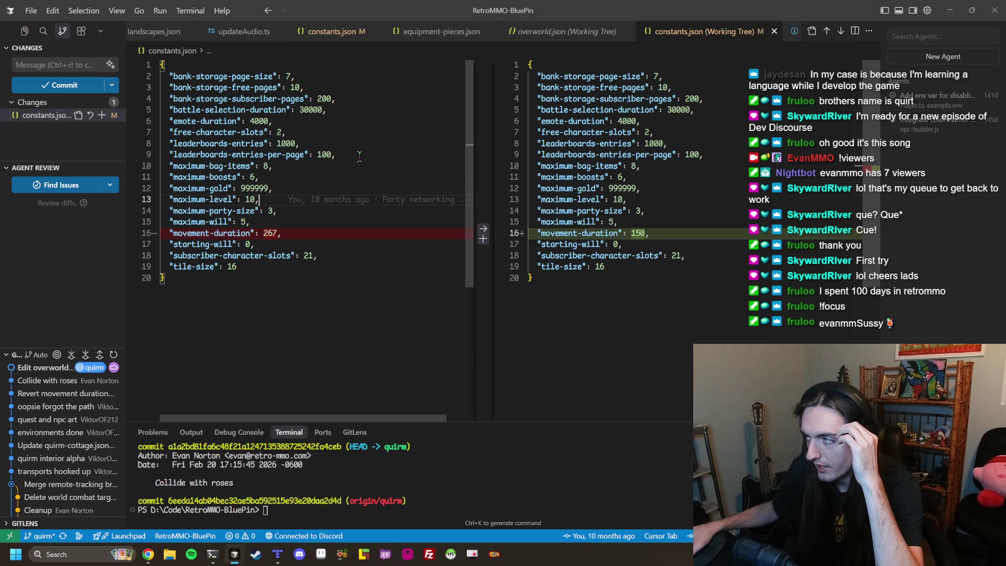
left_click(639, 121)
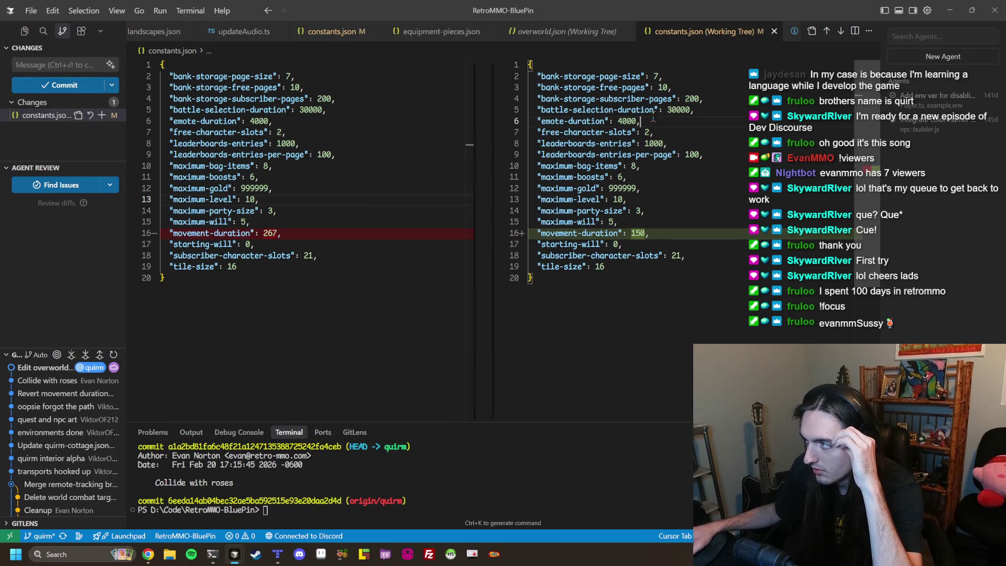
double_click(634, 121)
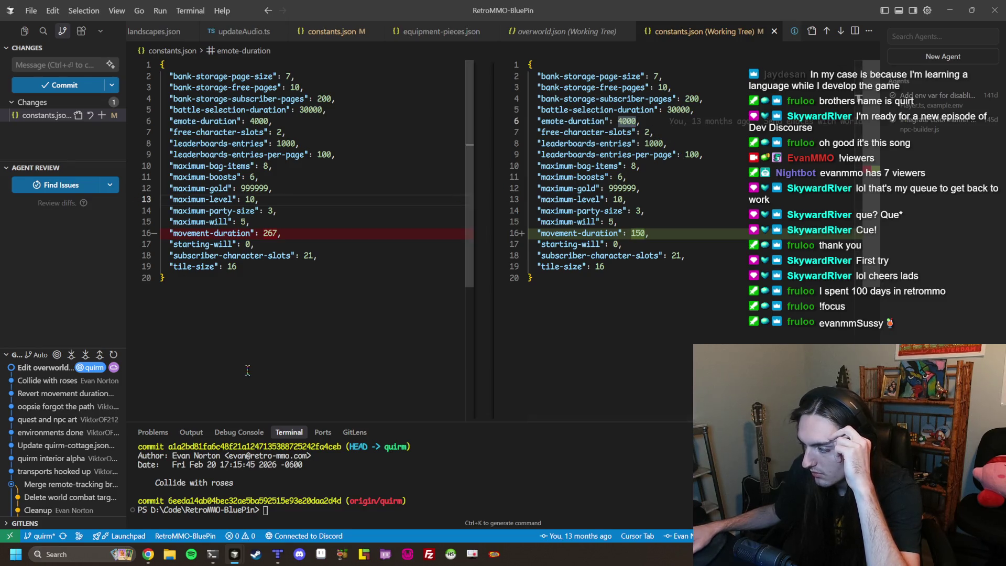
Glance at run.ts's onWindowMessage line, return to constants.json, then bring Tiled's overworld map forward
mouse_move(234, 554)
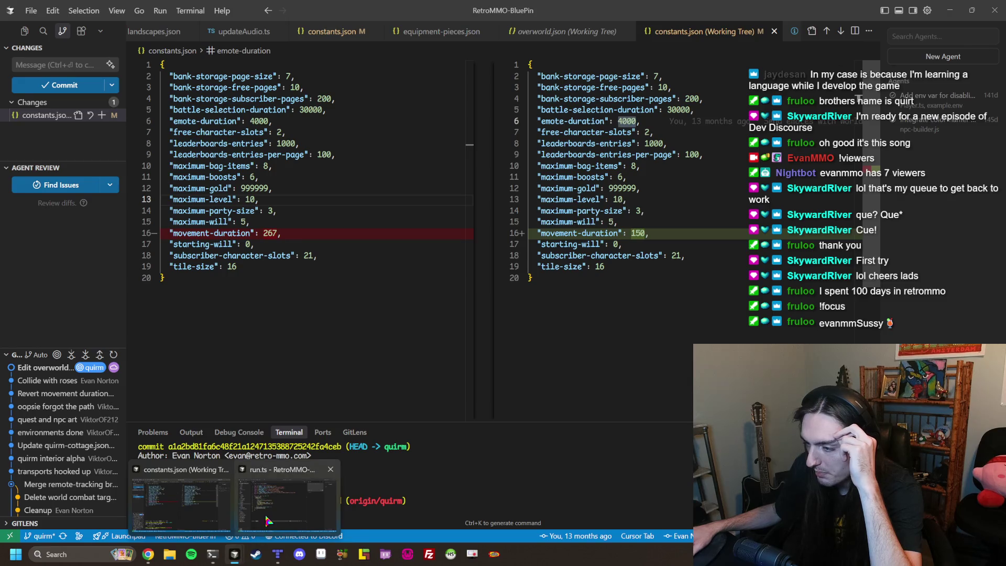
left_click(265, 514)
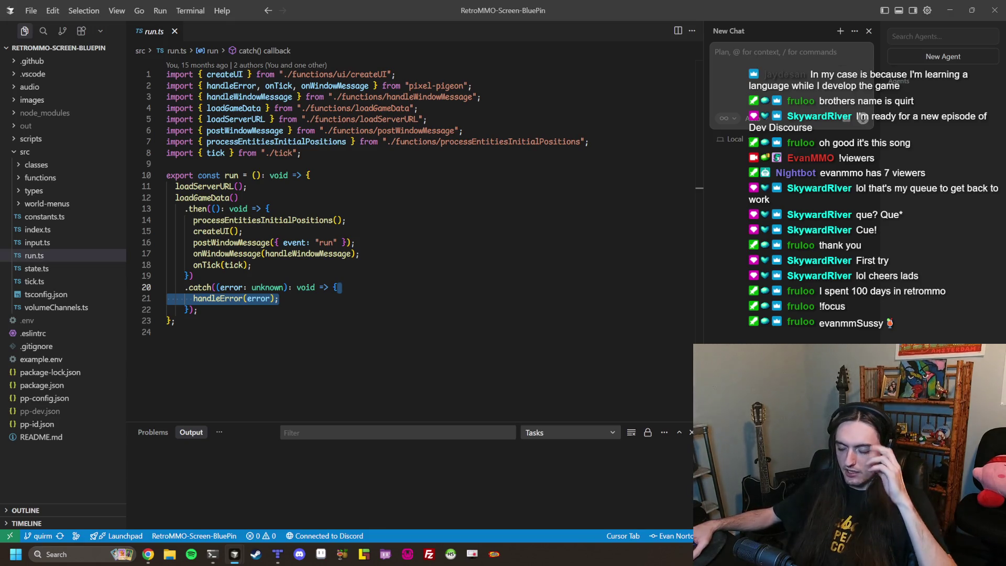
left_click(408, 253)
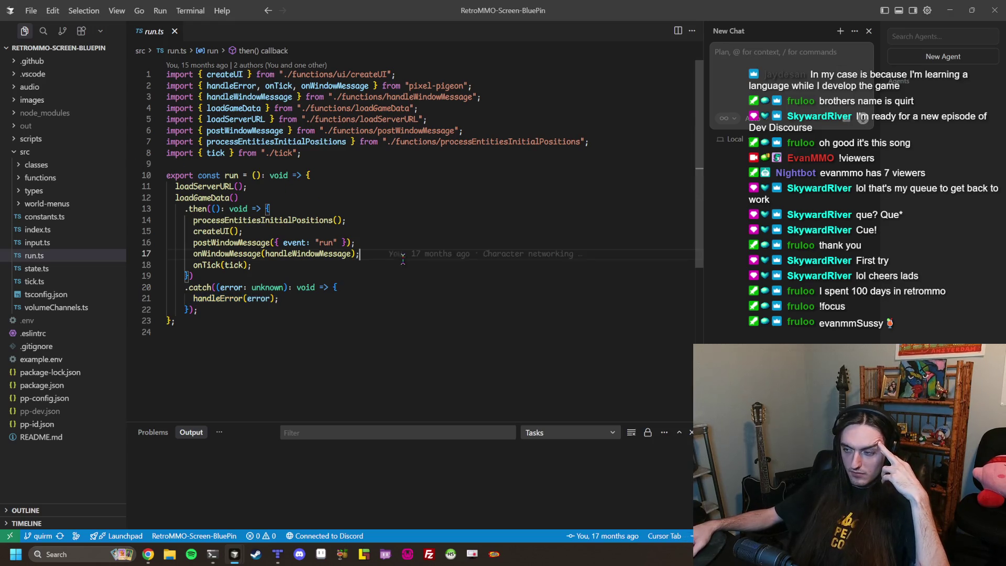
mouse_move(228, 562)
left_click(181, 511)
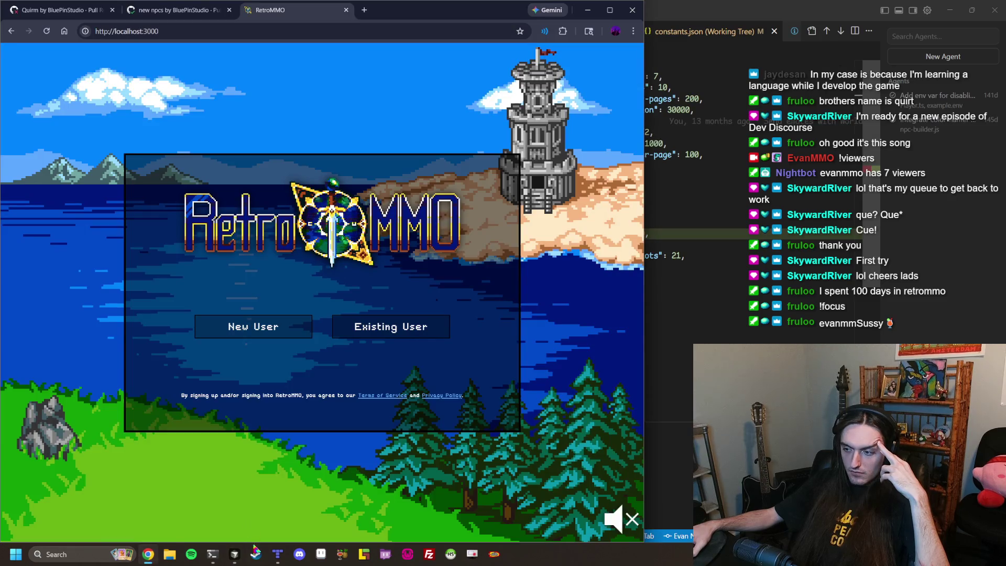
left_click(278, 553)
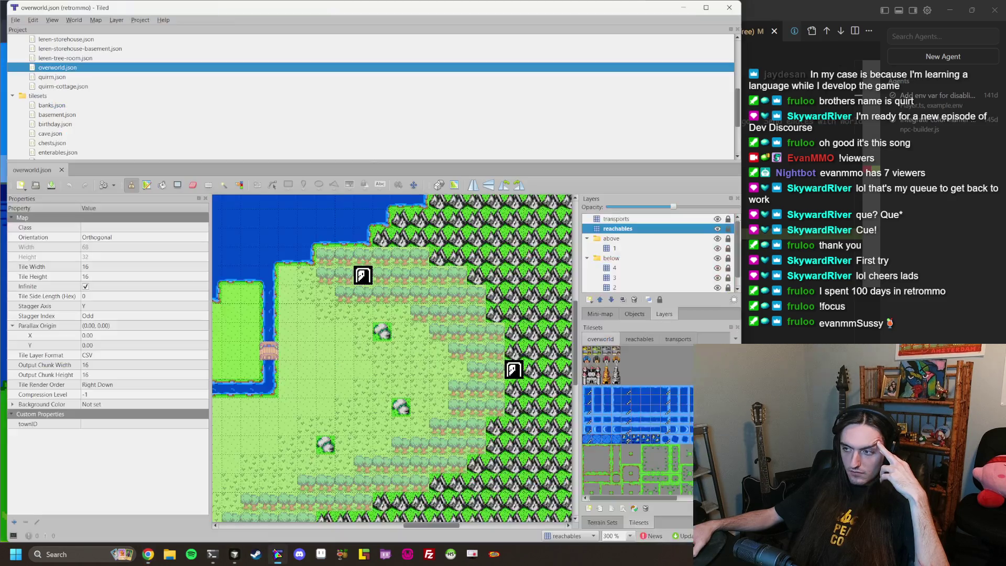
Open quirm.json from the Project panel in a second tab beside overworld.json
scroll(110, 89, "up", 6)
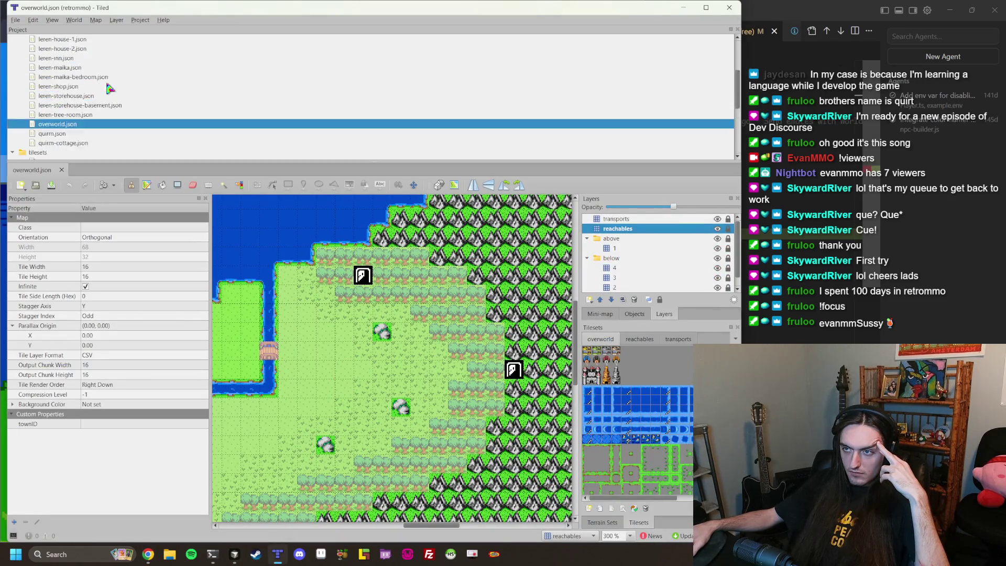
left_click_drag(139, 10, 133, 10)
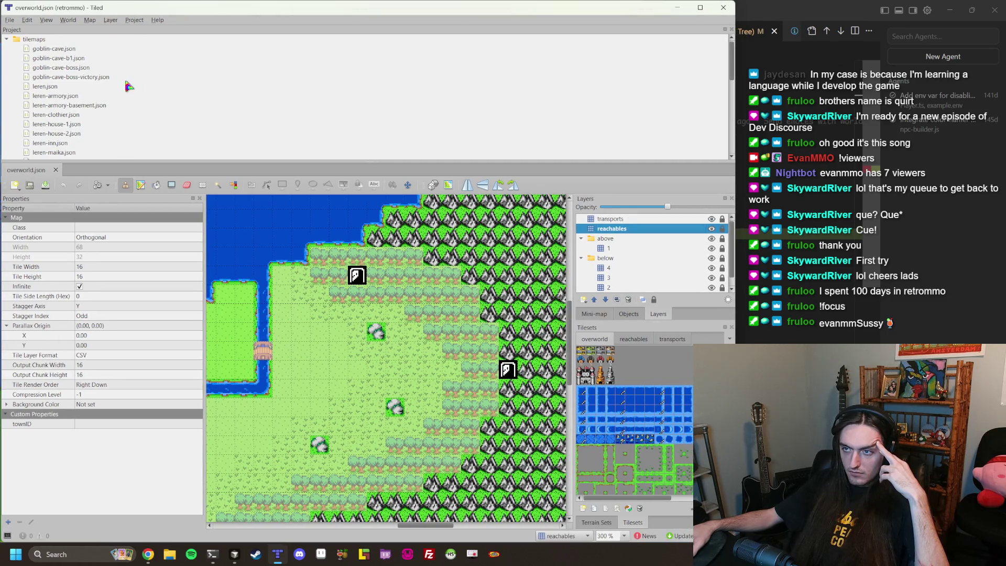
scroll(129, 86, "down", 3)
double_click(72, 134)
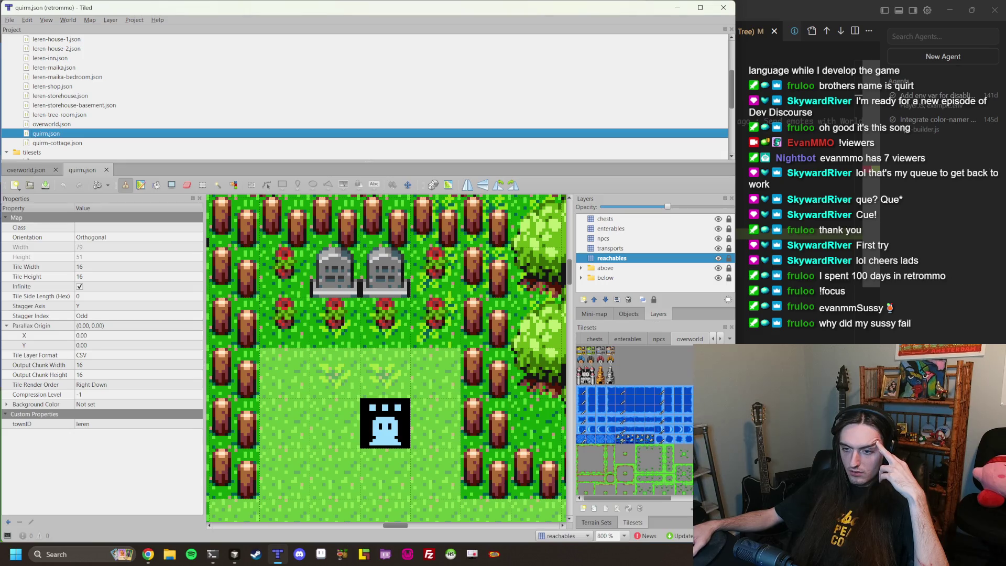
Type and send the evanmmSussy emote in the Twitch stream chat
key("alt+Tab")
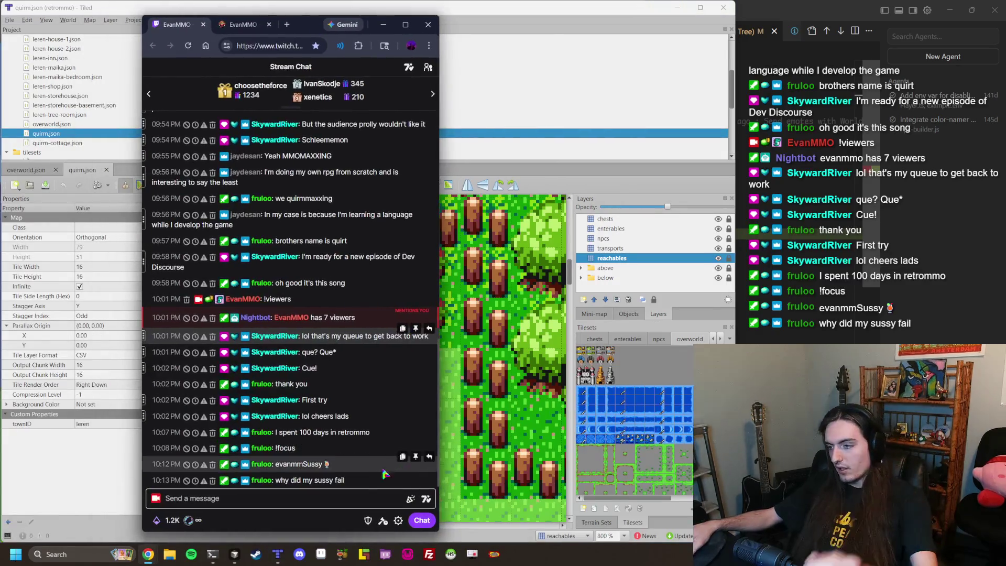
type("eva")
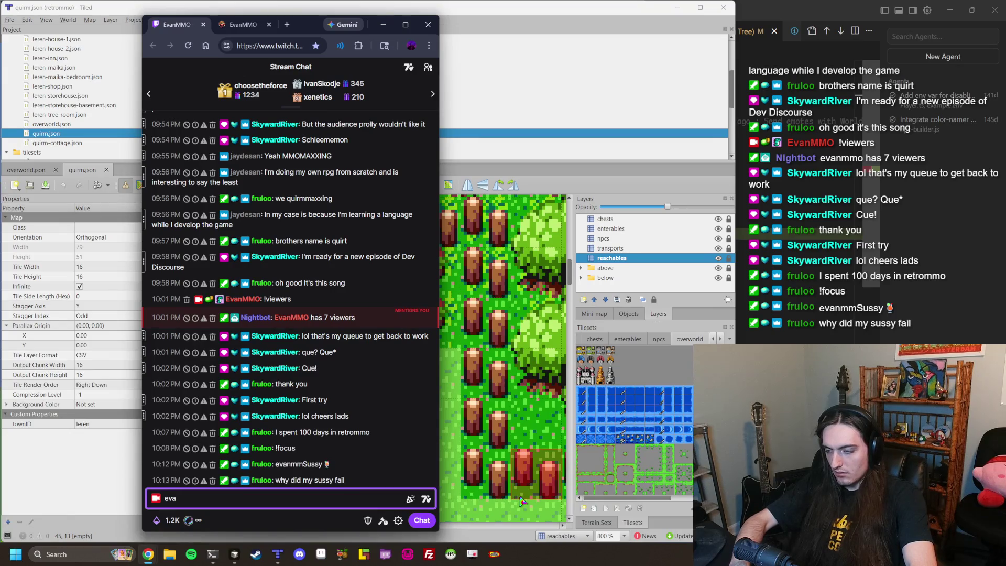
type("Sussy")
key("Return")
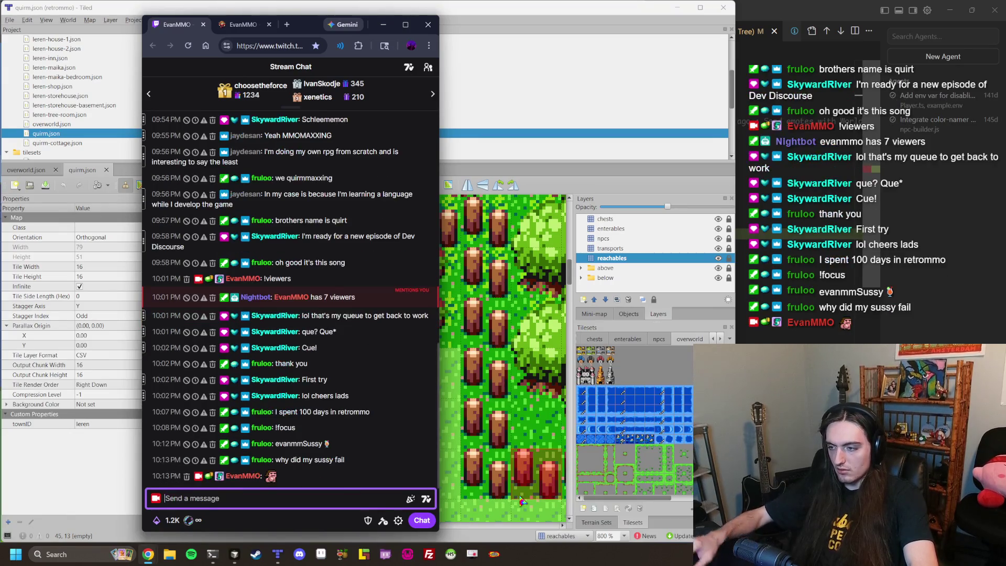
double_click(299, 443)
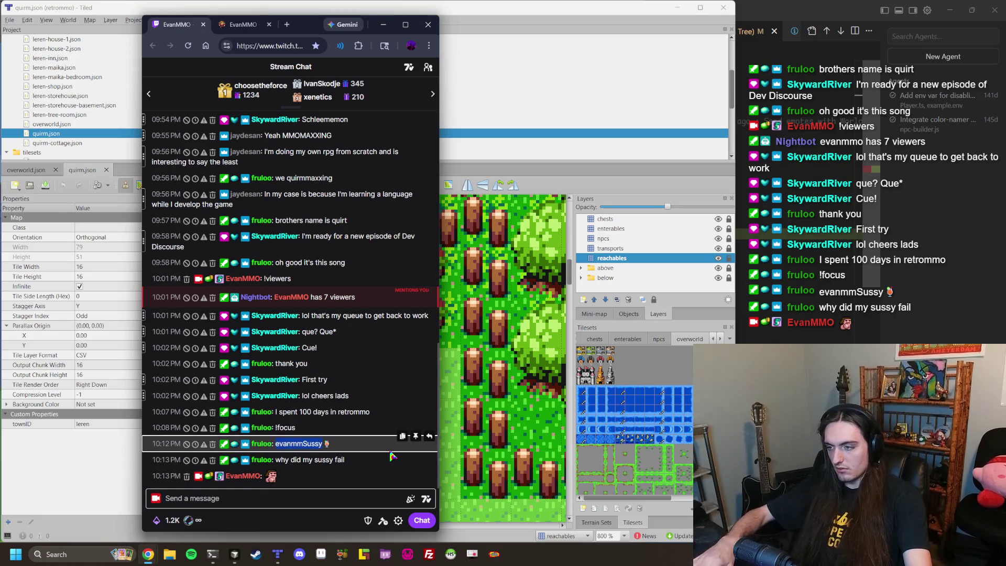
left_click(343, 429)
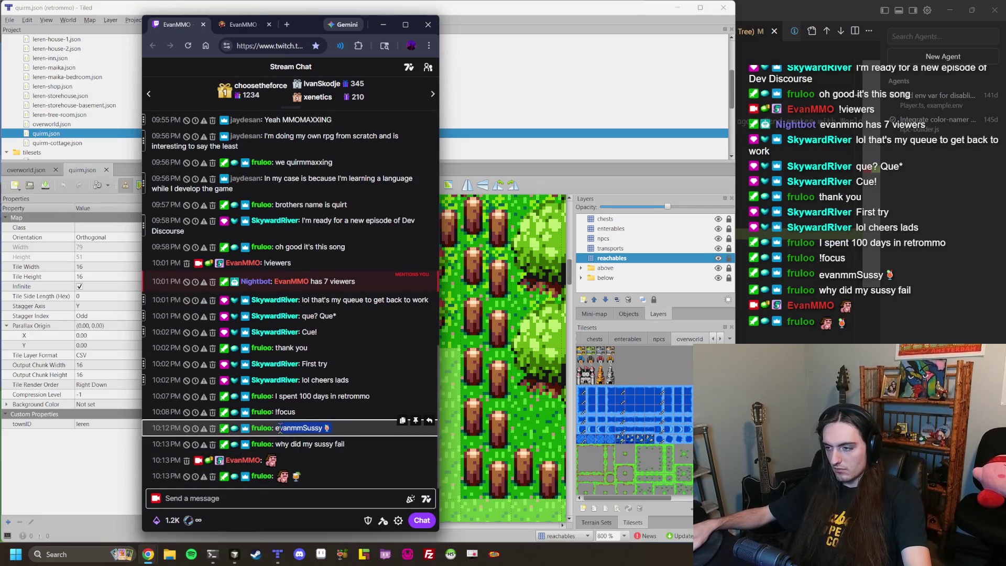
key("ctrl+c")
left_click(296, 495)
key("ctrl+v")
key("Return")
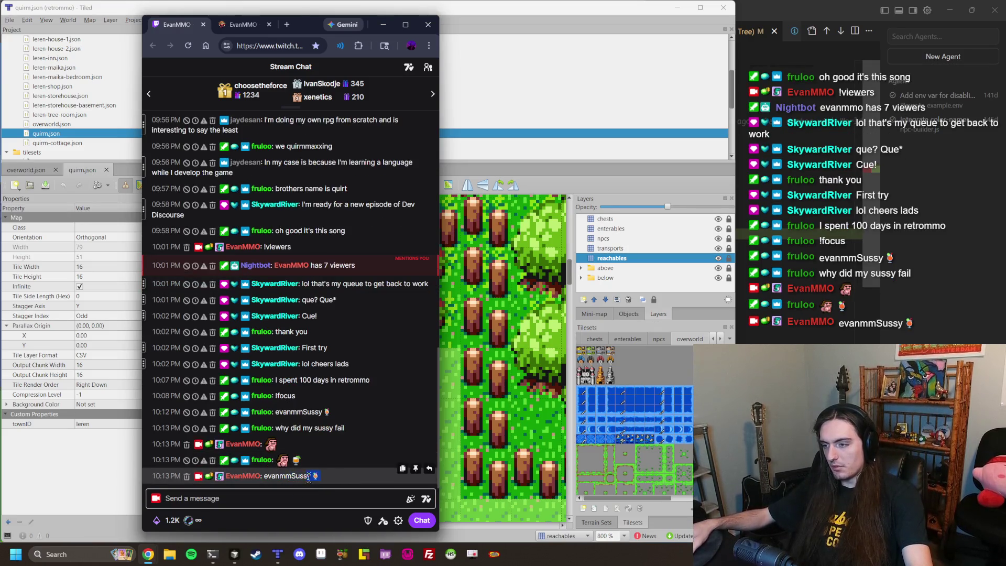
triple_click(311, 476)
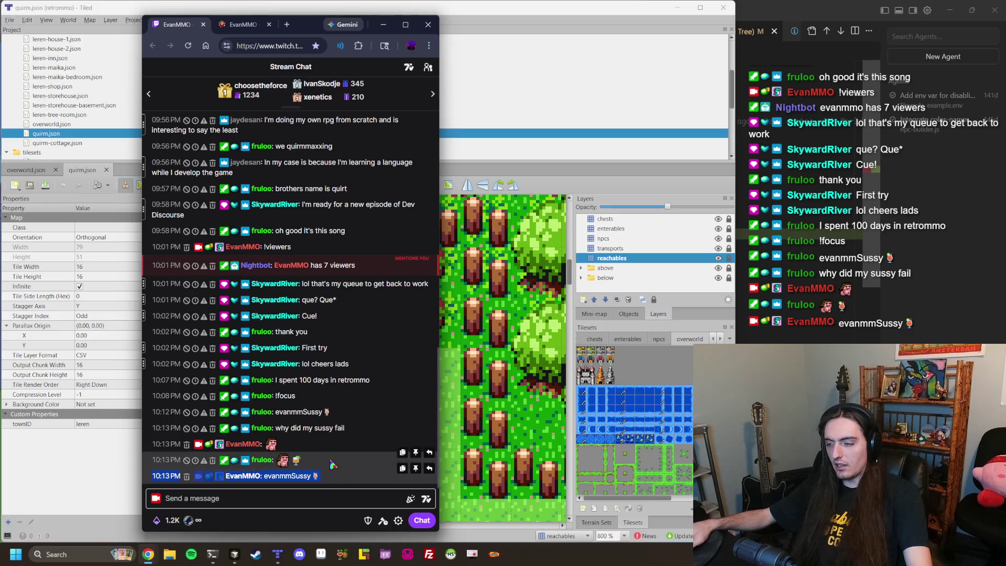
left_click(382, 25)
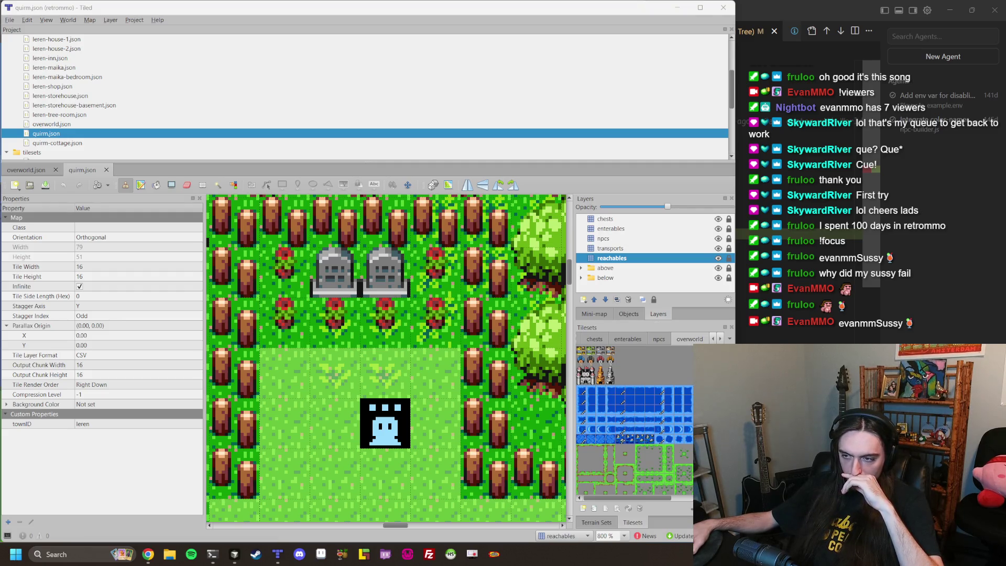
Adjust the map view and expand the below layer group
left_click_drag(361, 364, 352, 388)
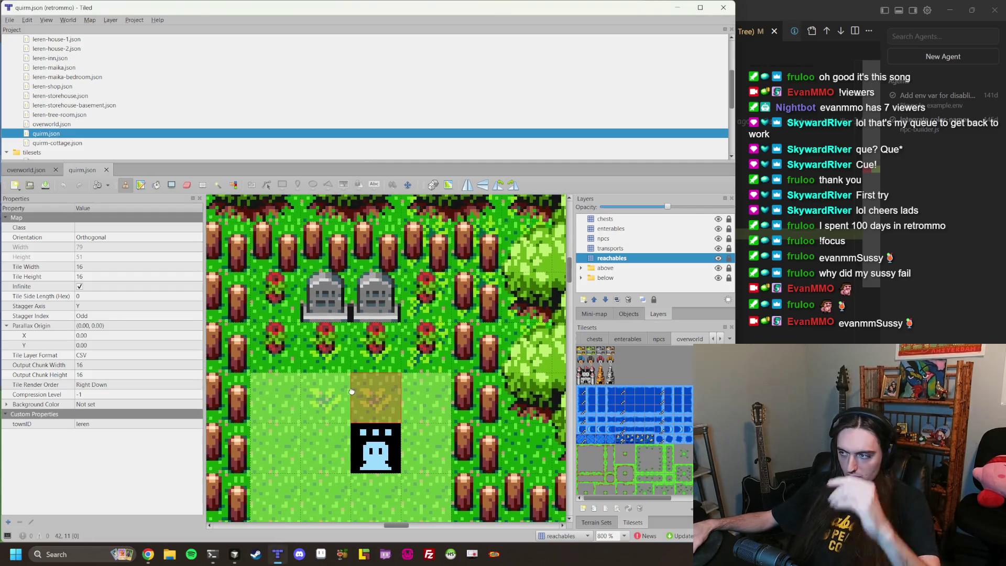
scroll(352, 389, "down", 3)
scroll(398, 359, "up", 3)
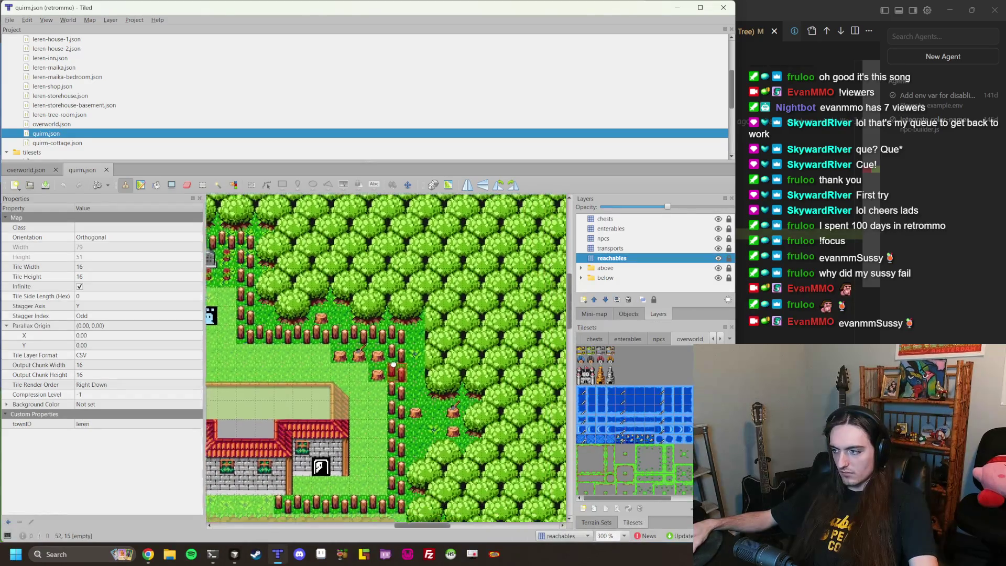
scroll(397, 360, "up", 2)
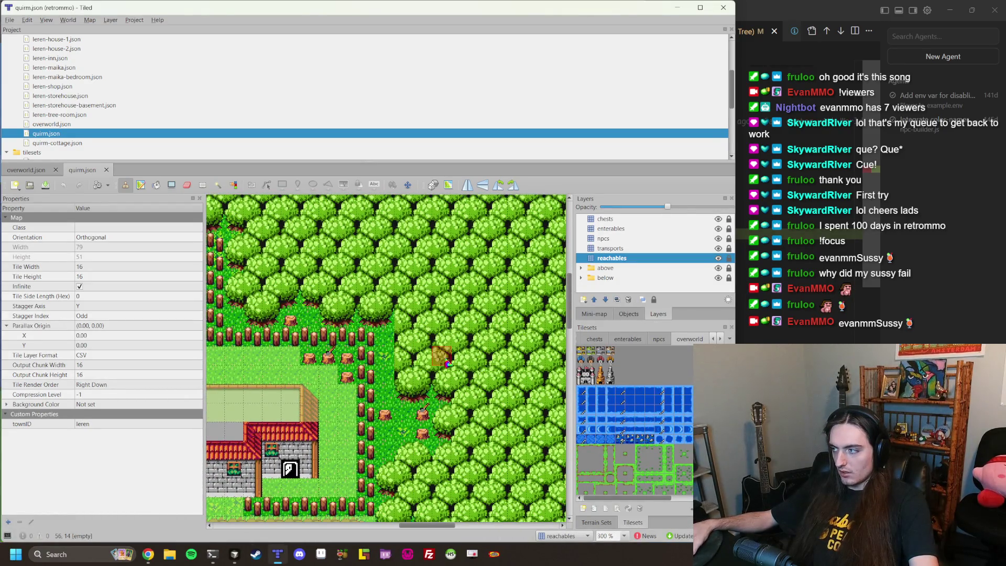
left_click(580, 278)
Toggle below layer 2 off and on to see its trees, leaving it visible
scroll(592, 280, "down", 1)
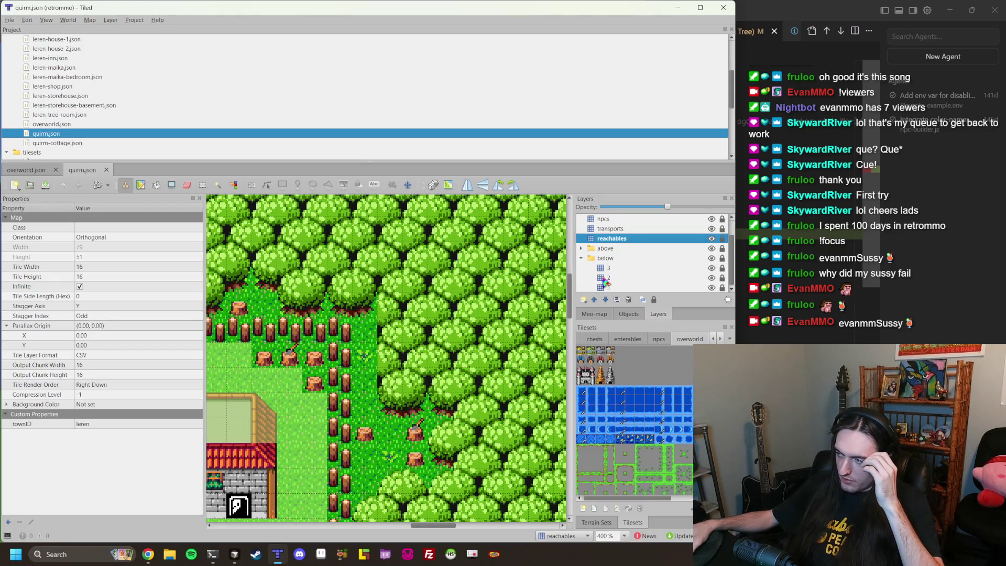
left_click(623, 278)
left_click(712, 278)
left_click(711, 277)
left_click(711, 277)
left_click(712, 278)
left_click(712, 278)
left_click(712, 278)
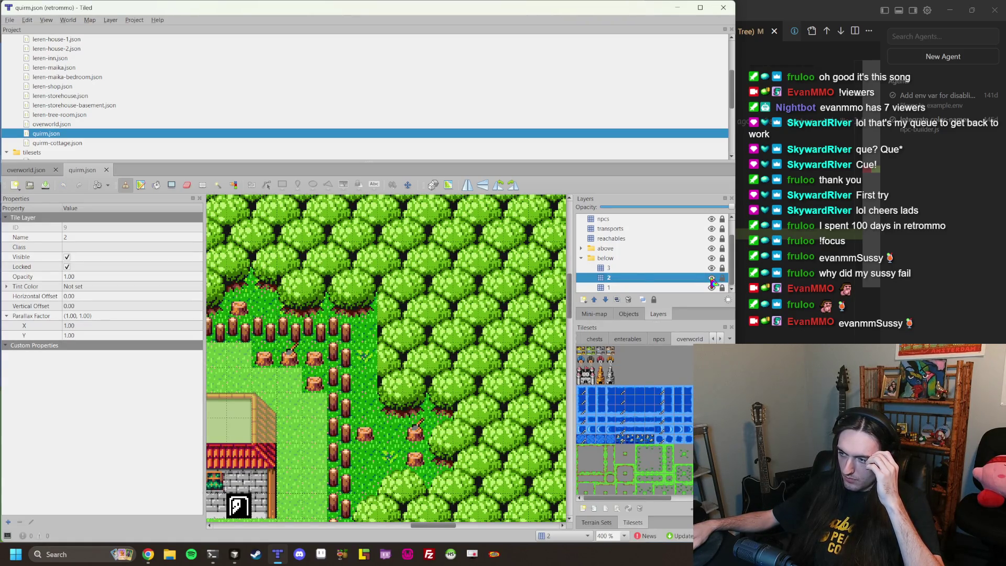
left_click(712, 278)
left_click(711, 278)
scroll(455, 330, "down", 1)
scroll(455, 329, "up", 1)
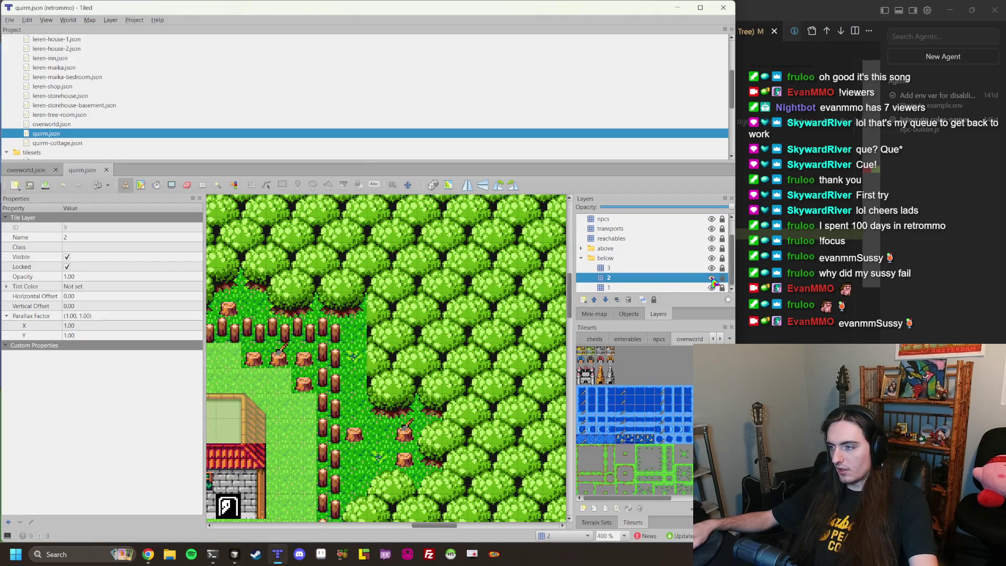
Select layer 3 and center the view on the house and fenced yard
left_click(712, 268)
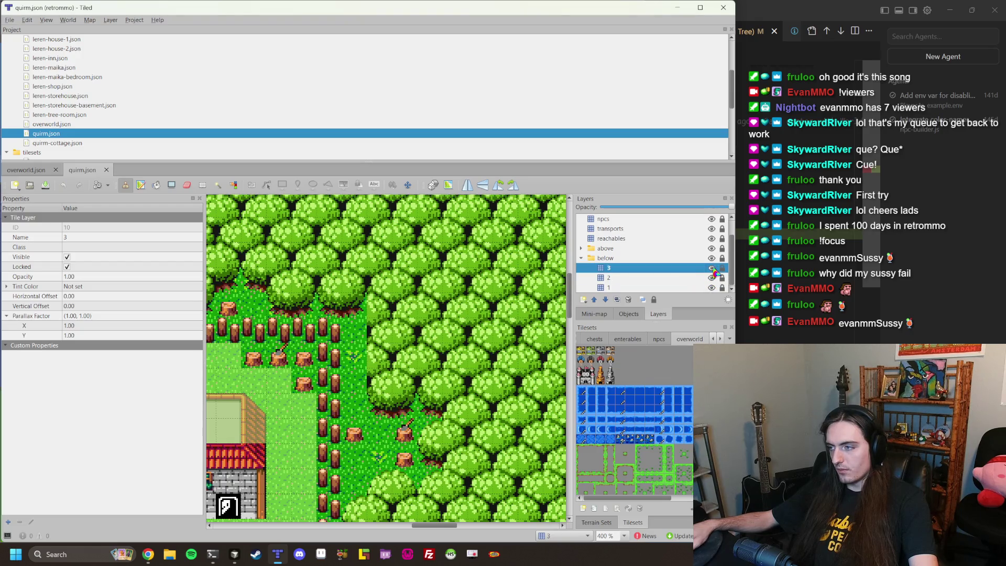
scroll(335, 326, "down", 3)
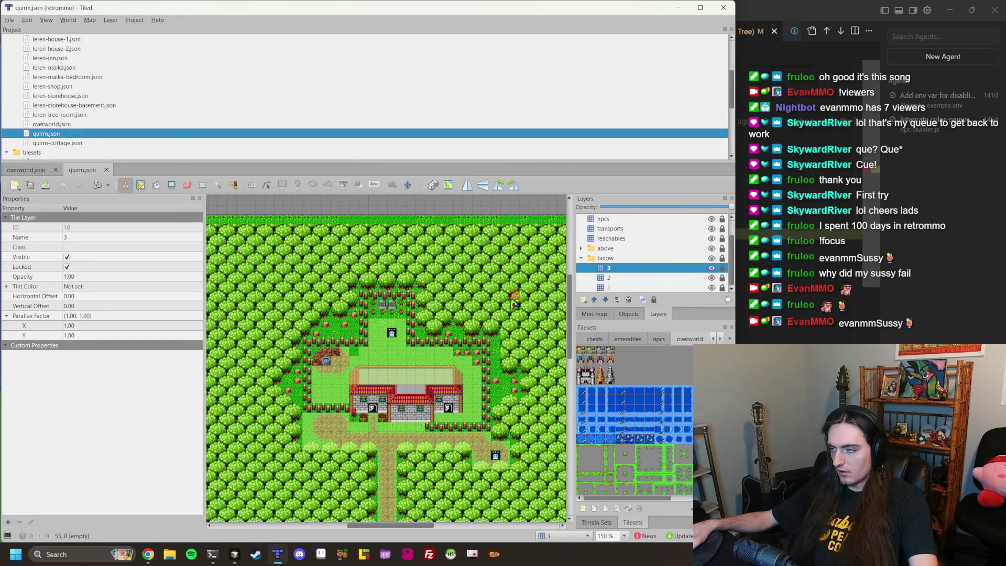
scroll(465, 318, "up", 1)
mouse_move(466, 318)
left_mouse_down()
mouse_move(386, 341)
mouse_move(382, 303)
mouse_move(558, 265)
left_mouse_up()
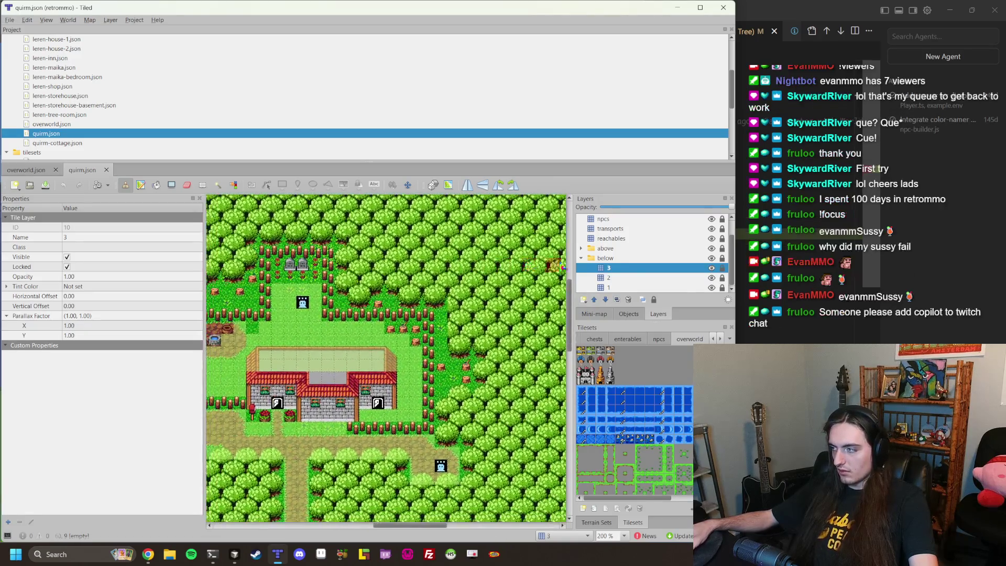
Toggle below layer 2 repeatedly to compare its trees and fences
left_click(686, 278)
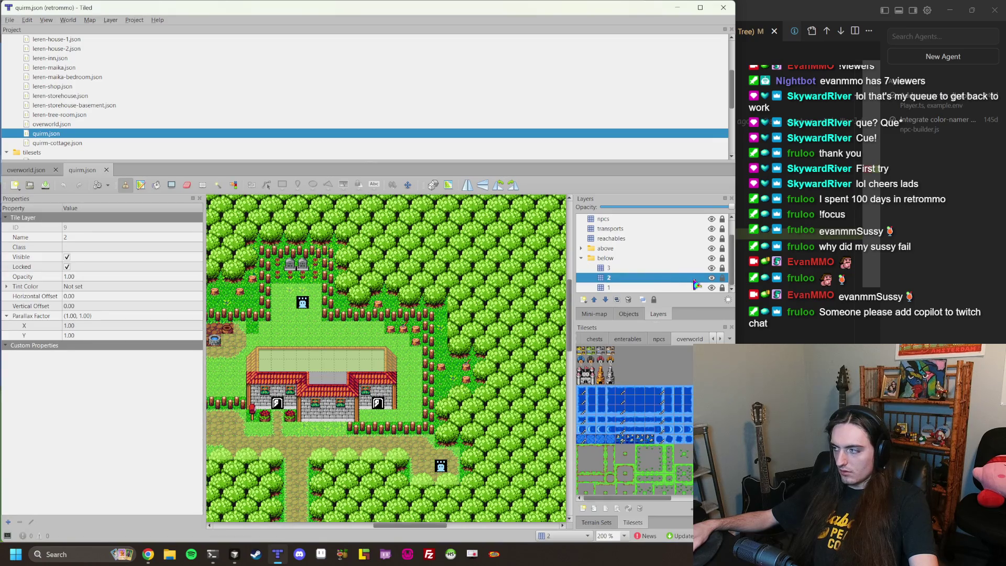
left_click(712, 278)
left_click(712, 278)
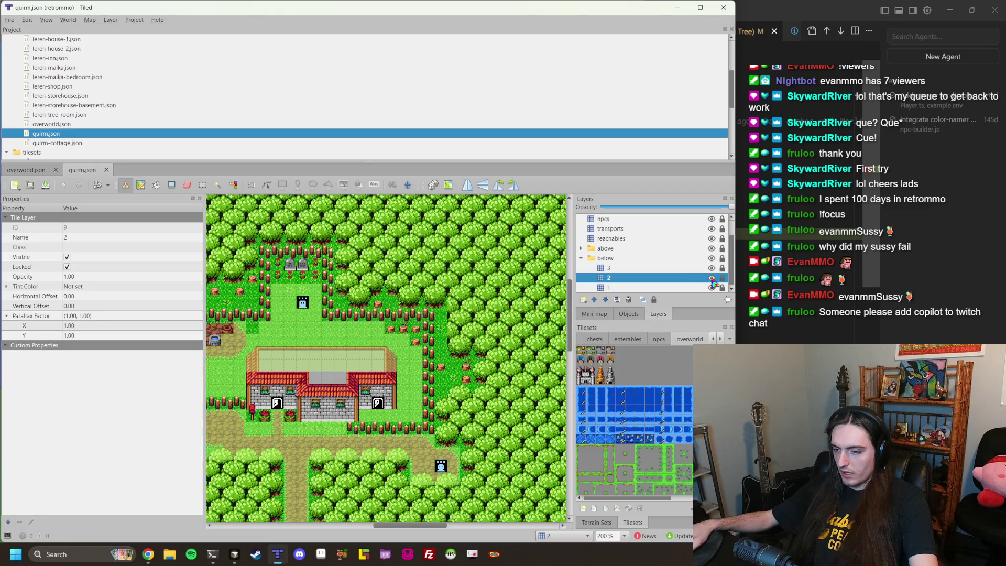
left_click(711, 279)
left_click(711, 278)
scroll(464, 313, "down", 3)
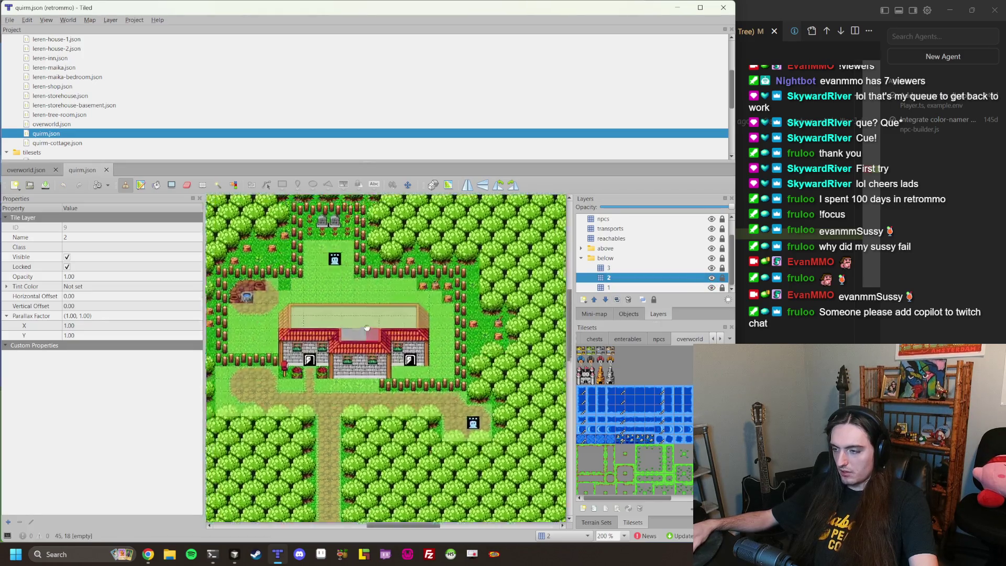
scroll(464, 313, "right", 2)
scroll(432, 341, "left", 5)
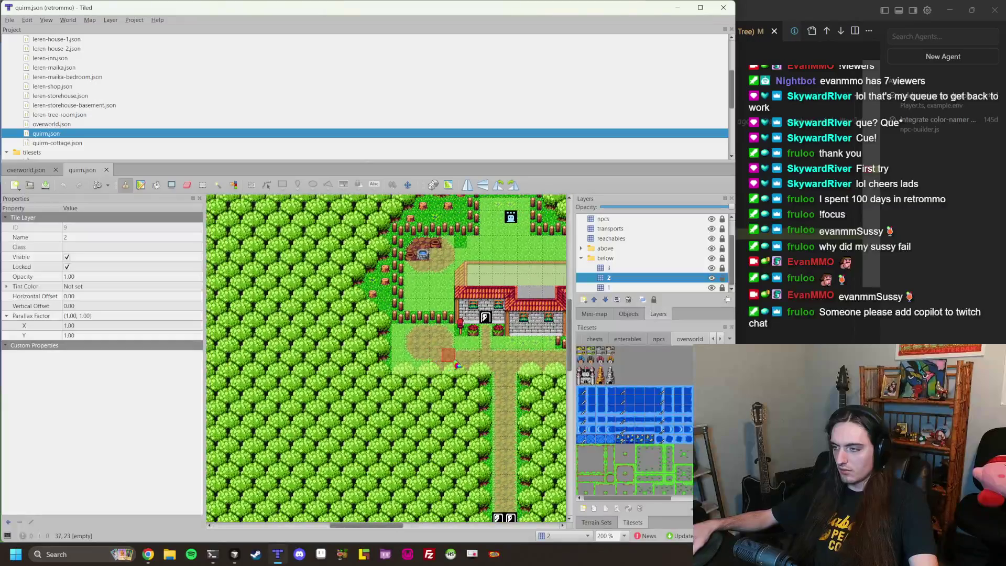
scroll(433, 341, "right", 2)
left_click(711, 278)
left_click(711, 278)
left_click(711, 278)
Check below layer 1's grass and layer 3's flowers, restoring layer 2
left_click(711, 287)
left_click(711, 287)
left_click(711, 267)
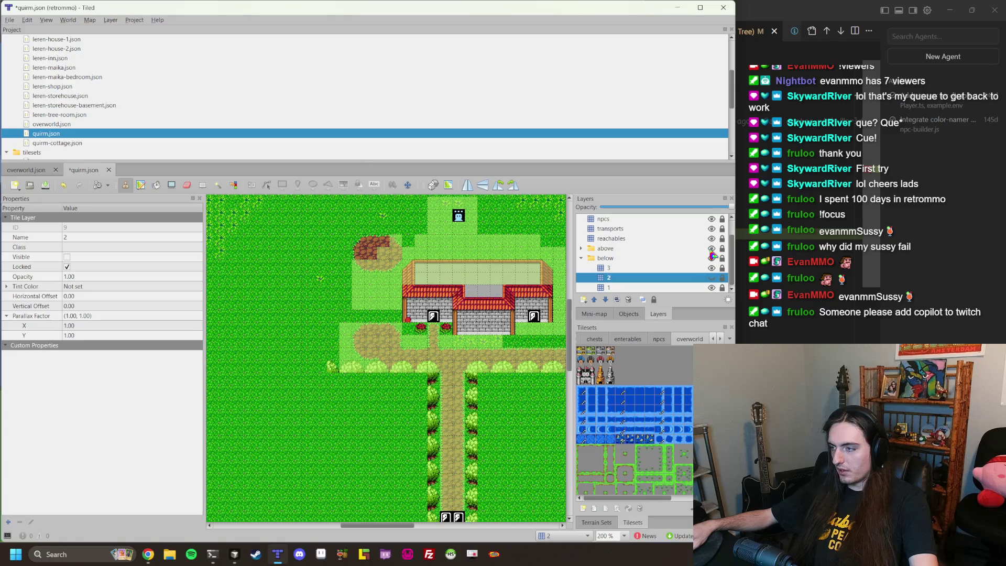
left_click(712, 277)
Expand the above group and toggle upper layers 1 and 3 to compare the roof
left_click(581, 248)
scroll(368, 276, "right", 5)
scroll(368, 276, "up", 1)
scroll(368, 276, "up", 1)
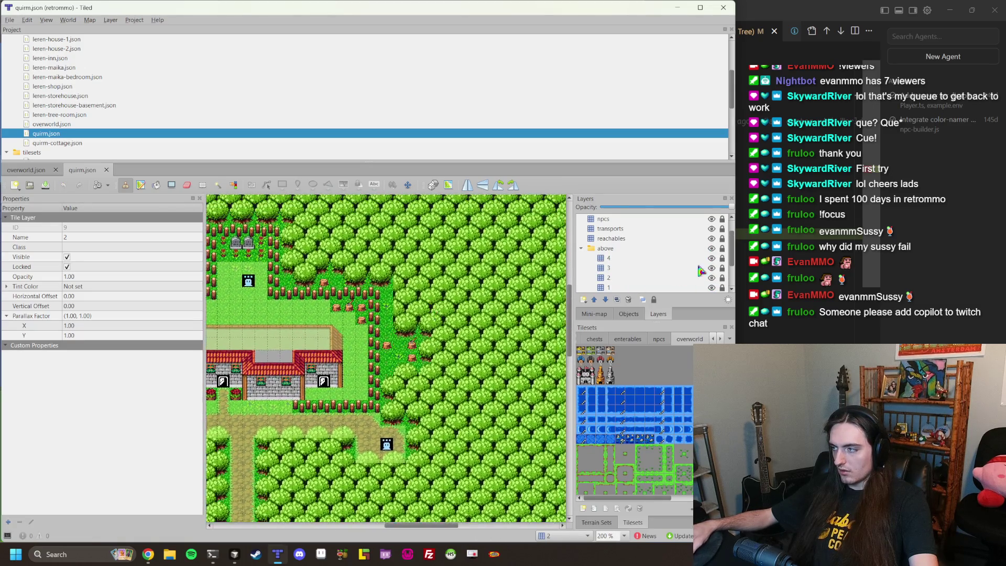
left_click(711, 287)
left_click(712, 287)
left_click(712, 286)
left_click(712, 286)
left_click(710, 269)
left_click(711, 269)
scroll(463, 306, "down", 1)
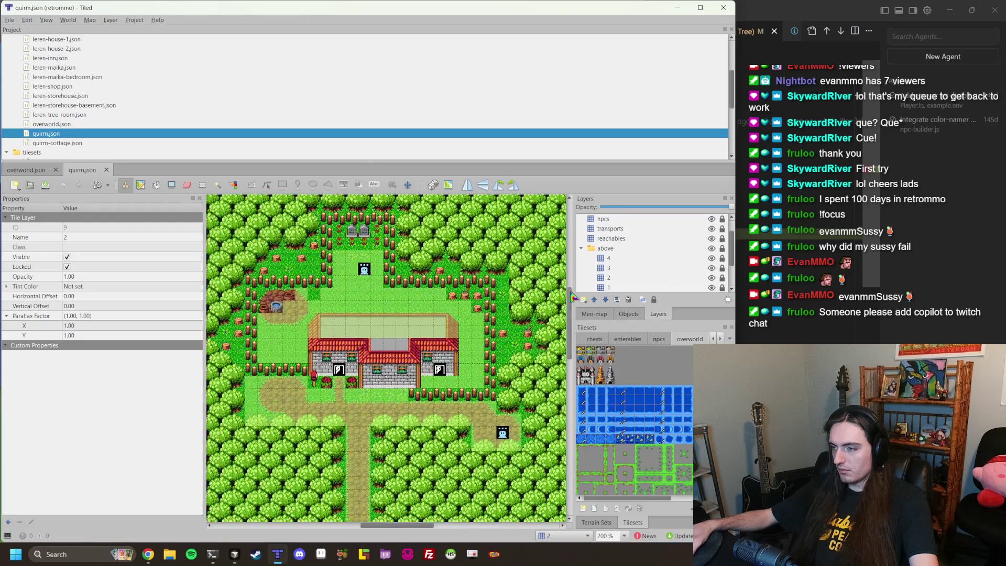
scroll(674, 279, "down", 2)
Remove layer 3 from the above group and rename layer 4 to 3
left_click(712, 238, "alt")
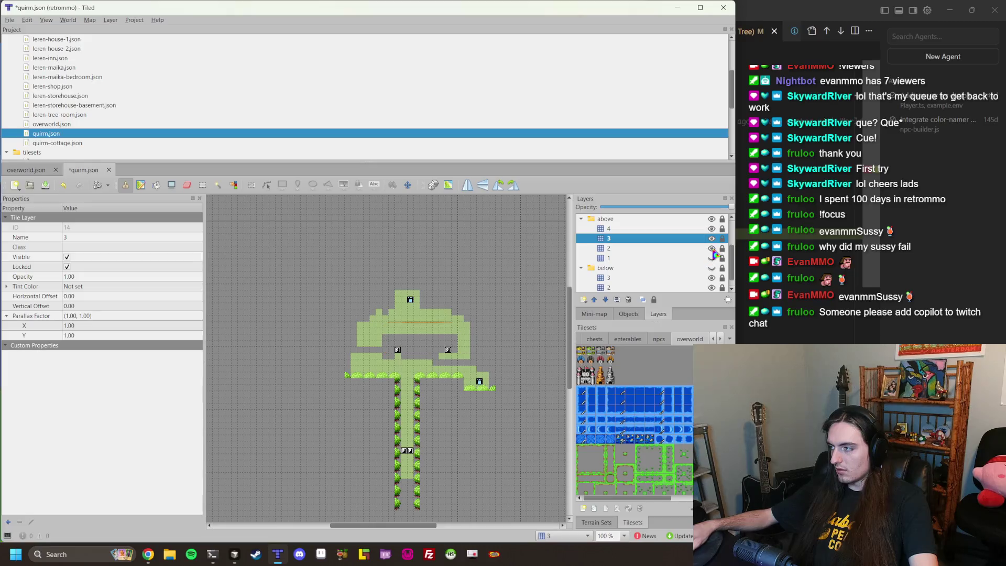
scroll(514, 332, "down", 3)
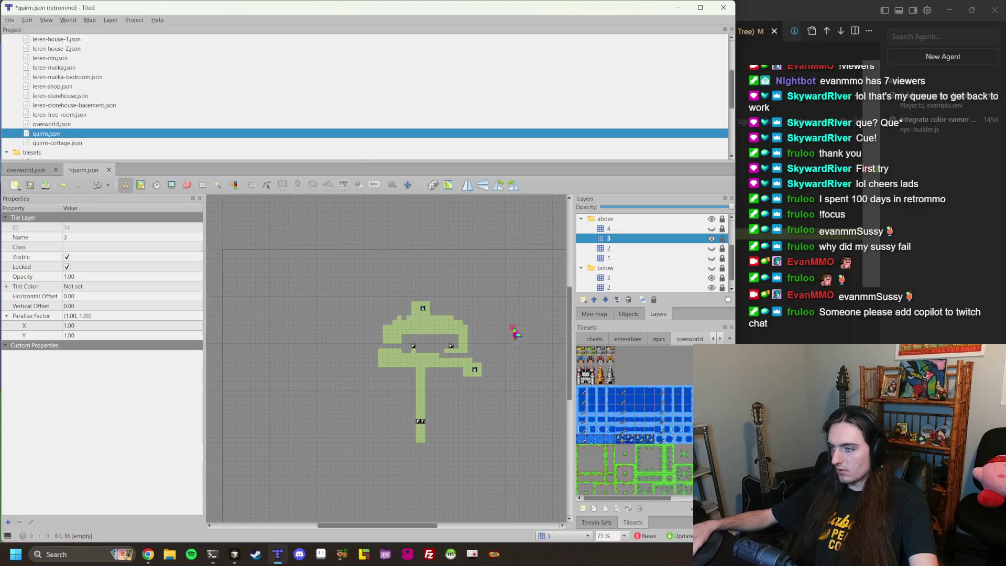
right_click(657, 238)
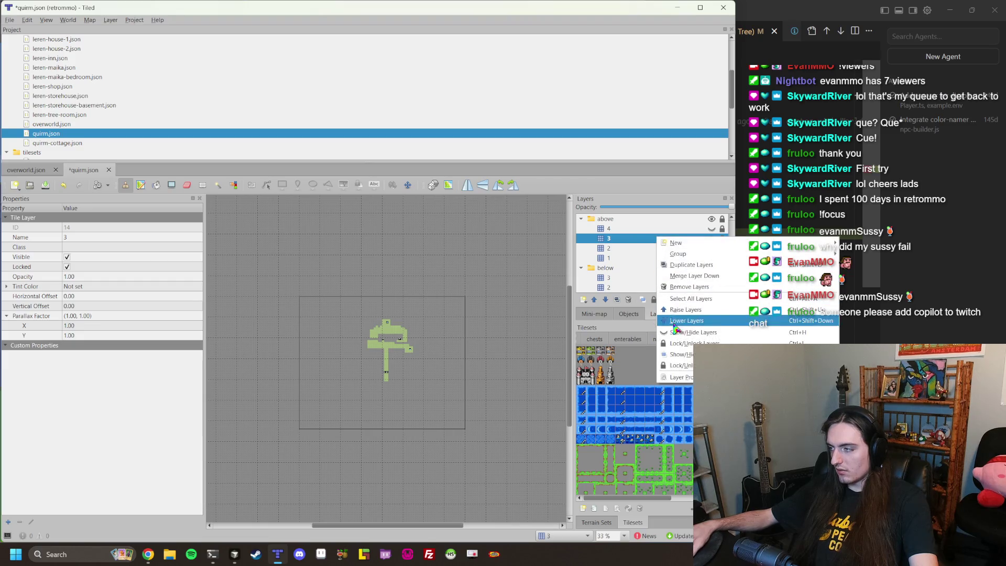
left_click(689, 287)
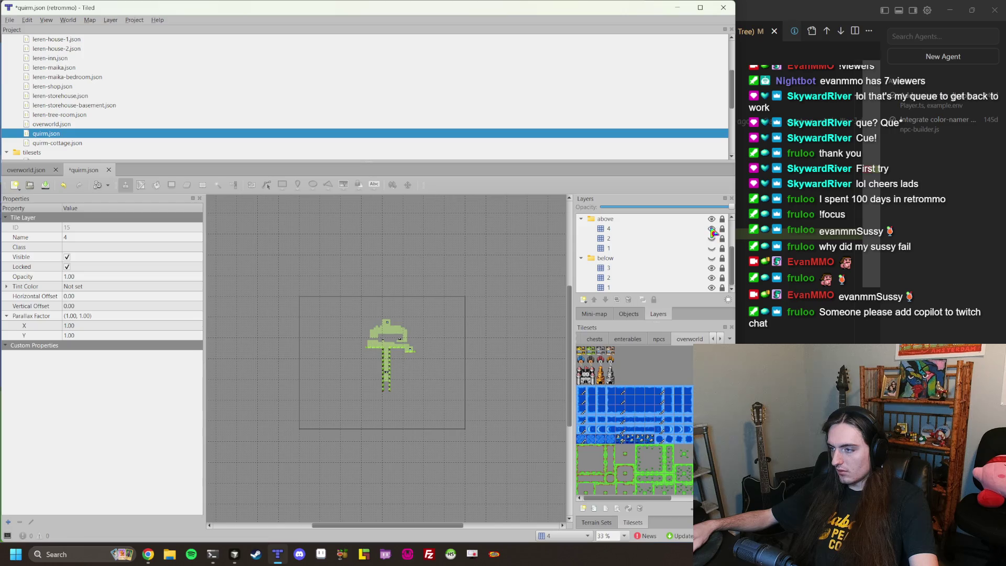
scroll(512, 325, "up", 3)
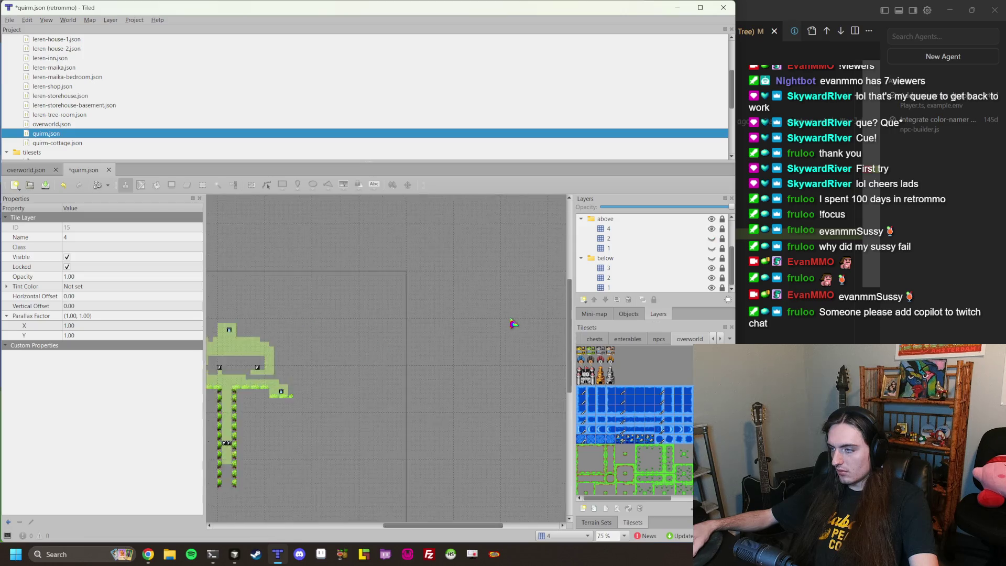
double_click(622, 228)
left_click(631, 239)
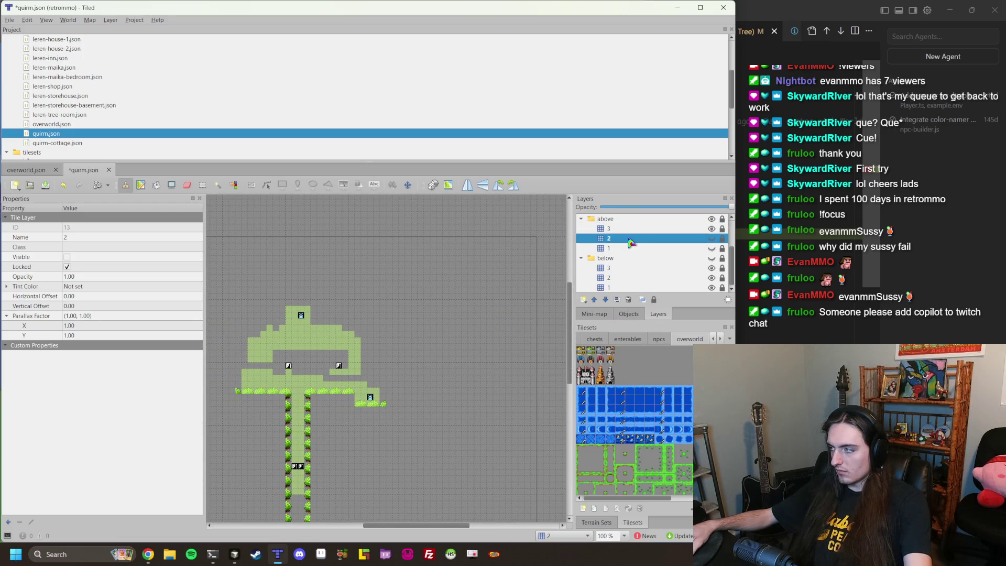
Compare upper layer 2's path tree tiles and pick up a block of tiles as a stamp
left_click(712, 239)
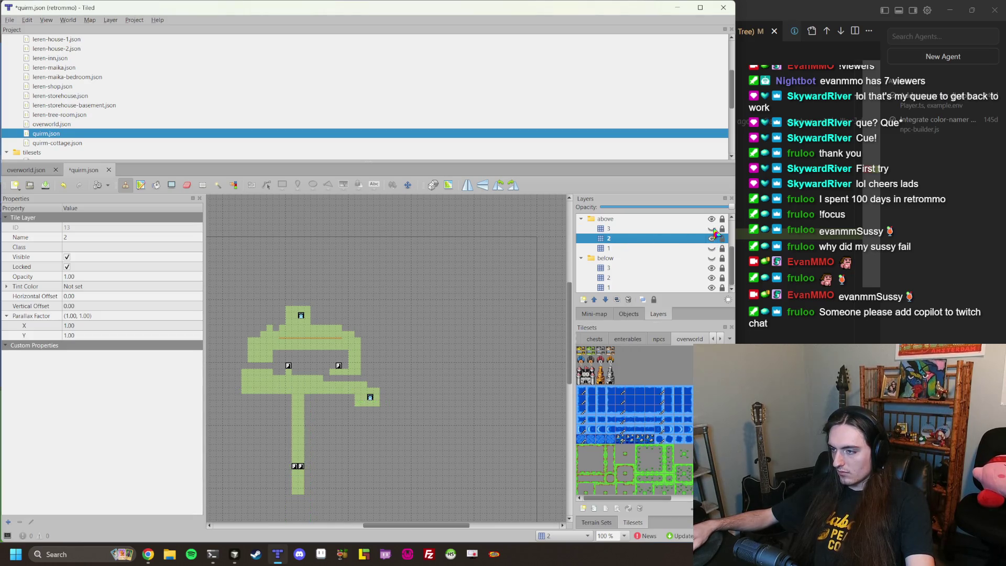
left_click(712, 230)
left_click(713, 229)
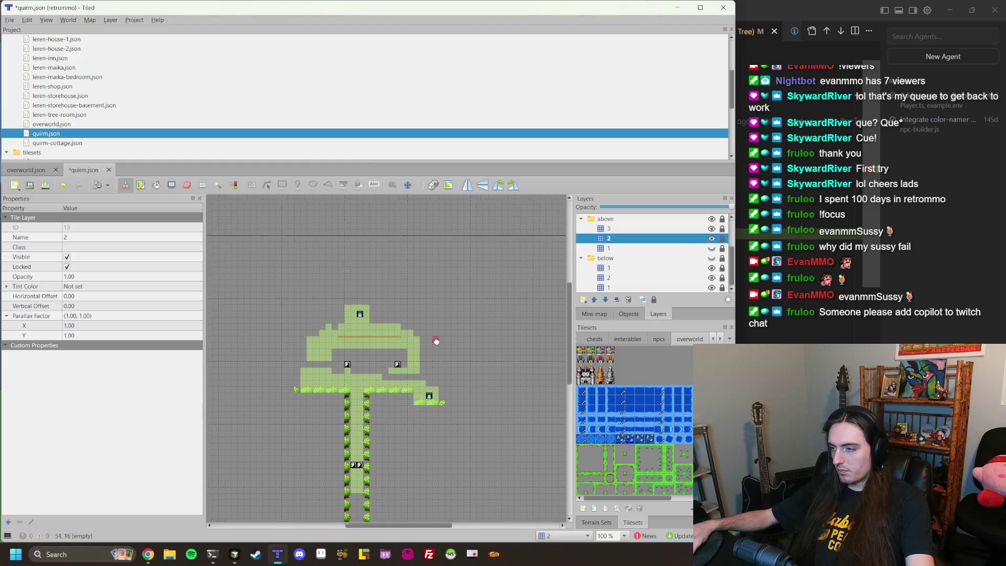
scroll(439, 336, "down", 2)
left_click_drag(270, 305, 422, 458)
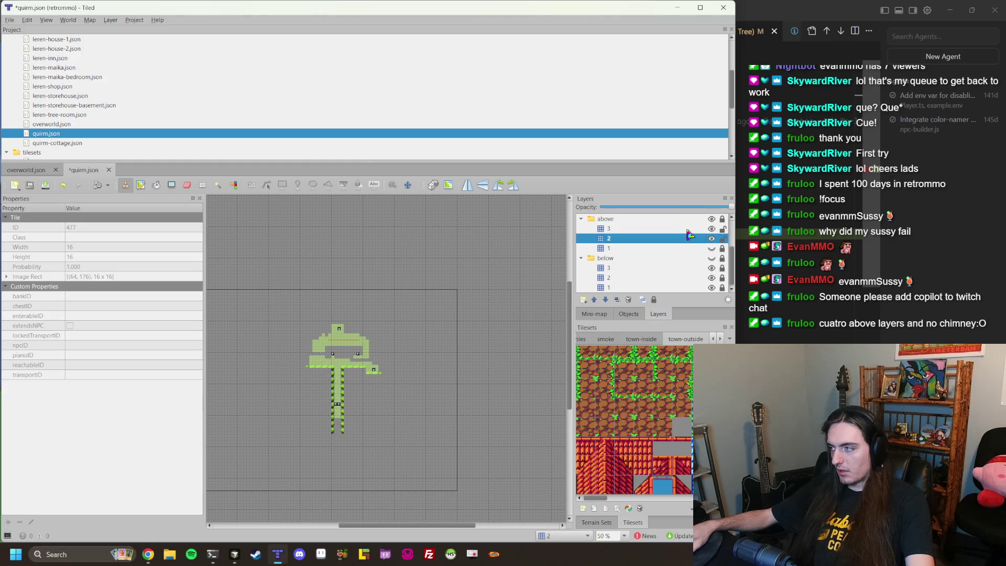
Delete the renamed layer 3, leaving layers 2 and 1 in the above group
left_click(691, 229)
scroll(377, 338, "up", 2)
mouse_move(242, 358)
left_mouse_down()
mouse_move(277, 367)
mouse_move(438, 510)
left_mouse_up()
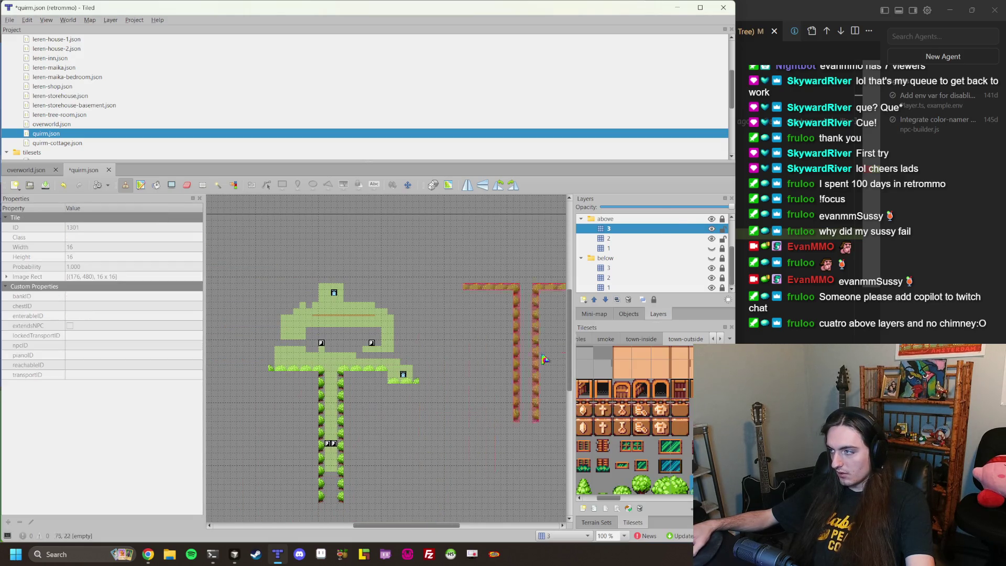
scroll(487, 303, "down", 1)
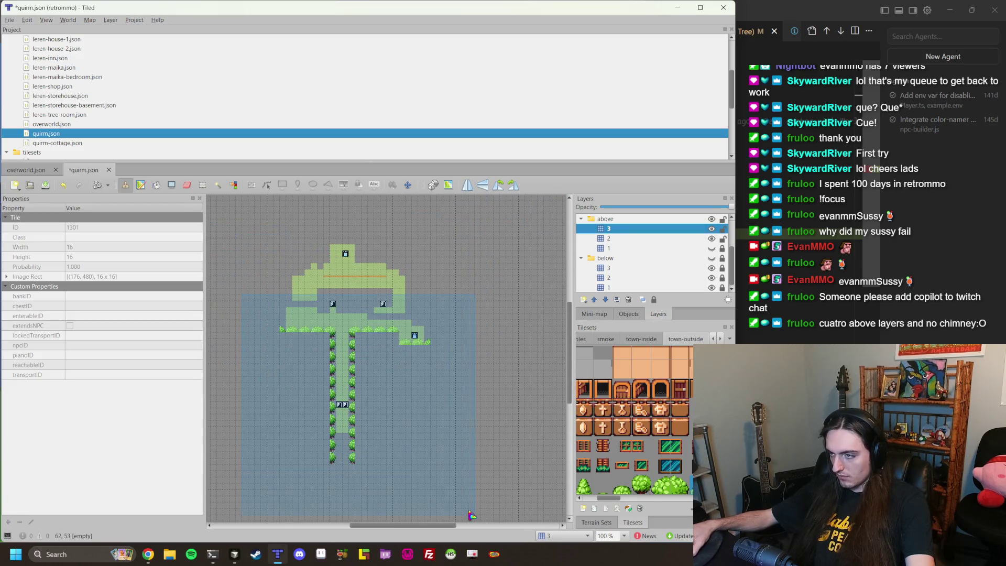
left_click(630, 239)
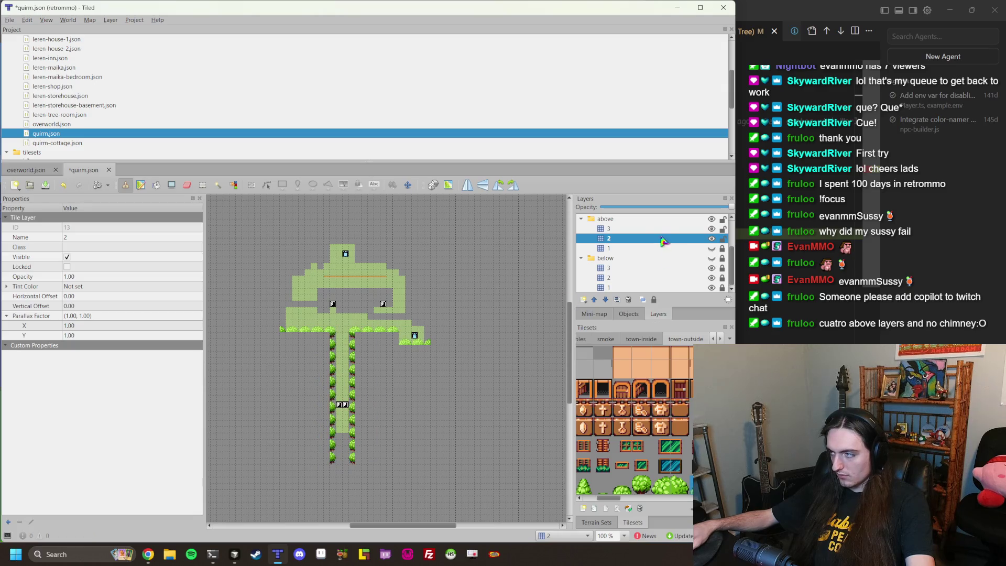
left_click(638, 229)
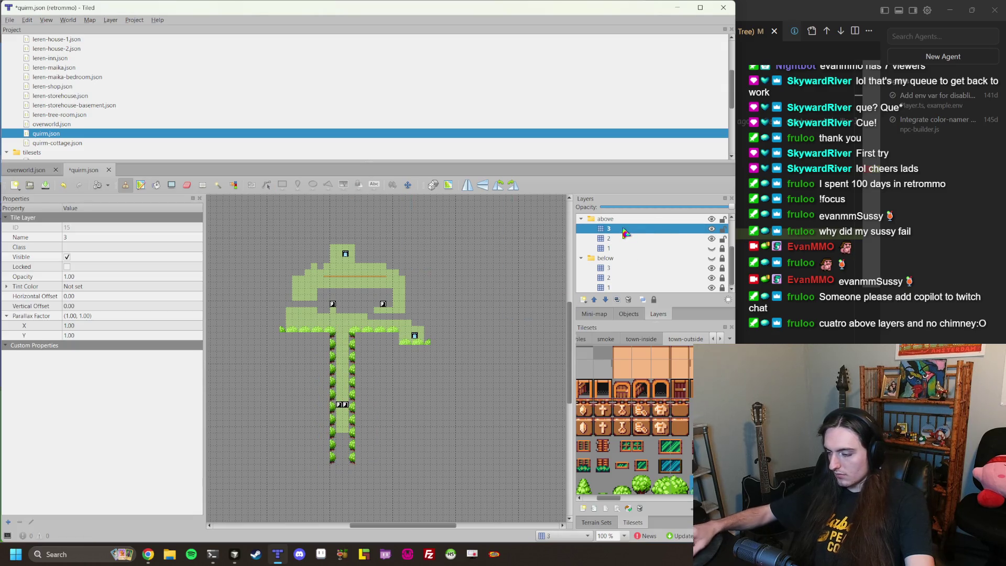
key("Delete")
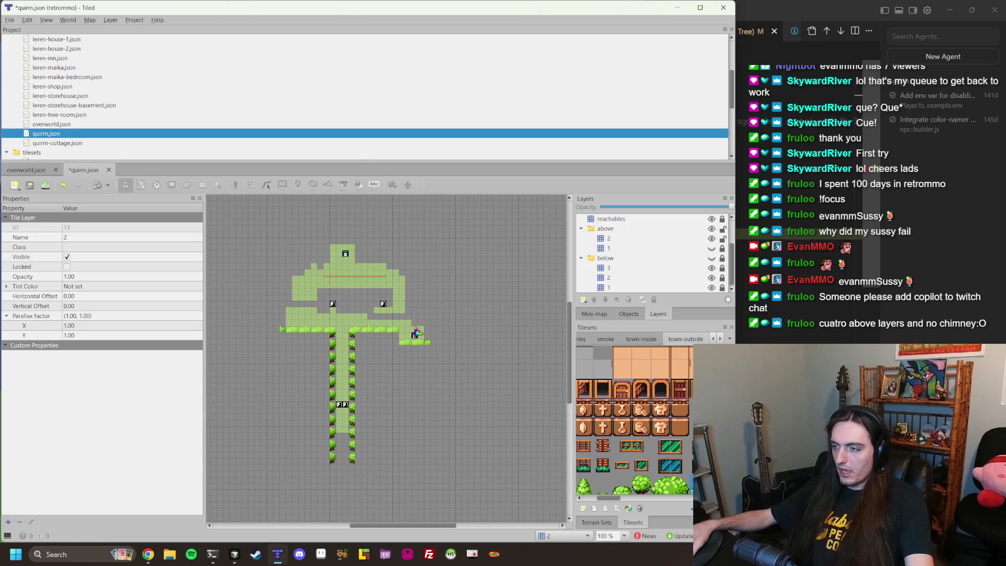
Turn on upper layer 1 and the below group, then center the house in view
scroll(419, 336, "down", 3)
left_click(711, 249)
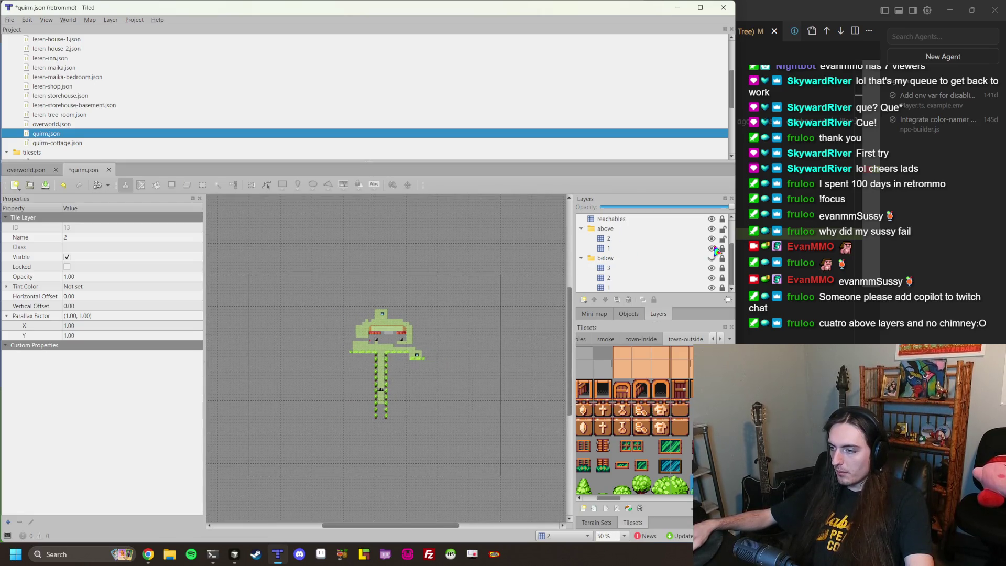
left_click(711, 258)
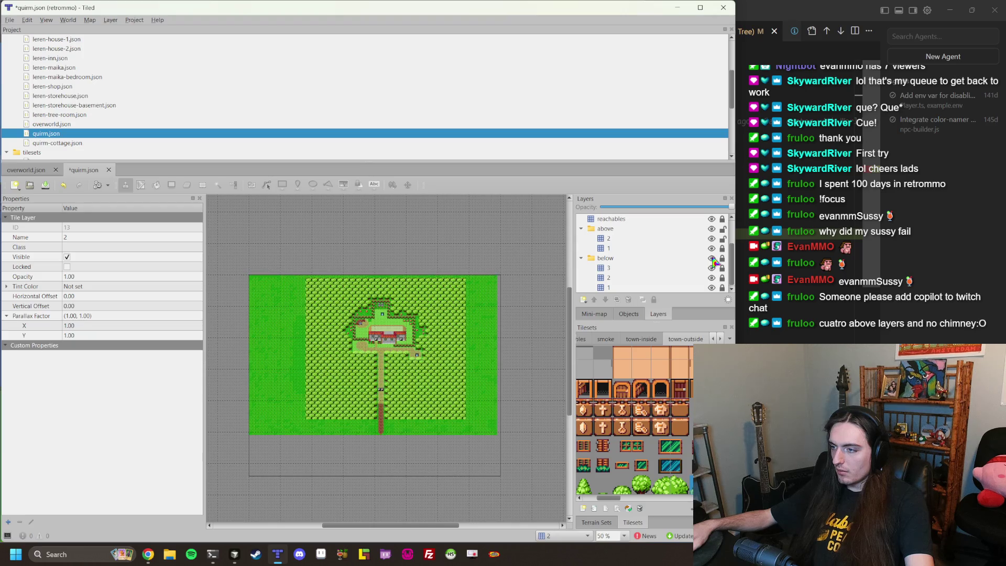
scroll(451, 369, "up", 2)
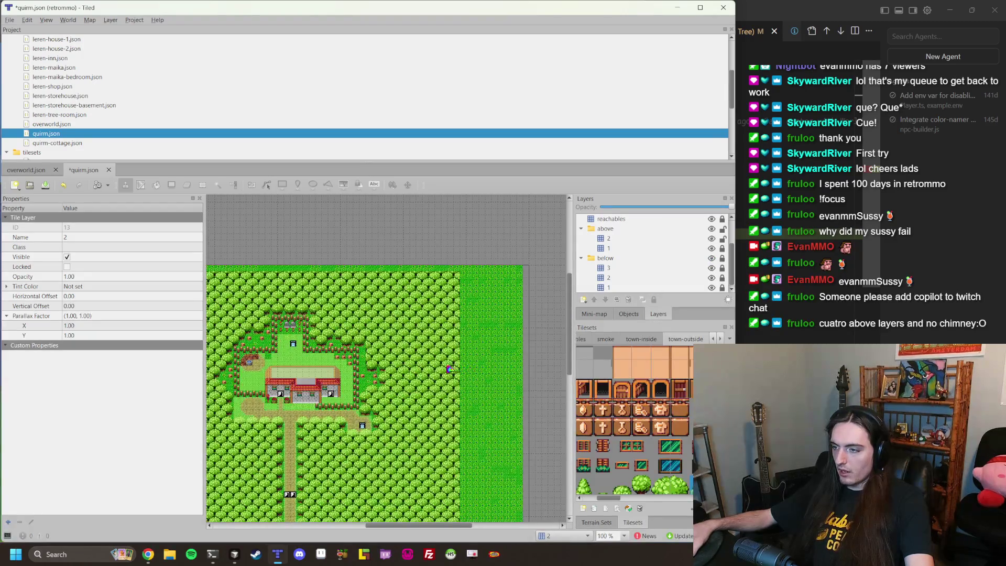
left_click_drag(382, 360, 431, 361)
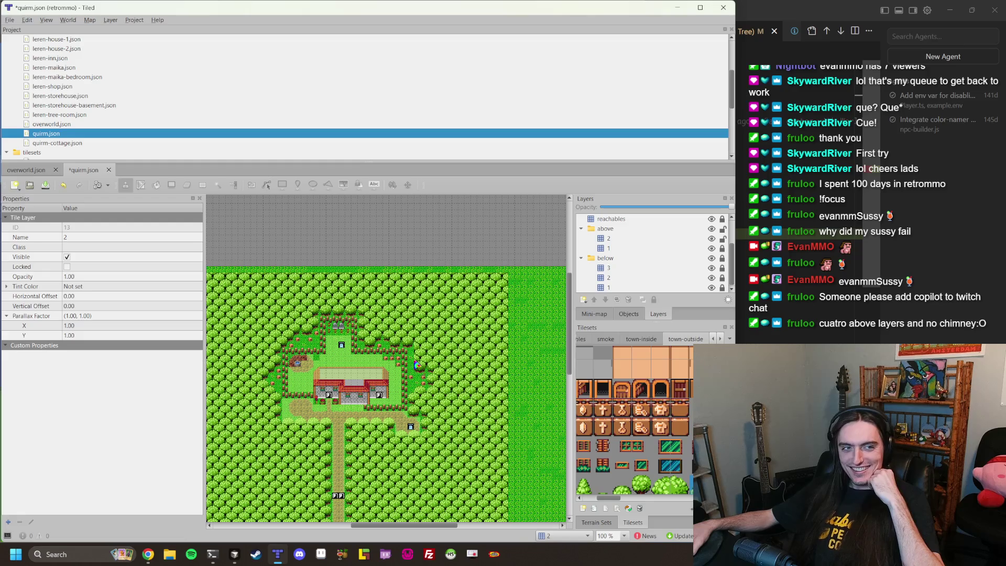
scroll(417, 363, "up", 2)
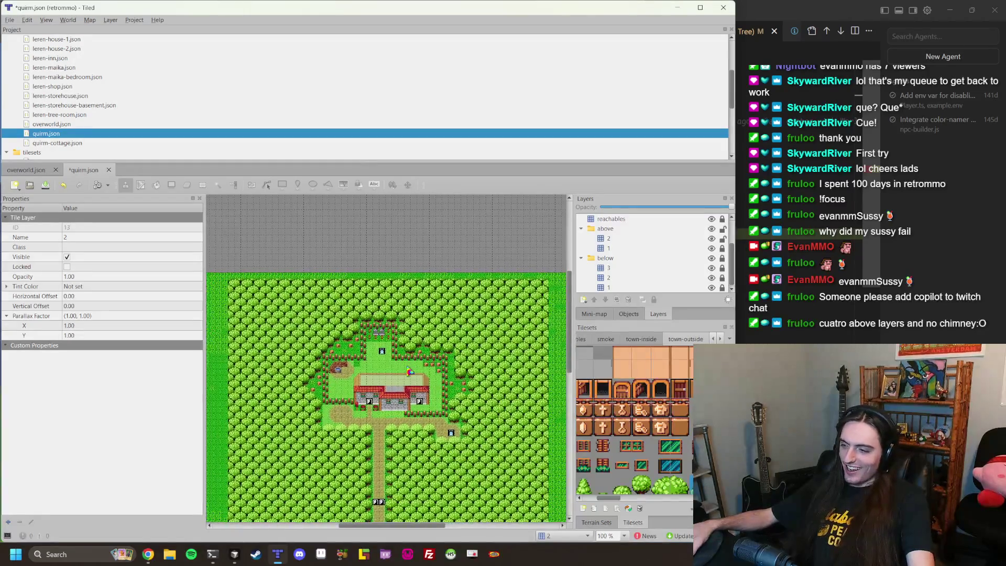
scroll(381, 441, "up", 1)
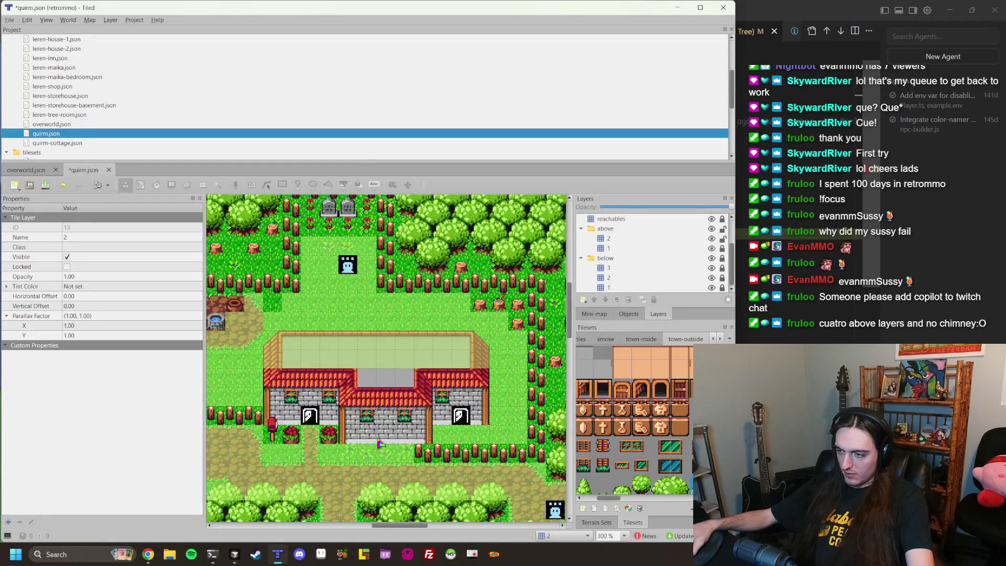
scroll(354, 449, "down", 3)
scroll(354, 449, "right", 3)
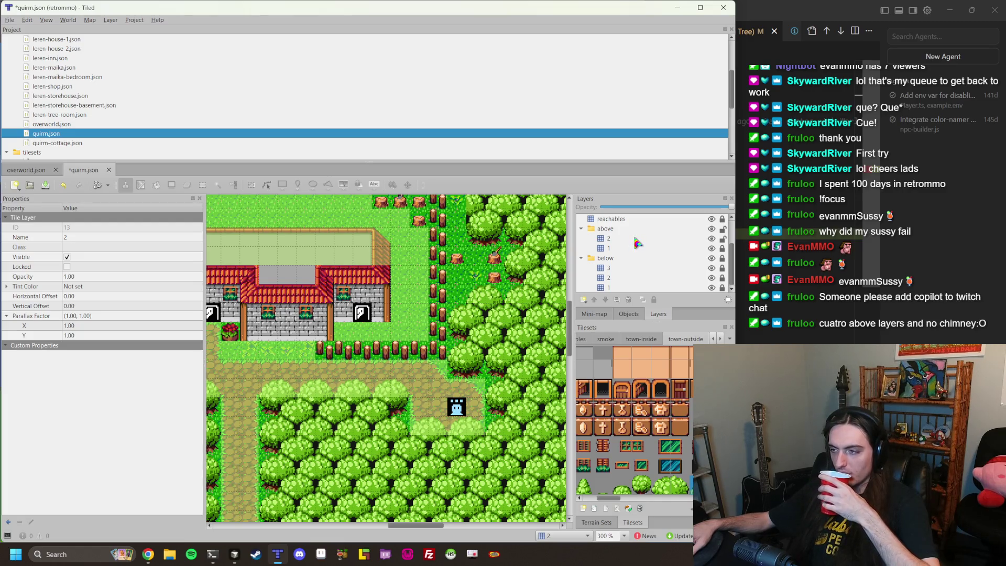
left_click_drag(381, 290, 454, 317)
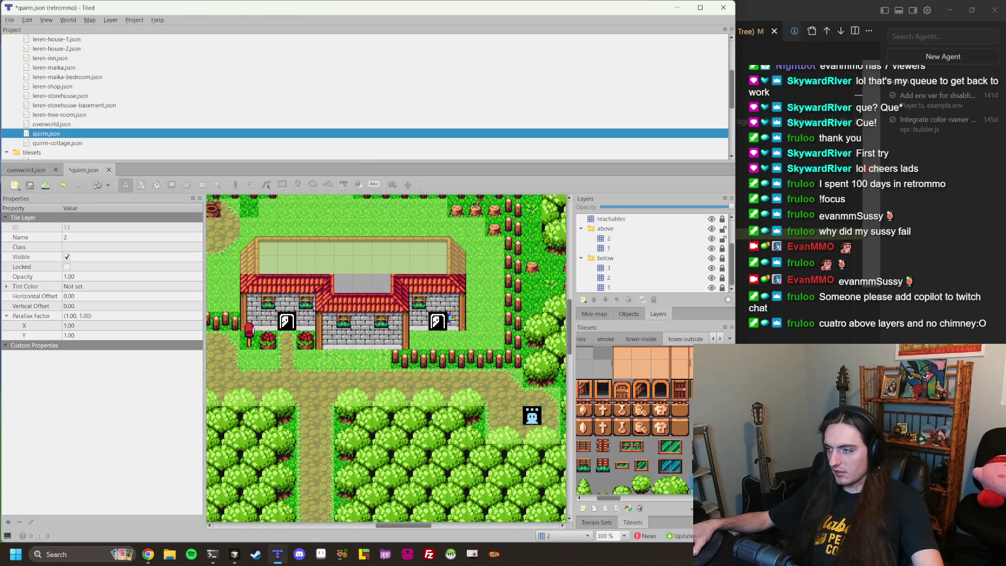
scroll(457, 320, "up", 5)
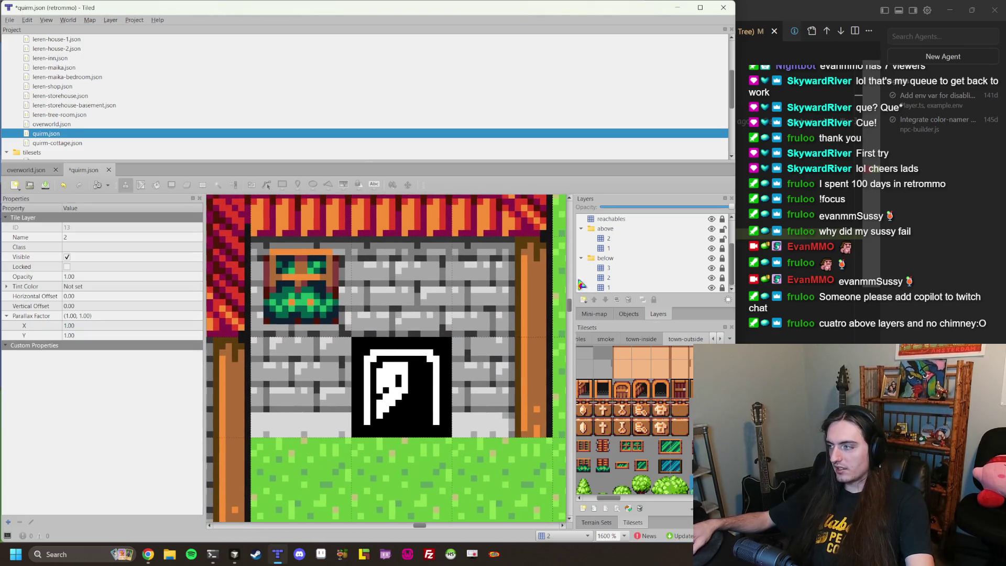
Check below layer 1 under the house wall and revert the tile column change
left_click(652, 287)
left_click(711, 288)
left_click(711, 288)
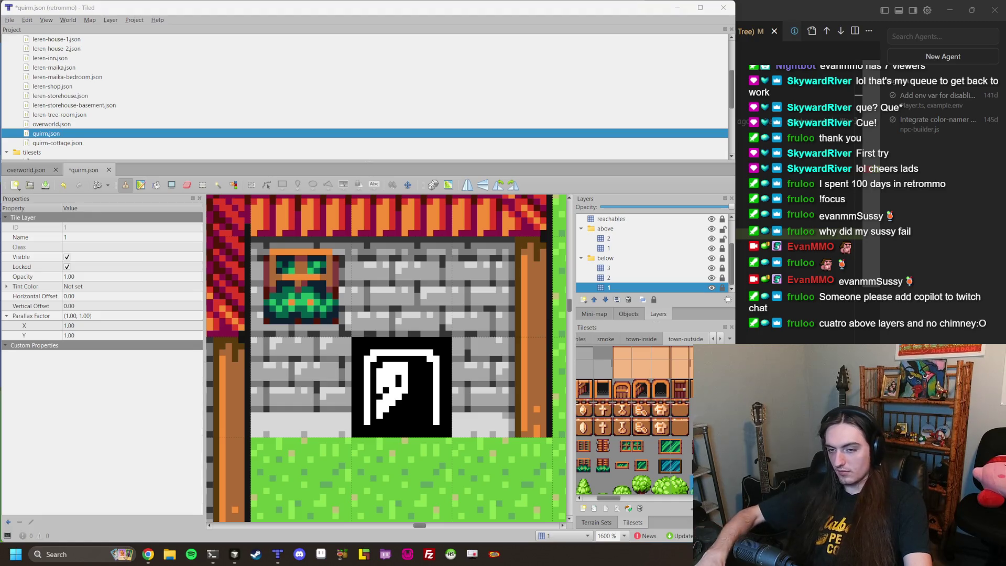
key("ctrl+z")
key("ctrl+y")
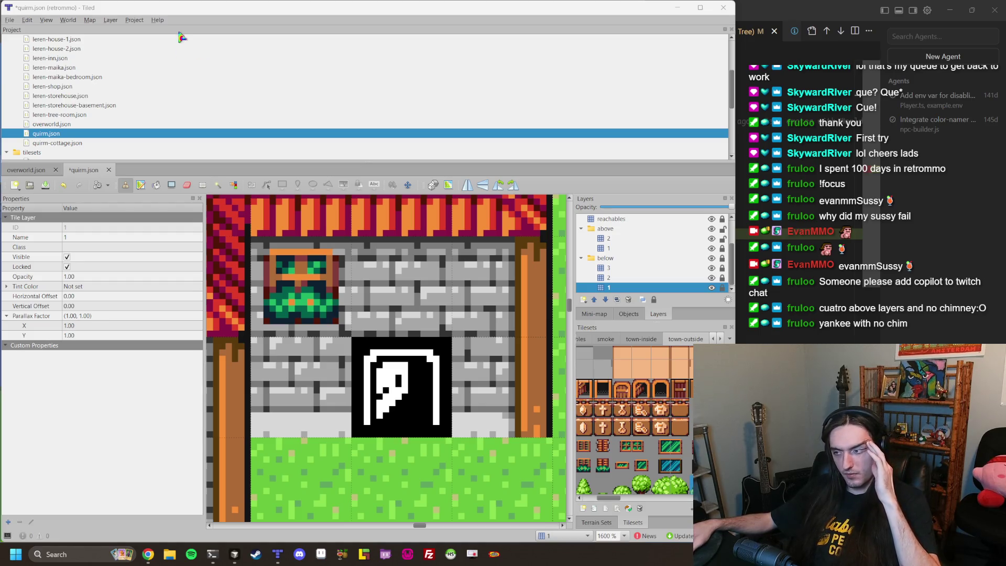
Pick the brick wall tile from the map and unlock the enterables layer
right_click(432, 331)
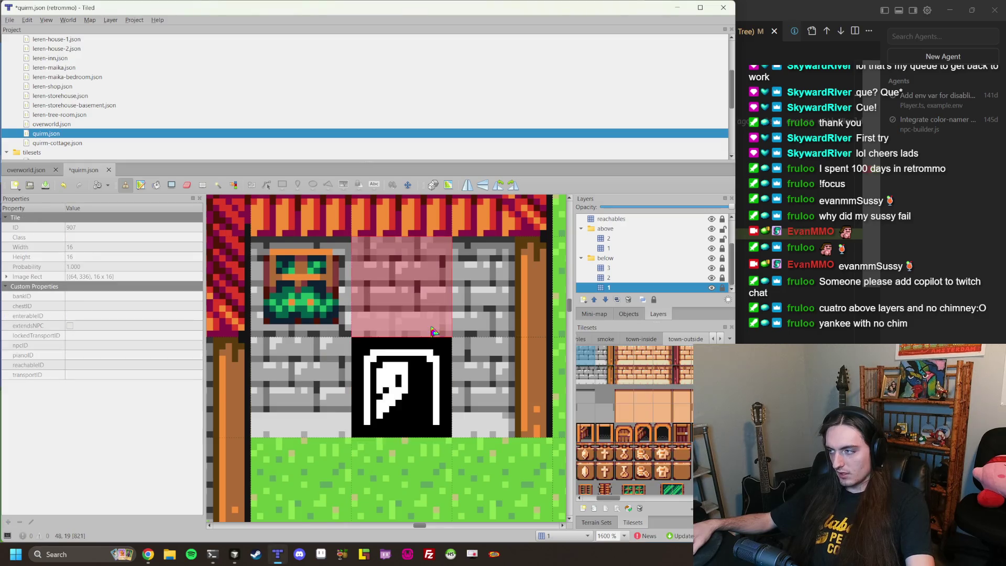
scroll(432, 331, "down", 4)
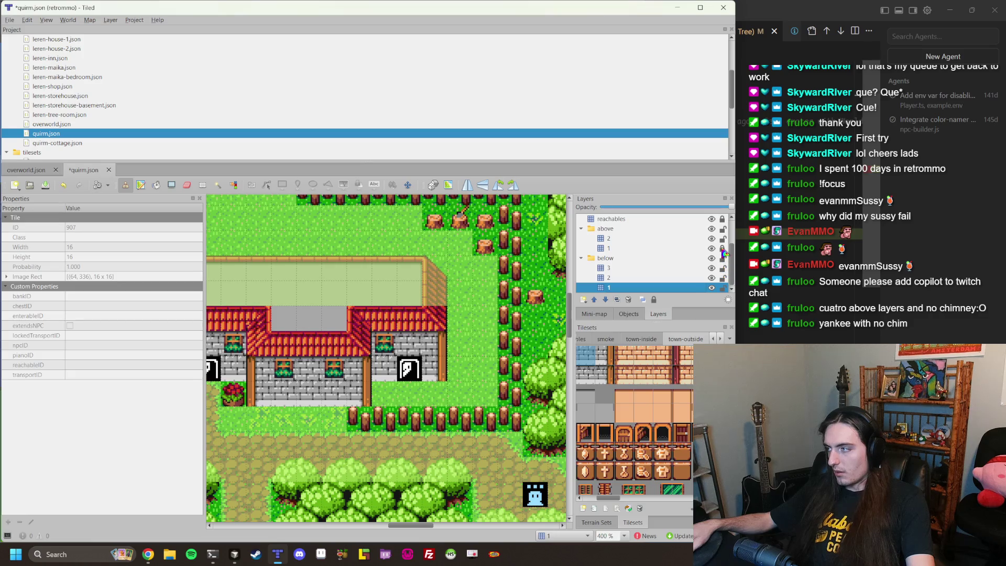
scroll(704, 245, "up", 2)
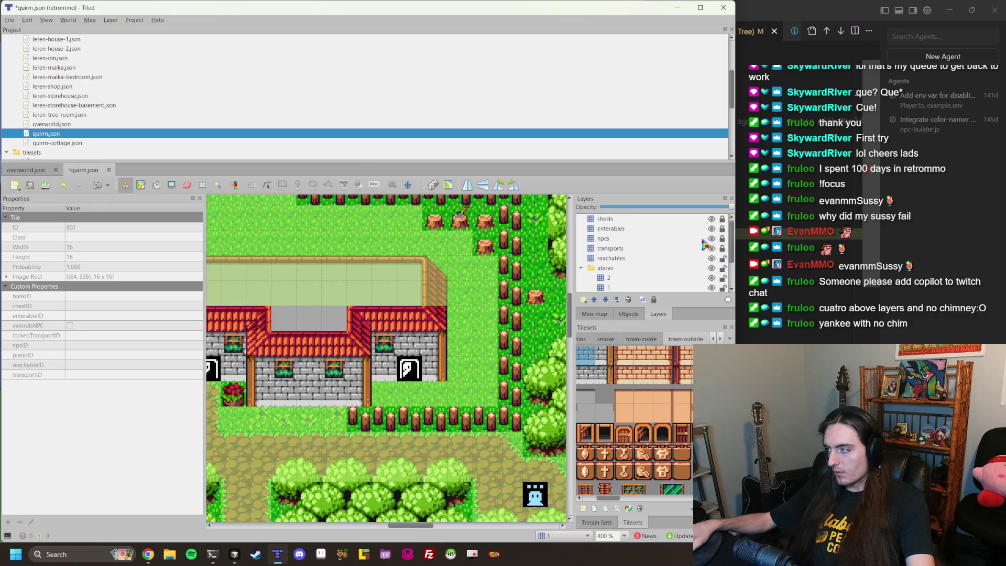
left_click(722, 228)
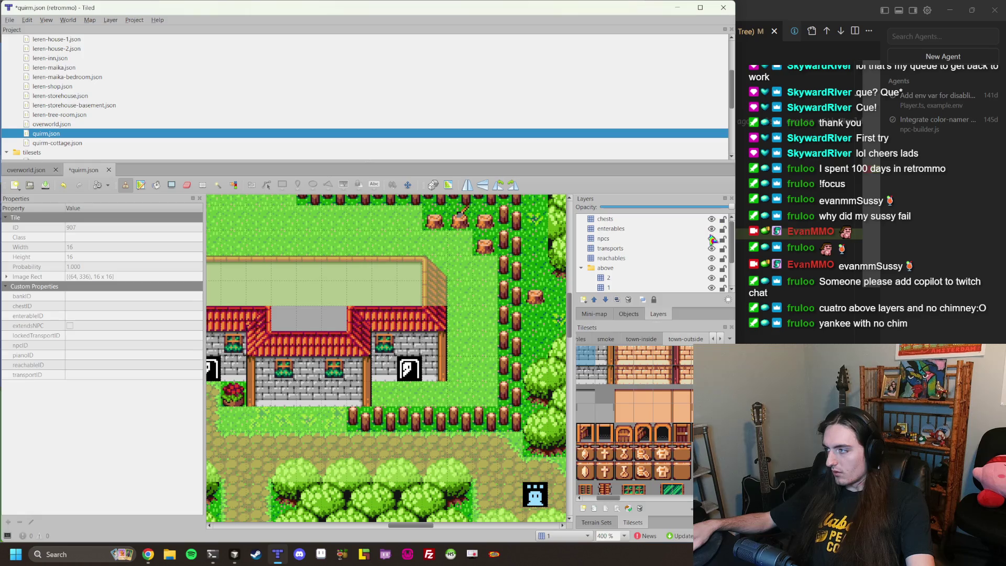
scroll(711, 240, "down", 2)
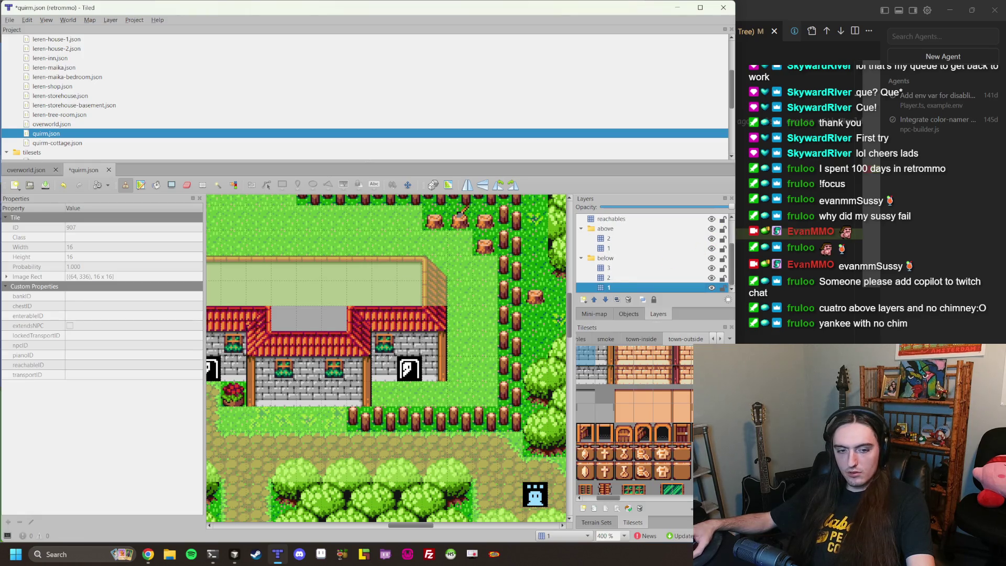
scroll(413, 415, "down", 3)
scroll(412, 415, "up", 2)
Pick the corner stone-wall tile, then narrow the brush to single town-outside tile 821
right_click(412, 417)
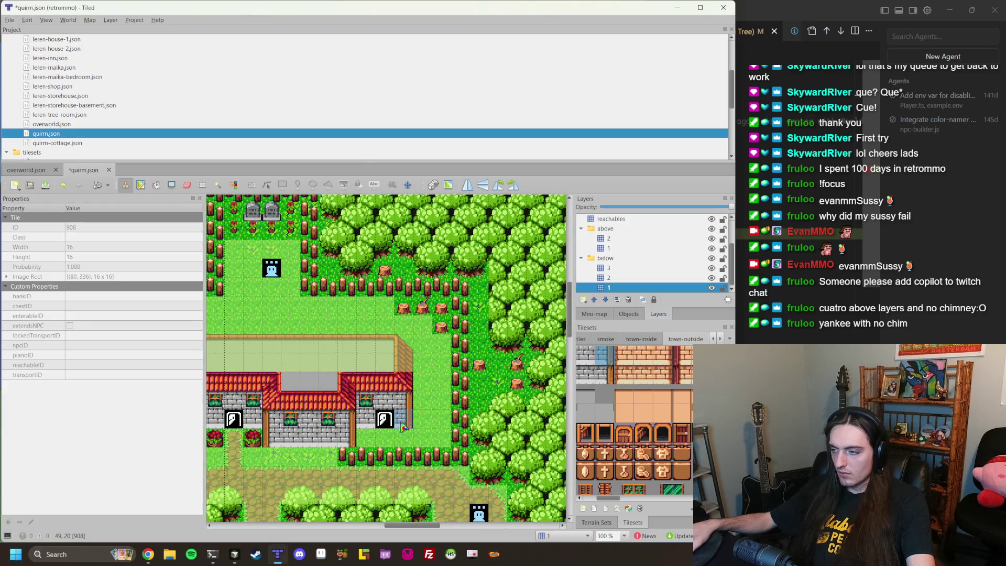
scroll(602, 400, "up", 2)
scroll(419, 391, "up", 2)
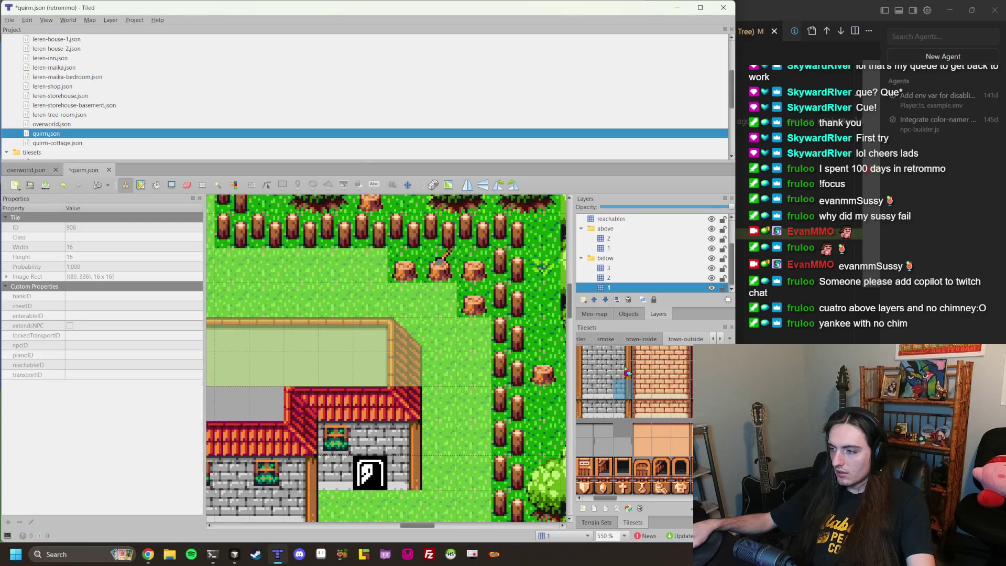
scroll(627, 371, "up", 3)
left_click(609, 415)
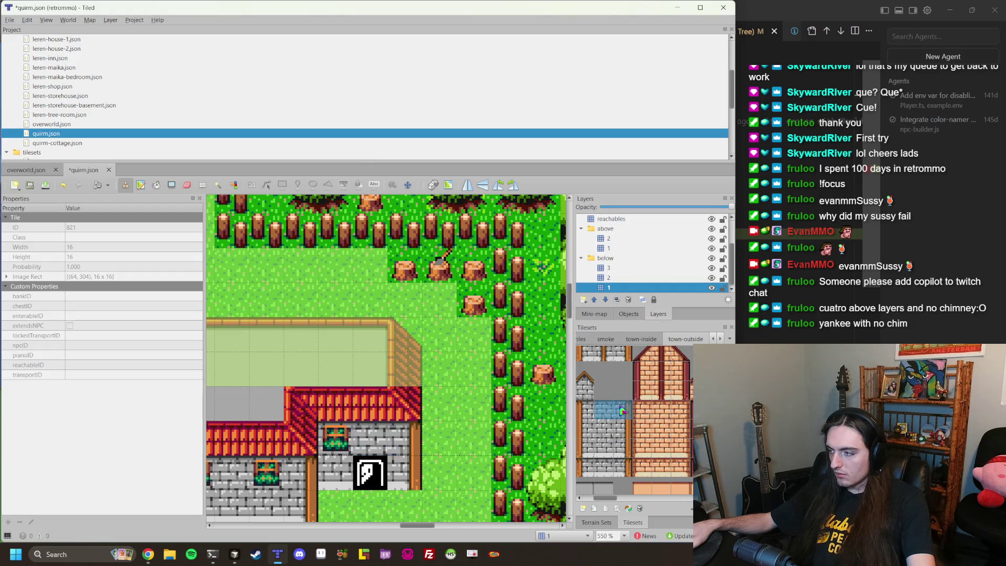
scroll(431, 446, "up", 2)
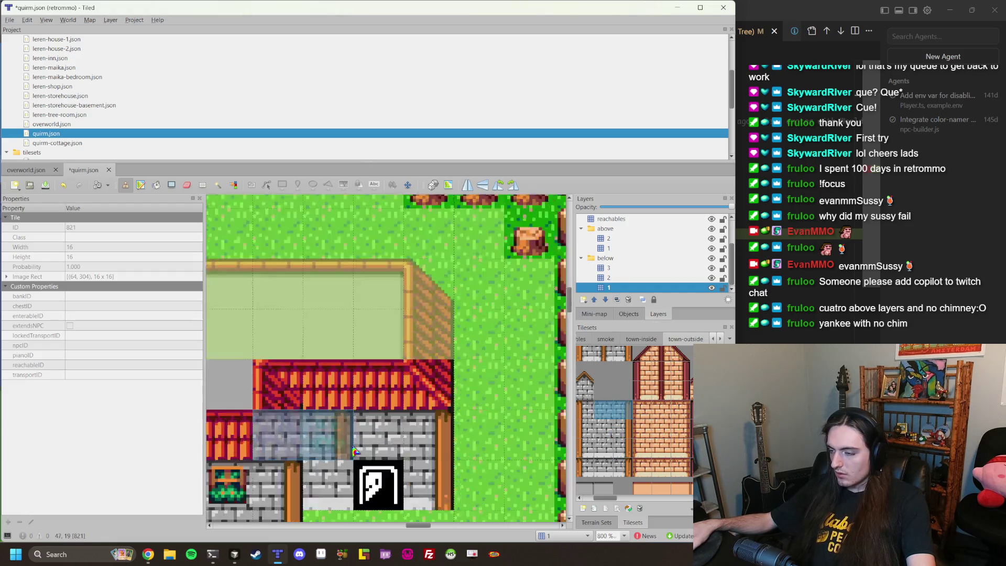
left_click(604, 409)
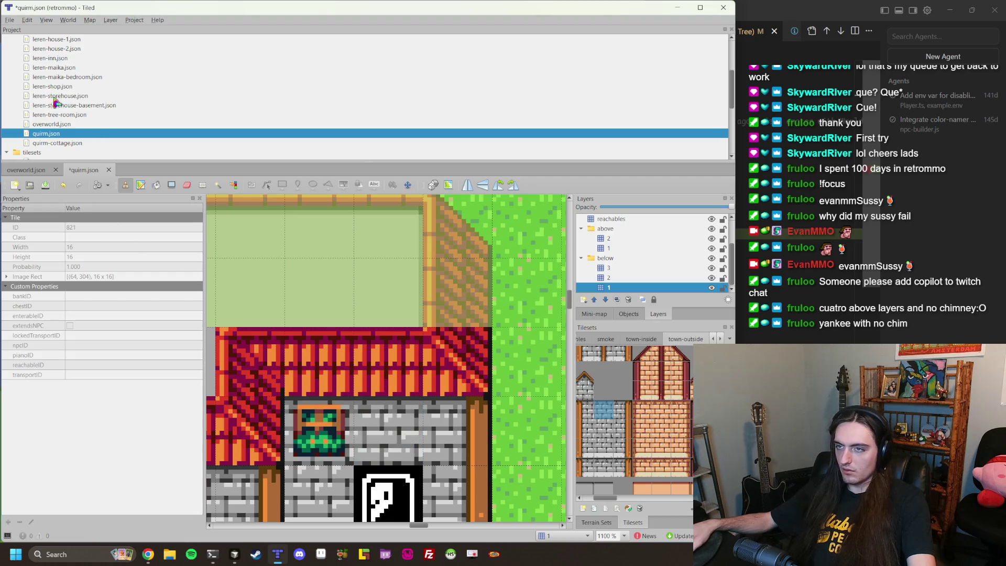
scroll(61, 107, "up", 3)
scroll(68, 113, "down", 5)
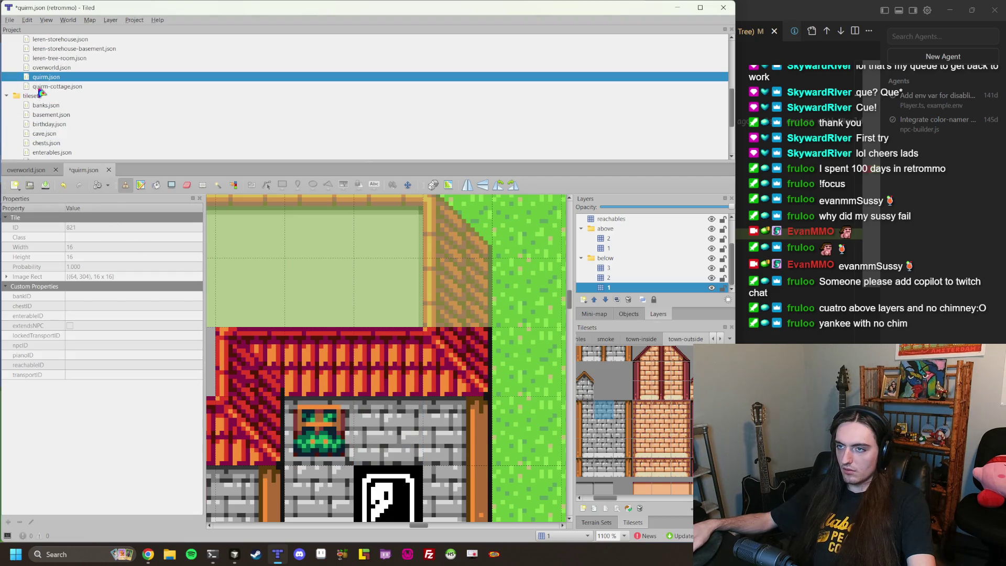
scroll(71, 101, "up", 3)
scroll(72, 121, "down", 1)
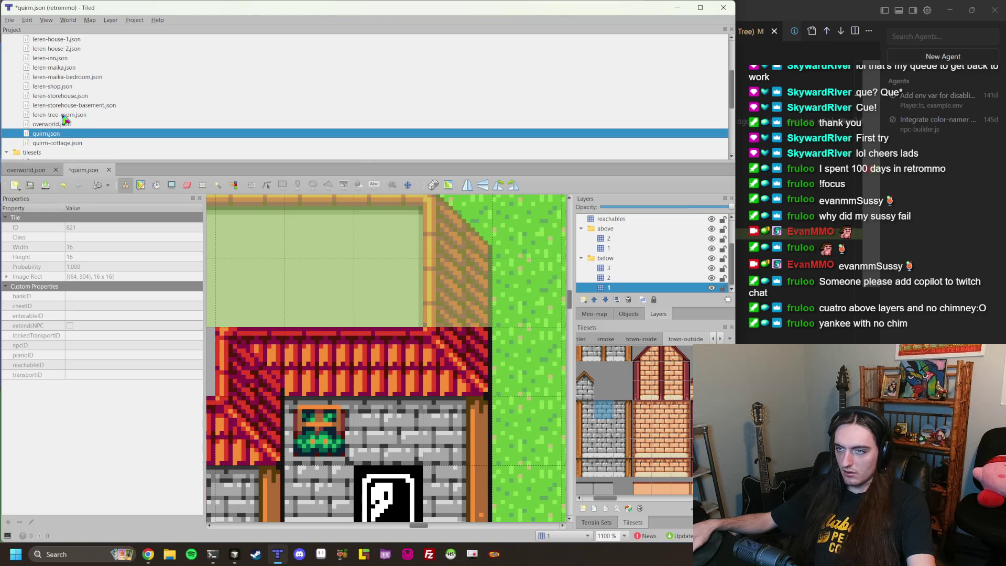
scroll(73, 63, "up", 3)
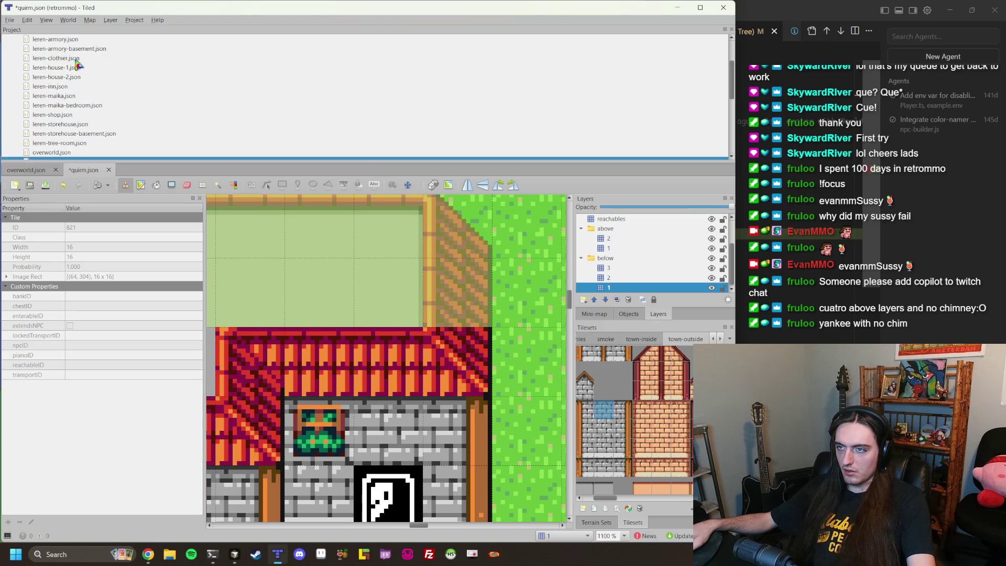
Open leren.json from the Project panel and zoom in on its blue-roofed stone house
double_click(65, 88)
scroll(412, 266, "up", 3)
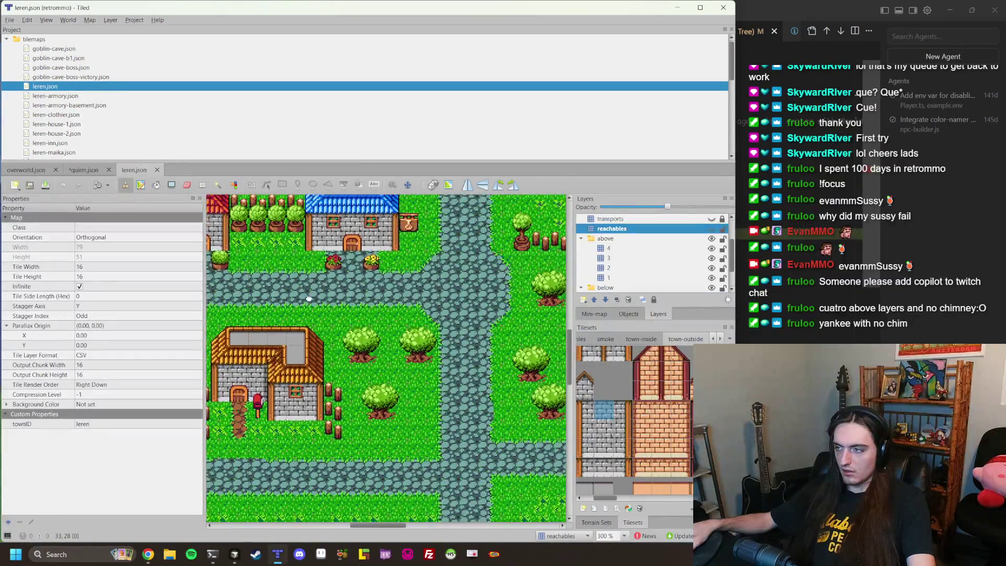
scroll(412, 266, "up", 3, "ctrl")
scroll(412, 265, "up", 2)
scroll(419, 288, "up", 1, "ctrl")
scroll(472, 335, "left", 2)
scroll(417, 332, "down", 2, "ctrl")
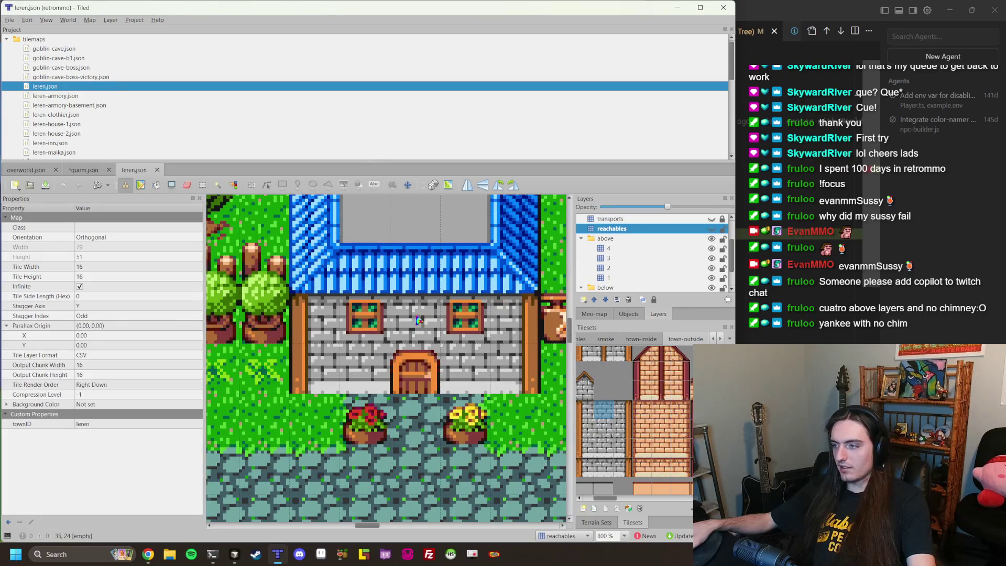
Pan across the house front and its two flower pots, then return to the quirm map
scroll(419, 314, "up", 1, "ctrl")
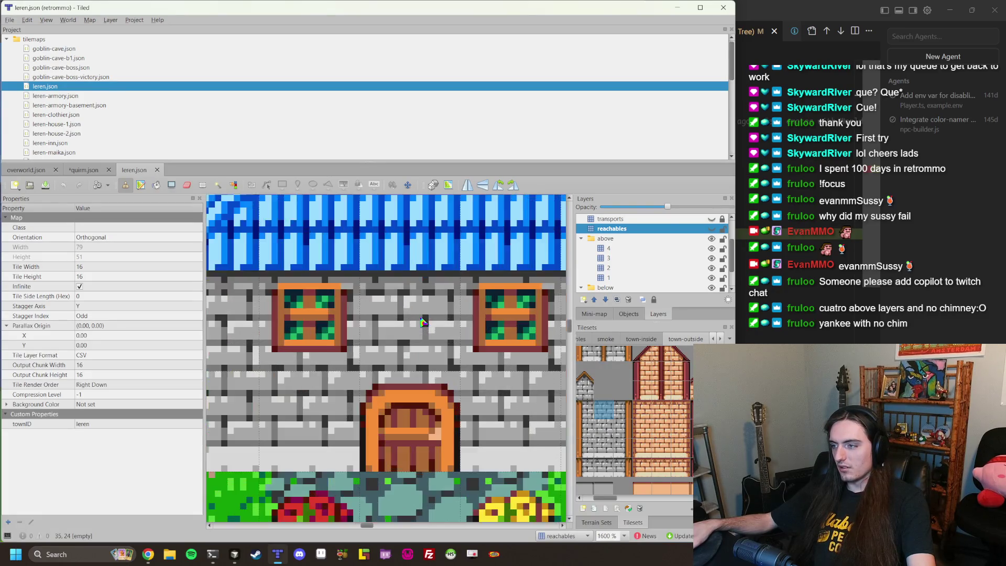
scroll(498, 370, "down", 3, "ctrl")
scroll(520, 378, "up", 4, "ctrl")
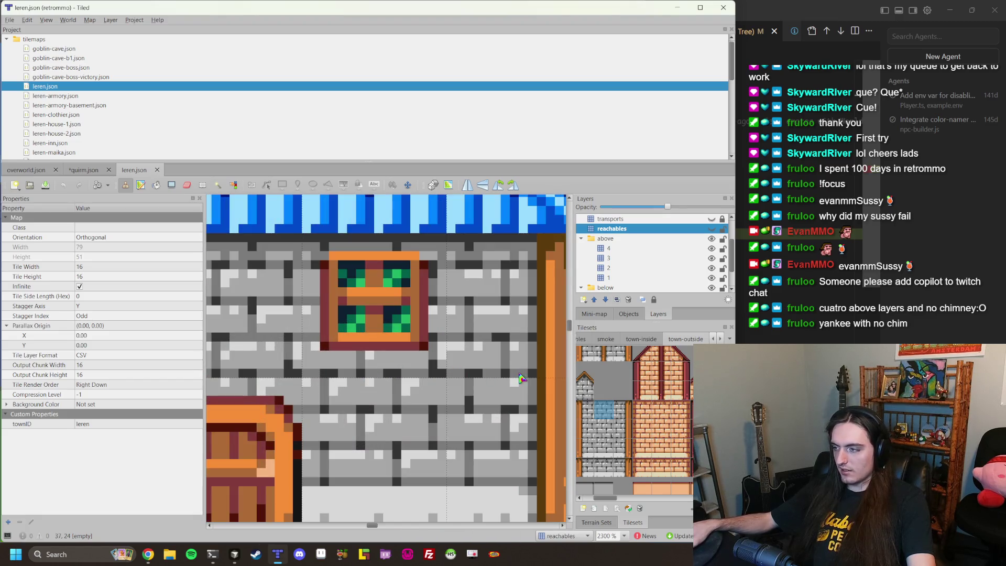
scroll(351, 376, "down", 3, "ctrl")
scroll(471, 372, "up", 3, "ctrl")
left_click_drag(302, 371, 413, 379)
scroll(413, 379, "down", 3, "ctrl")
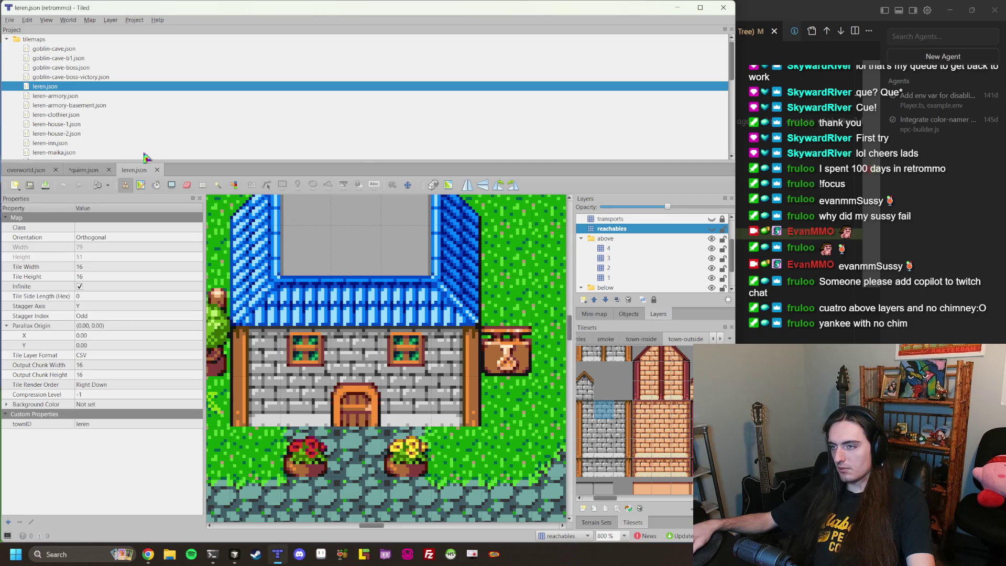
left_click(85, 170)
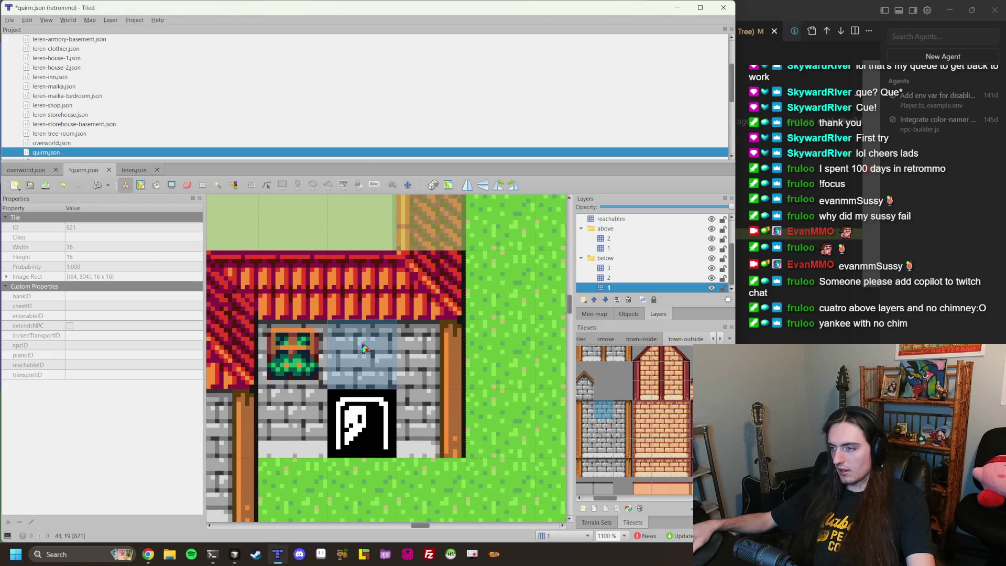
Browse the quirm house and try several stone-wall tiles in the tileset
scroll(611, 414, "left", 3)
scroll(646, 414, "down", 3)
left_click(585, 386)
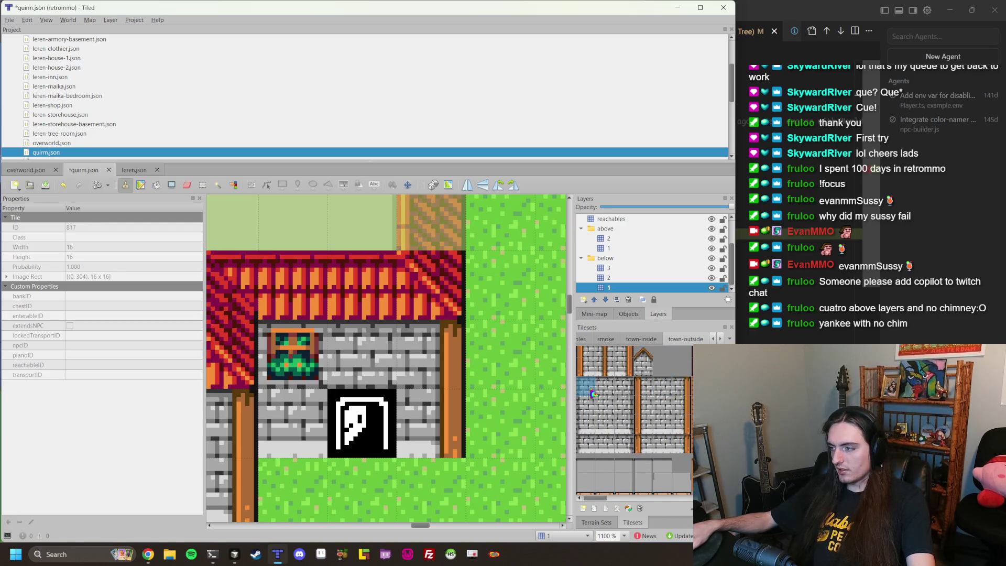
left_click(585, 406)
left_click(570, 447)
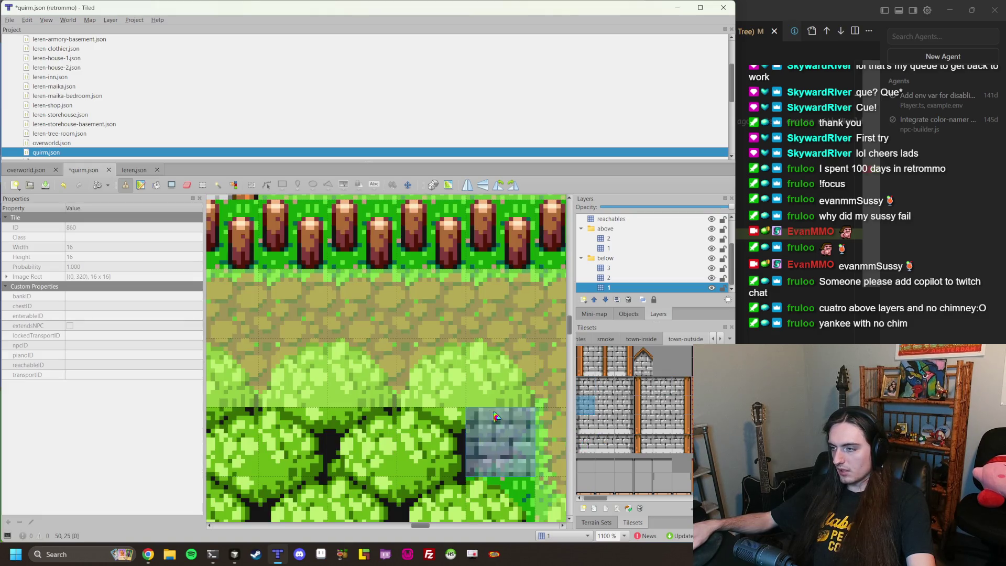
scroll(494, 406, "down", 3)
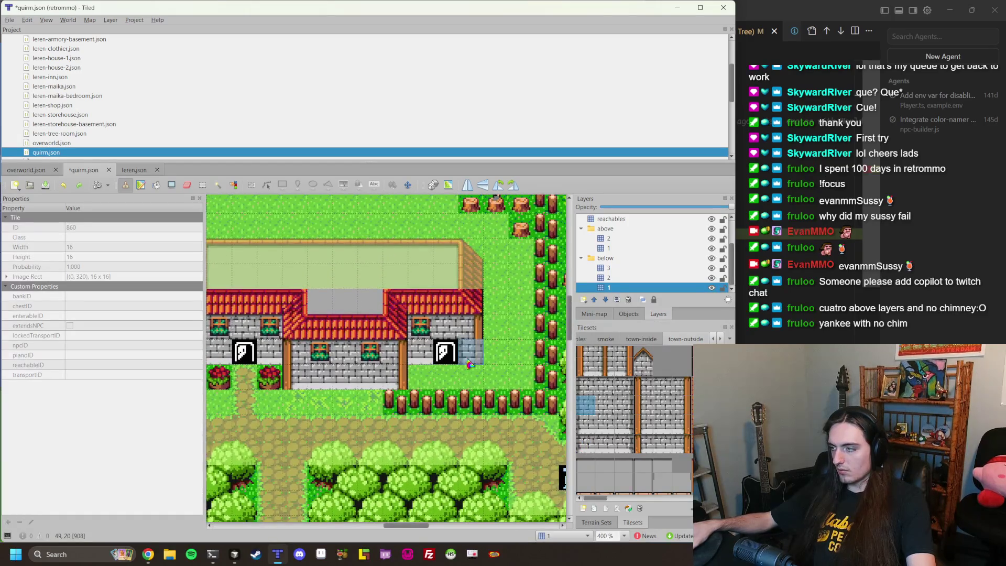
scroll(469, 359, "up", 2)
Sample the house's wall tiles from the map and settle on wall tile 819
right_click(424, 345)
left_click(585, 425)
scroll(516, 409, "down", 3)
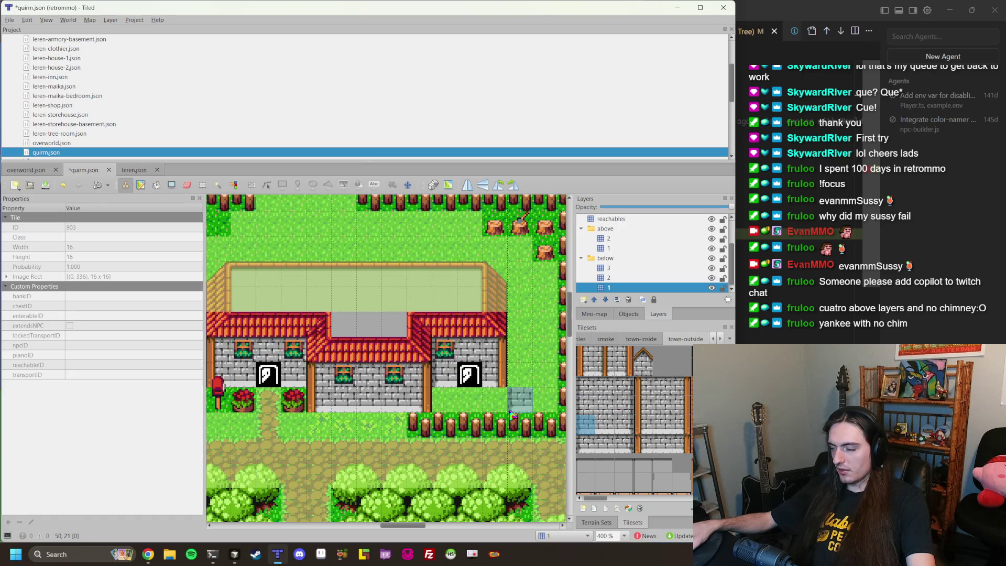
scroll(511, 409, "up", 1)
scroll(511, 409, "up", 1)
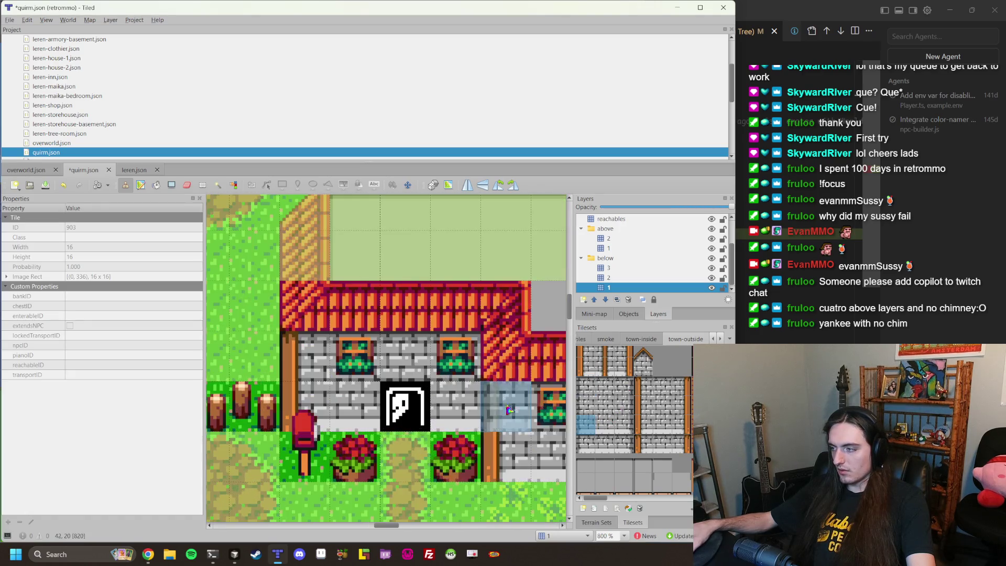
right_click(505, 408)
left_click(624, 390)
Switch to the leren map and zoom to the brown-roofed shop with the bread sign
left_click(29, 169)
left_click(134, 170)
scroll(502, 325, "down", 6)
scroll(386, 314, "up", 6)
scroll(387, 314, "up", 2)
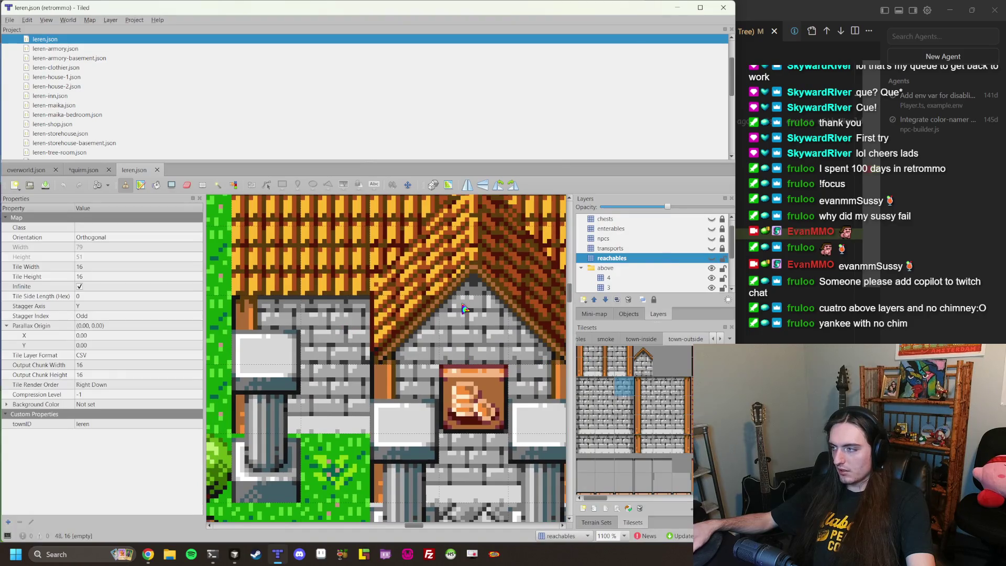
On below layer 1, stamp wall tile 819 onto the house wall and compare with undo/redo
scroll(666, 264, "down", 2)
left_click(655, 287)
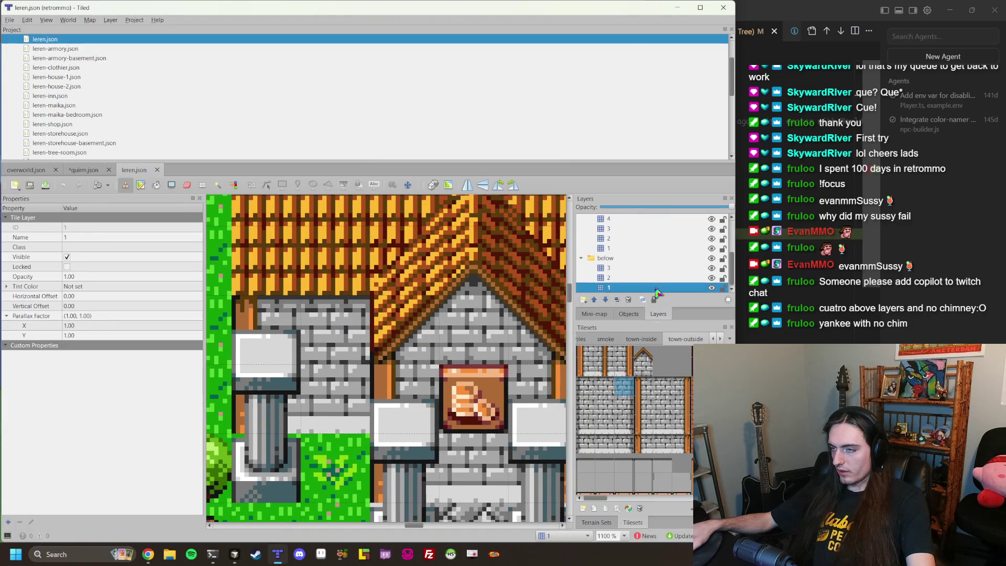
left_click(623, 386)
left_click(359, 330)
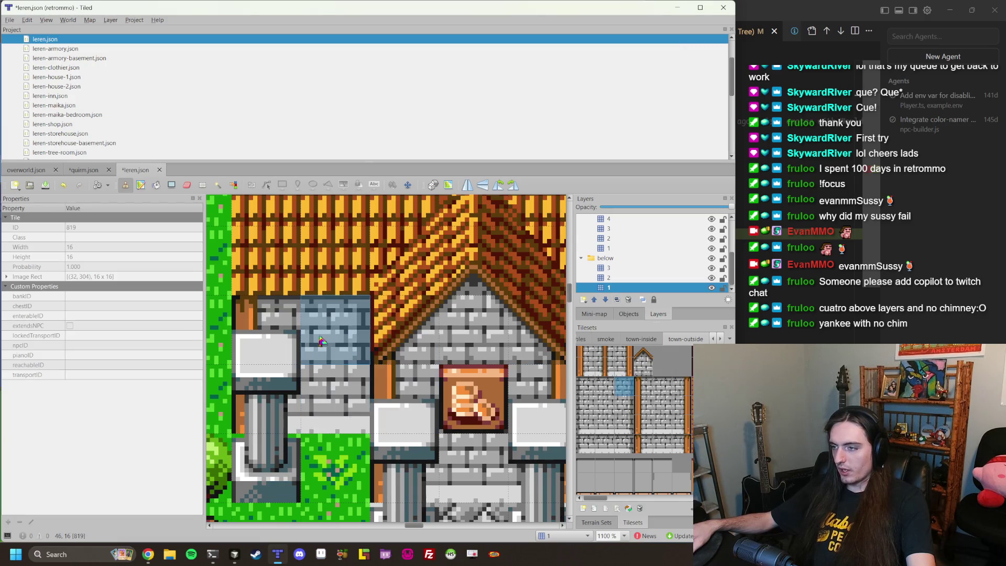
key("ctrl+z")
key("ctrl+y")
key("ctrl+z")
key("ctrl+y")
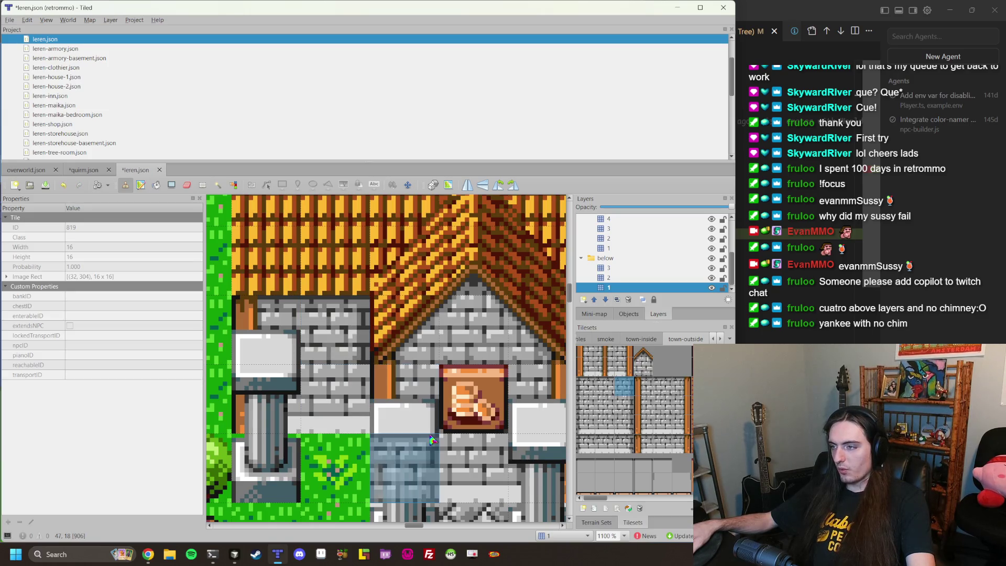
Try lower and upper-left wall tiles from the town-outside tileset
scroll(432, 449, "down", 4)
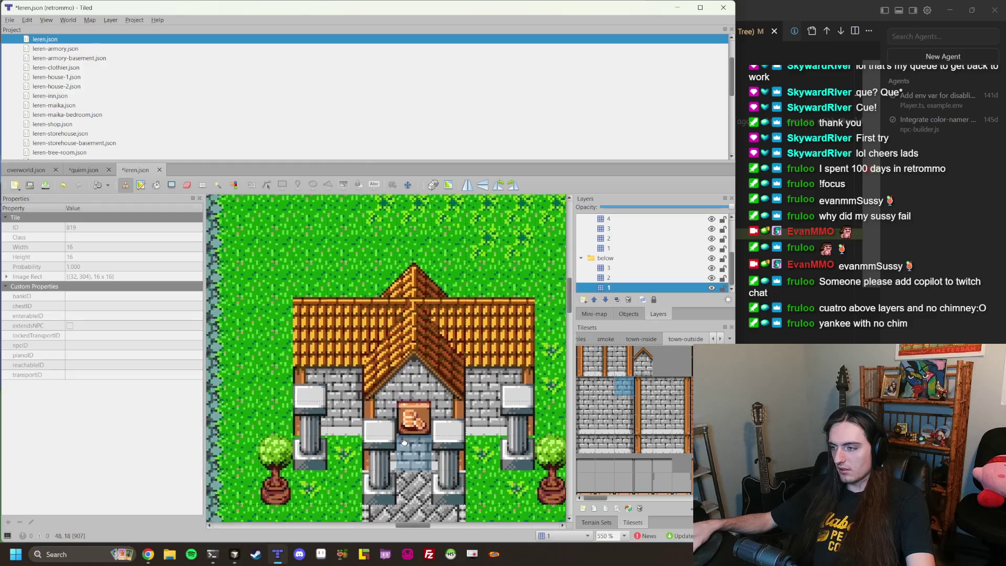
scroll(385, 449, "down", 2)
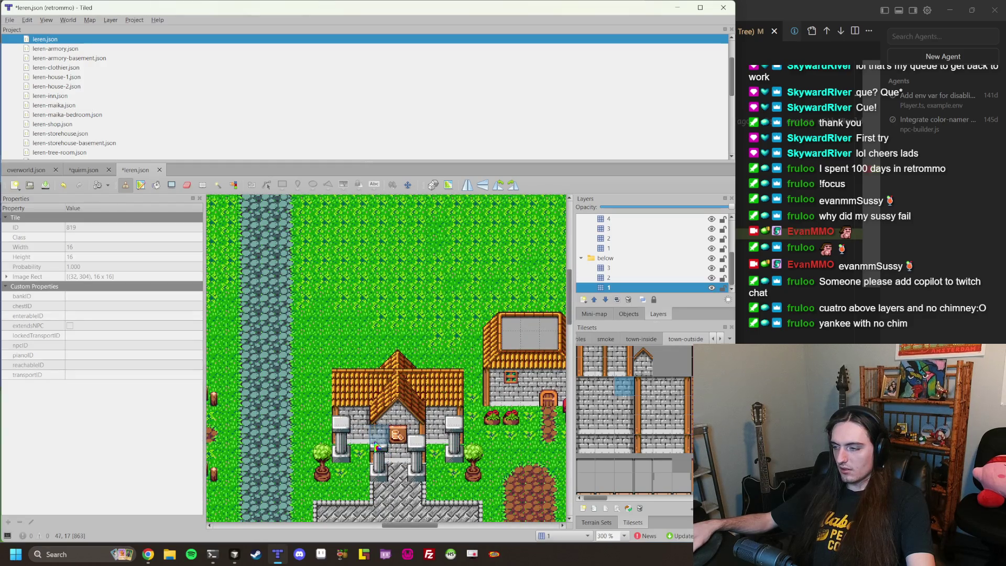
scroll(419, 447, "up", 2)
left_click(623, 426)
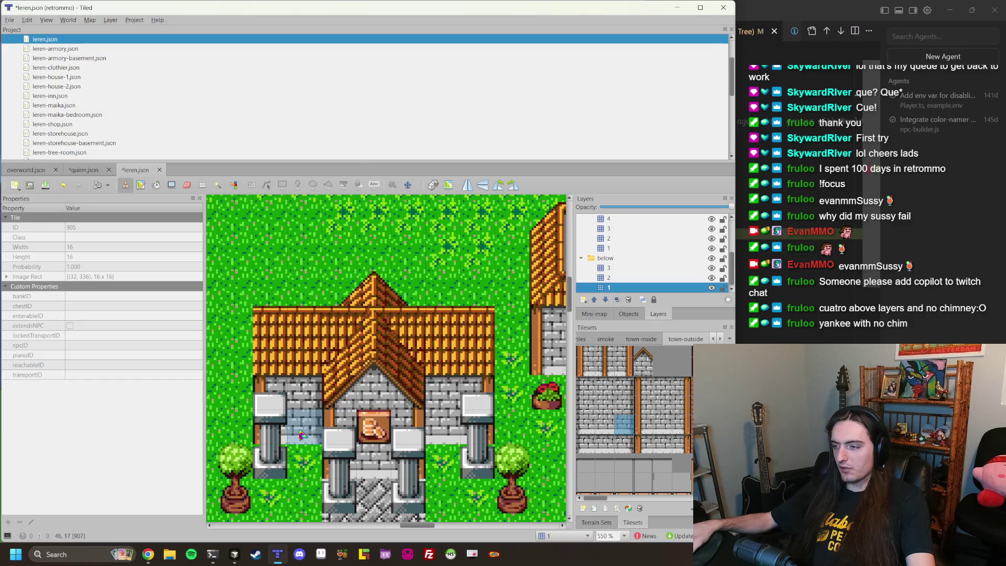
scroll(360, 447, "down", 2)
scroll(408, 450, "up", 2)
left_click(586, 385)
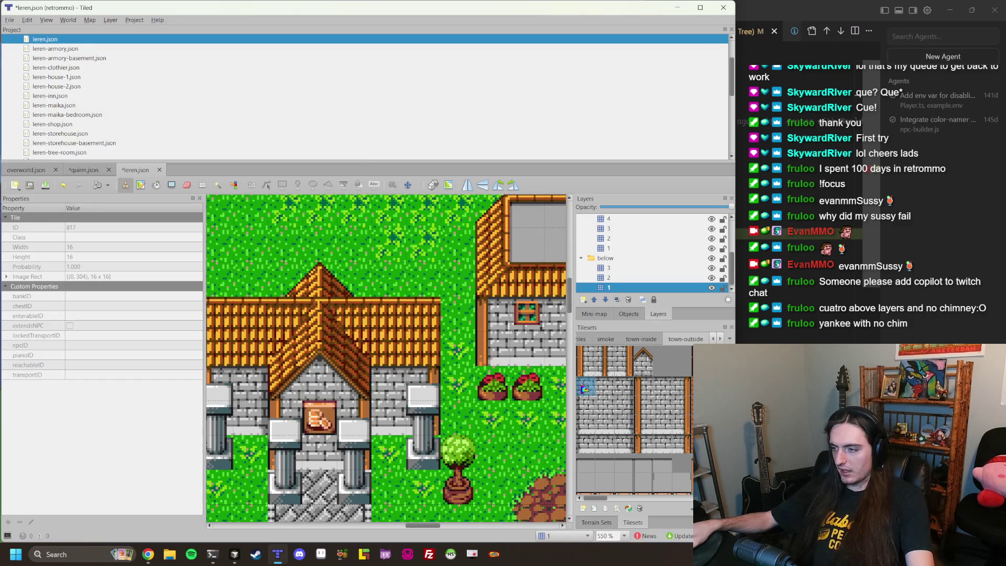
left_click(585, 423)
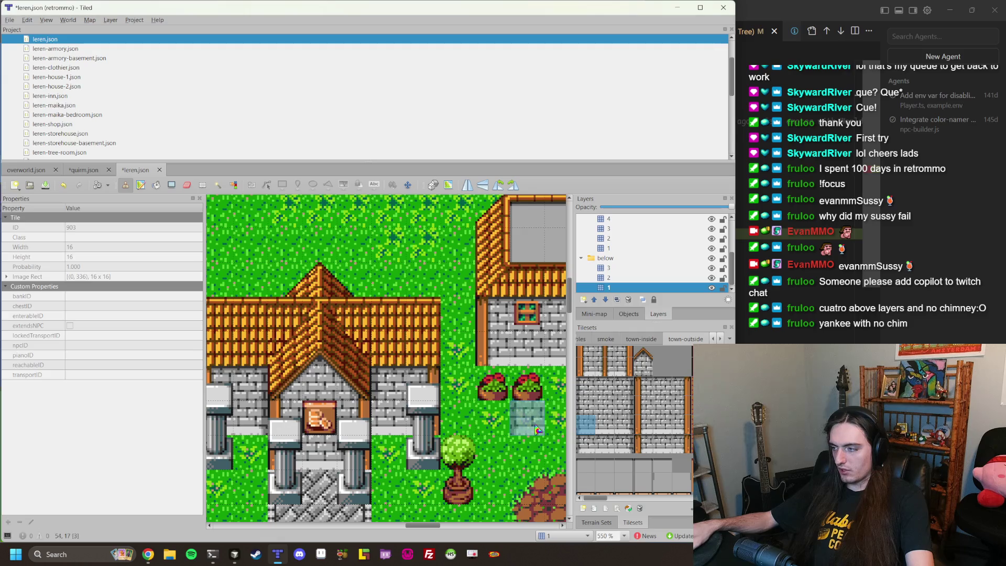
Bring the town house into view and sample its existing wall tiles from the map
scroll(399, 455, "down", 2)
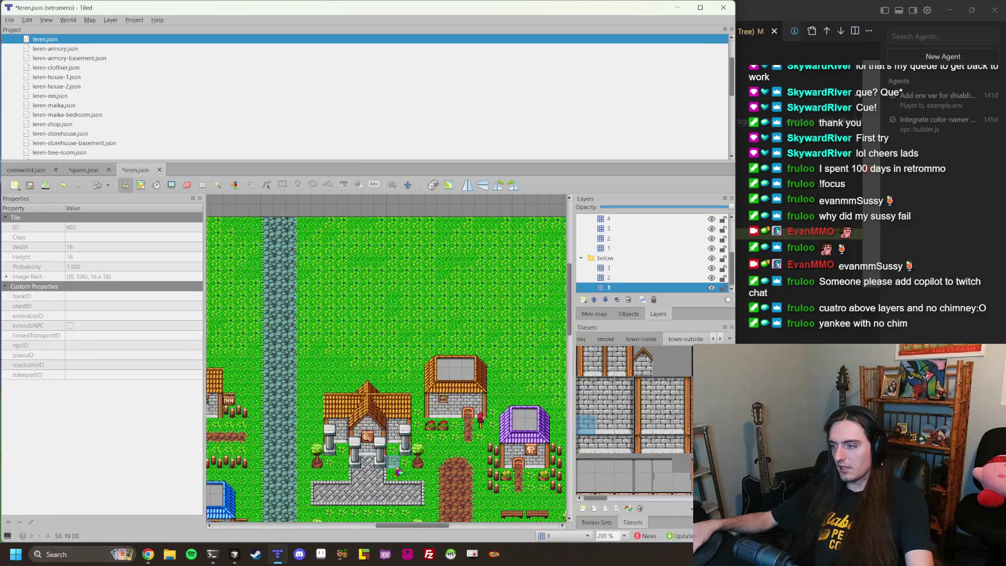
scroll(398, 472, "down", 1)
left_click_drag(377, 397, 483, 343)
scroll(364, 408, "up", 5)
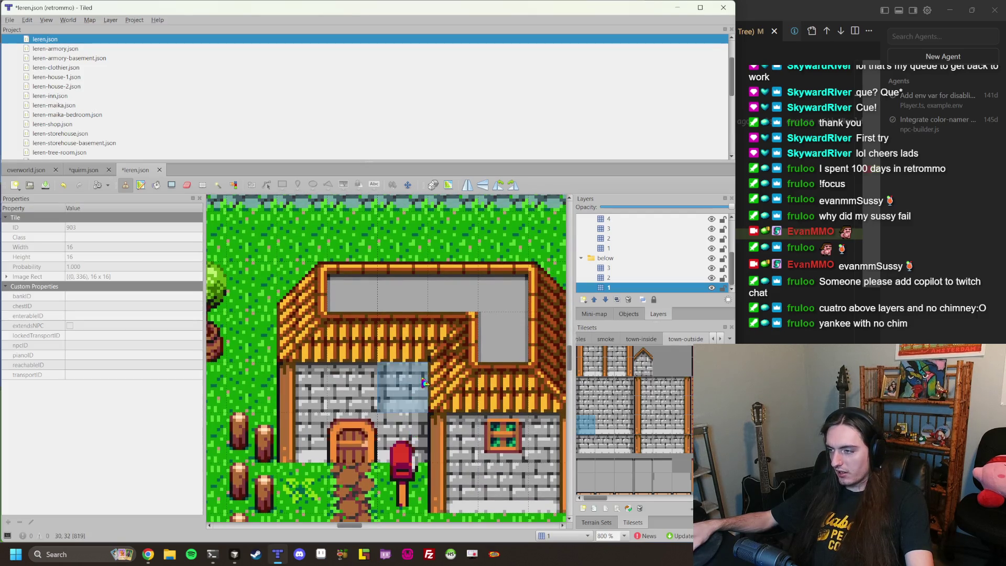
right_click(394, 399)
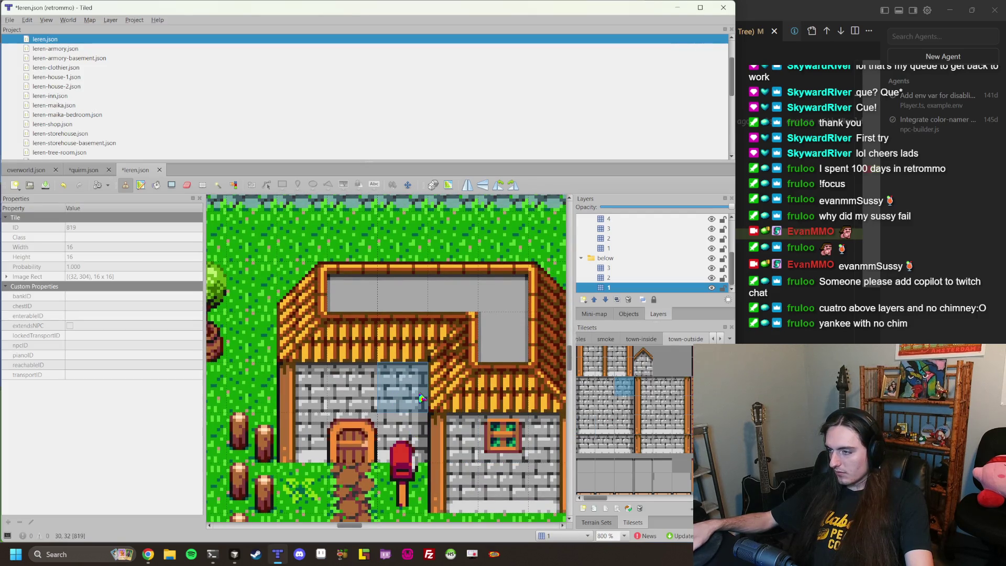
right_click(404, 445)
scroll(288, 398, "down", 4)
scroll(381, 425, "up", 3)
scroll(381, 426, "right", 3)
scroll(381, 426, "up", 2)
scroll(385, 326, "up", 4)
scroll(385, 326, "up", 3)
Sample the inn's wall, check its left wall with layer 1 hidden, and pick the plain wall tile
right_click(482, 319)
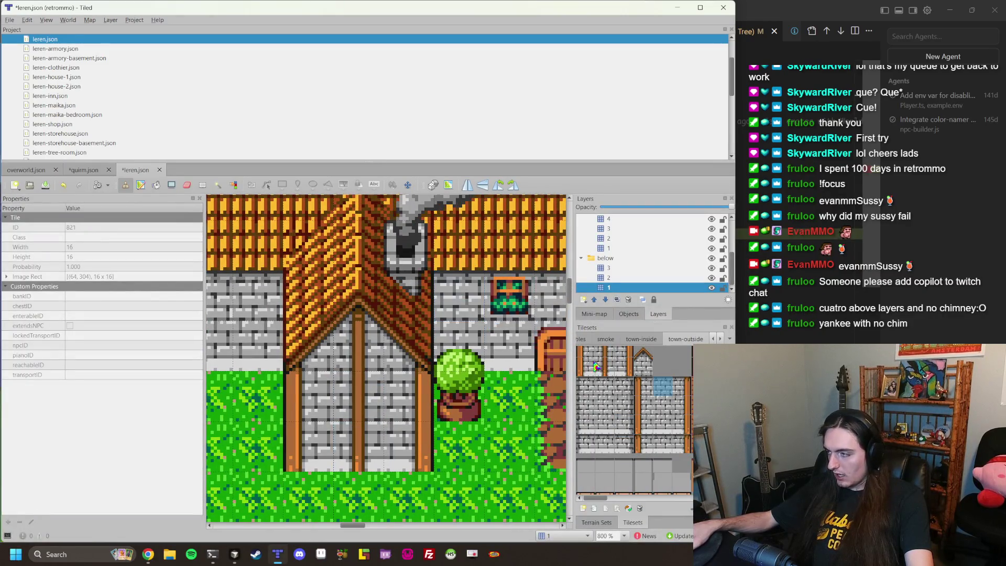
left_click(584, 391)
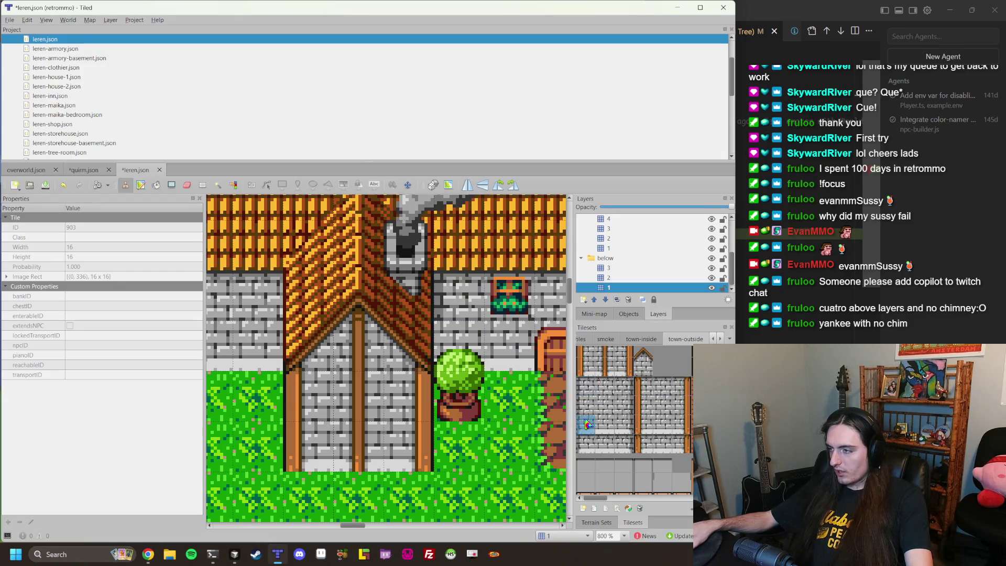
left_click_drag(322, 333, 471, 333)
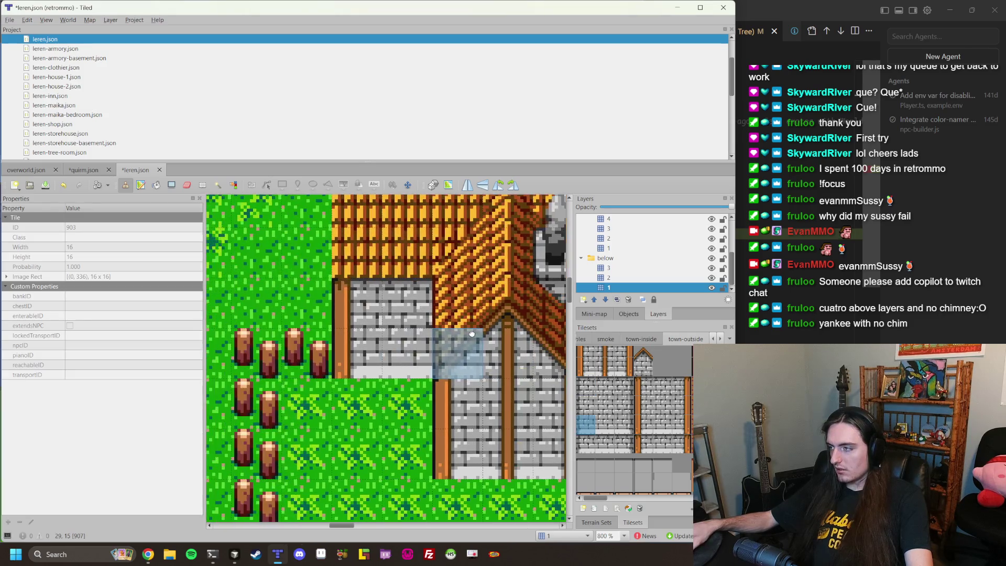
scroll(518, 314, "right", 3)
left_click(712, 288)
left_click(711, 288)
left_click(623, 423)
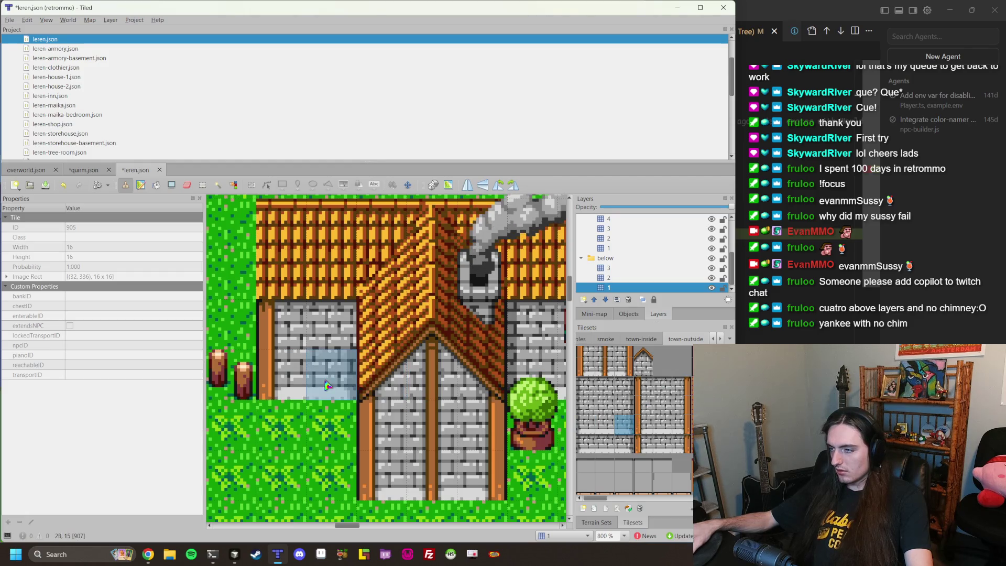
left_click(622, 387)
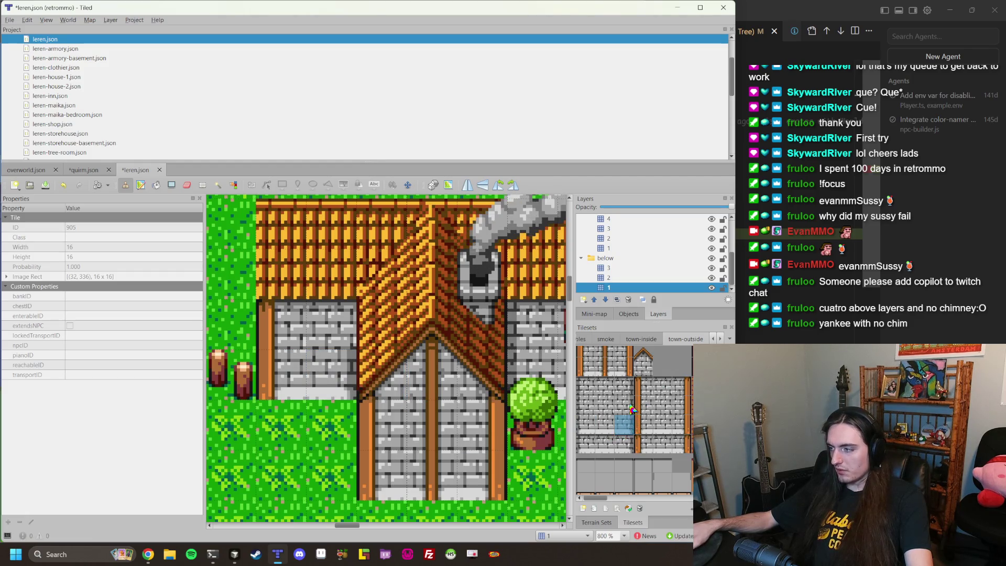
scroll(371, 394, "down", 2)
scroll(371, 394, "down", 4)
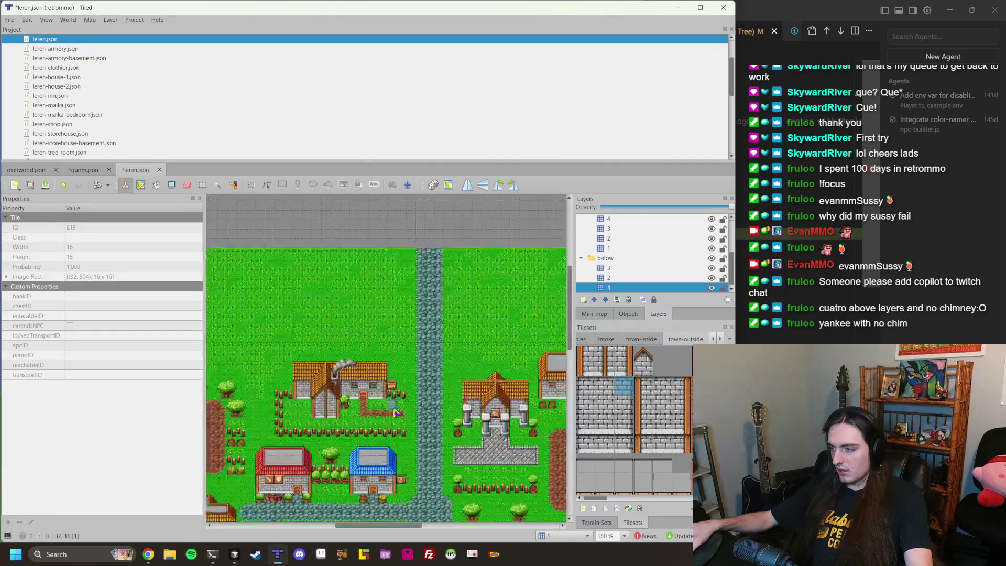
Lock and collapse the below layer group, then save leren.json
scroll(475, 419, "up", 4)
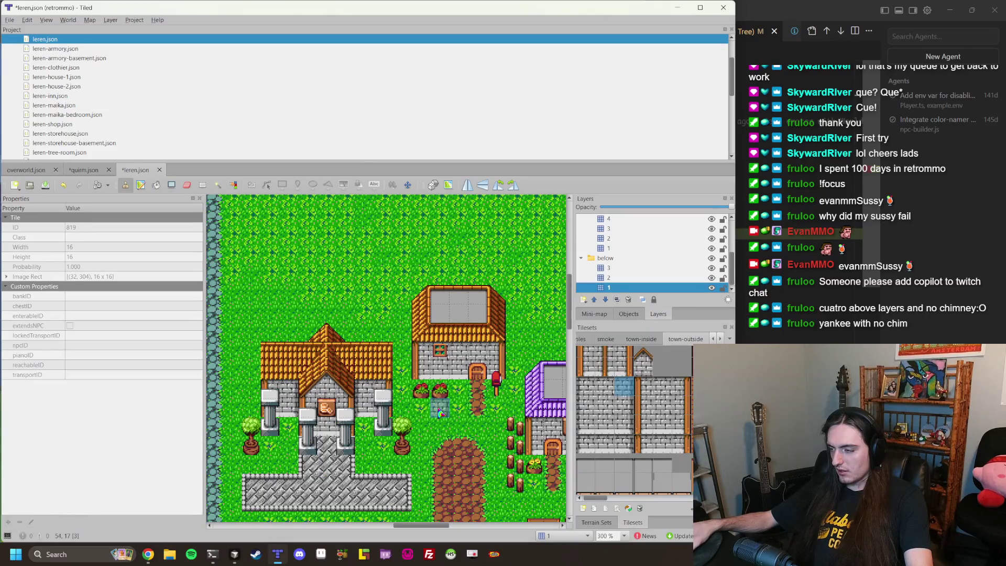
scroll(290, 273, "down", 1)
scroll(290, 273, "down", 2)
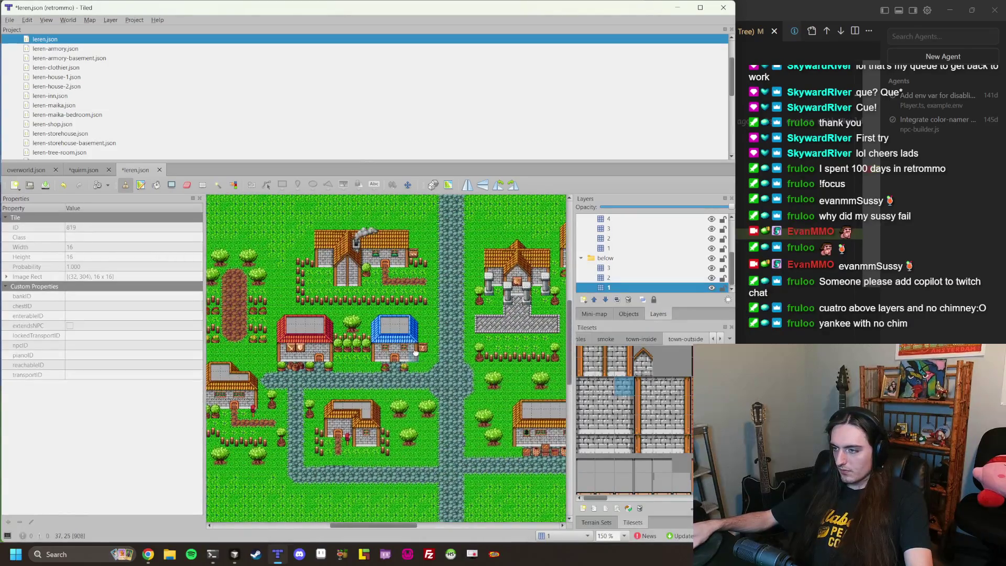
scroll(486, 384, "left", 2)
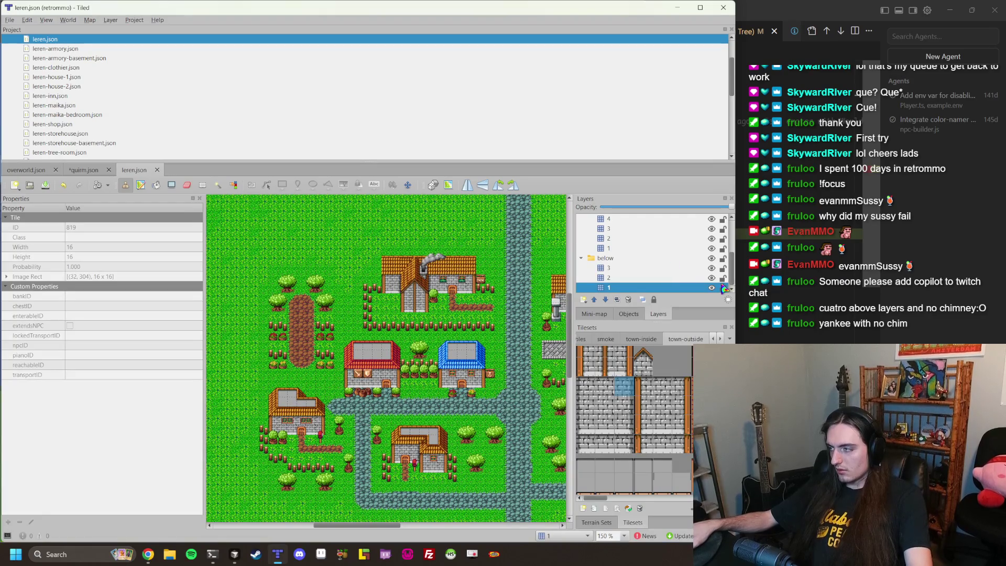
left_click(722, 259)
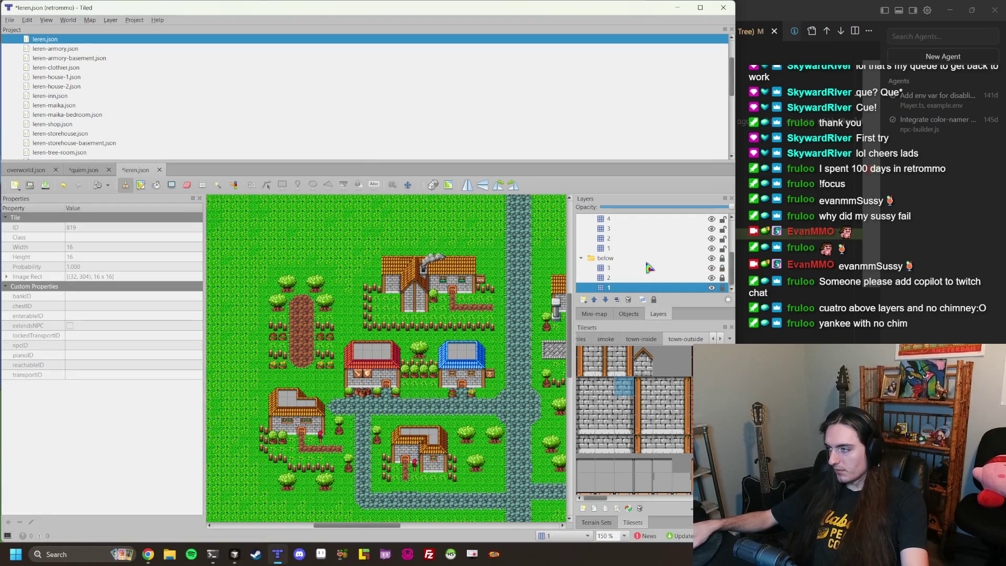
left_click(580, 258)
key("ctrl+s")
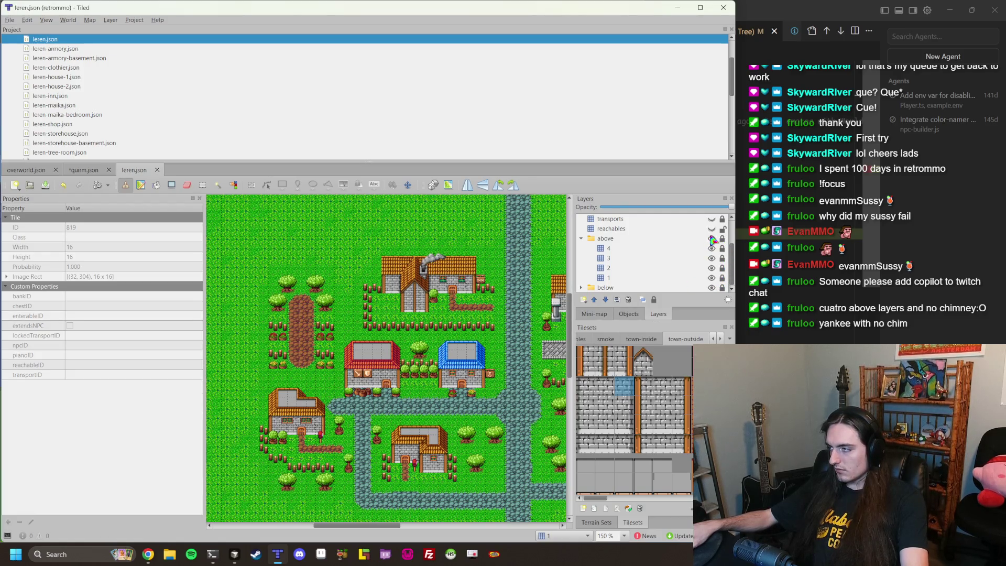
Show the reachables, transports, npcs and enterables layers and save leren.json again
scroll(717, 257, "up", 2)
left_click(712, 268)
left_click_drag(712, 258, 715, 234)
scroll(709, 239, "down", 2)
key("ctrl+s")
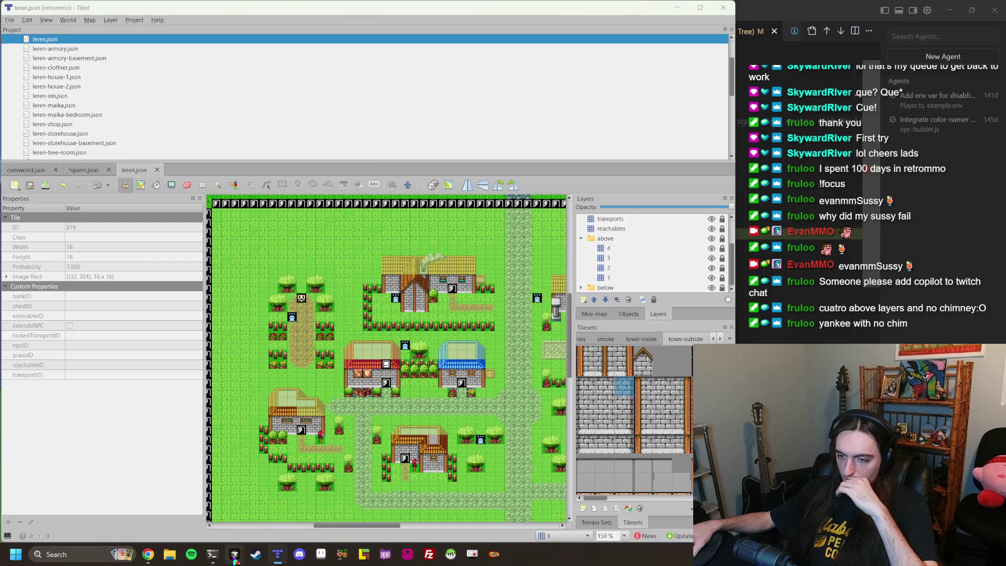
mouse_move(234, 553)
left_click(335, 482)
Stage leren.json, commit it as 'Add missing town building wall shadows', review constants.json, and return to Tiled
left_click(44, 139)
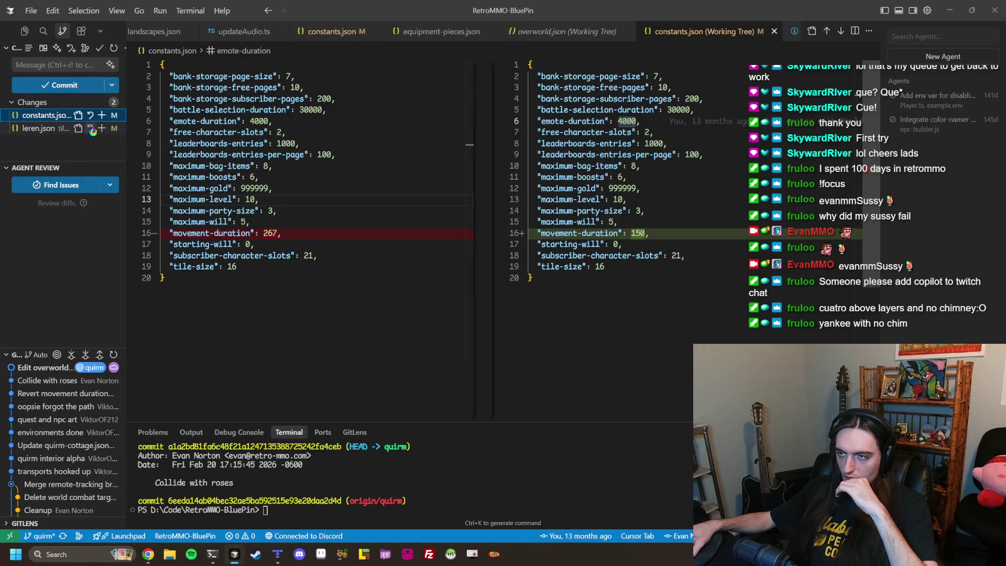
left_click(104, 129)
left_click(70, 65)
type("Add")
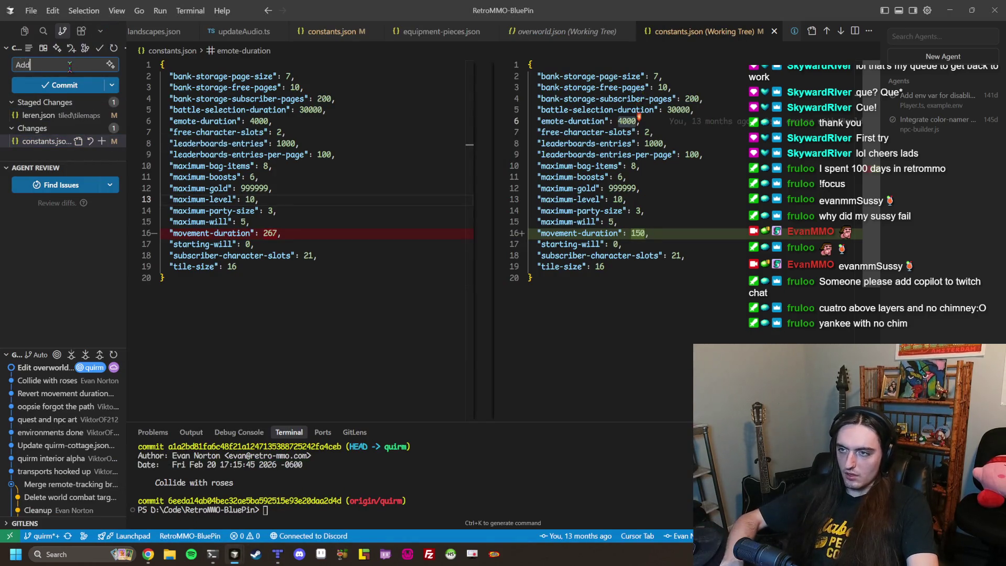
type(" missing tow")
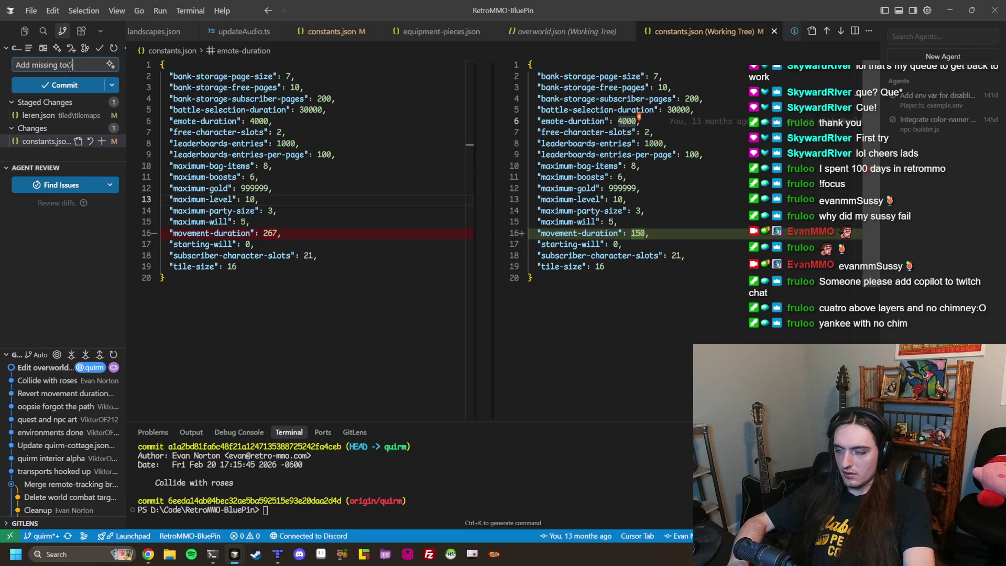
type("lding wall shadows")
left_click(69, 101)
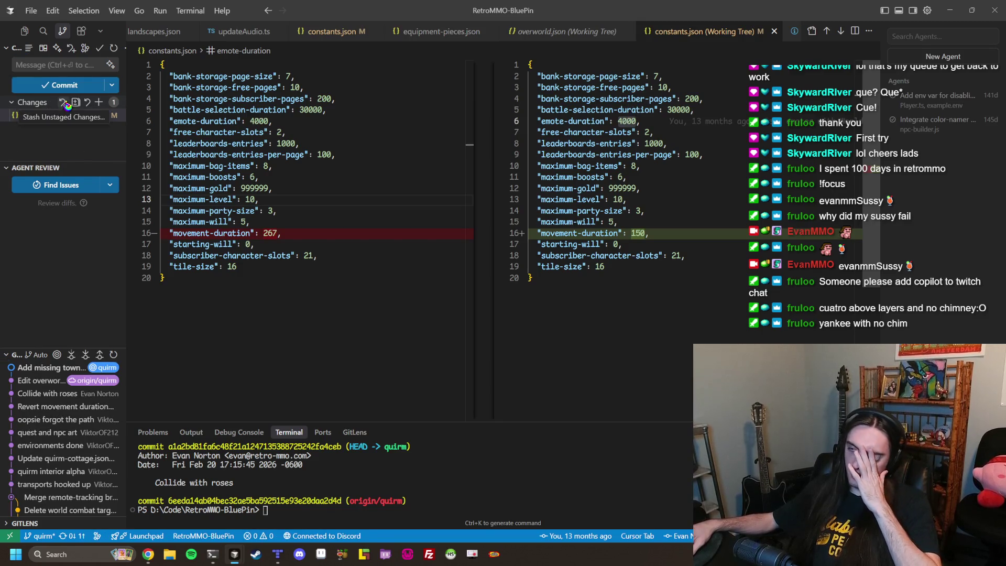
left_click(35, 119)
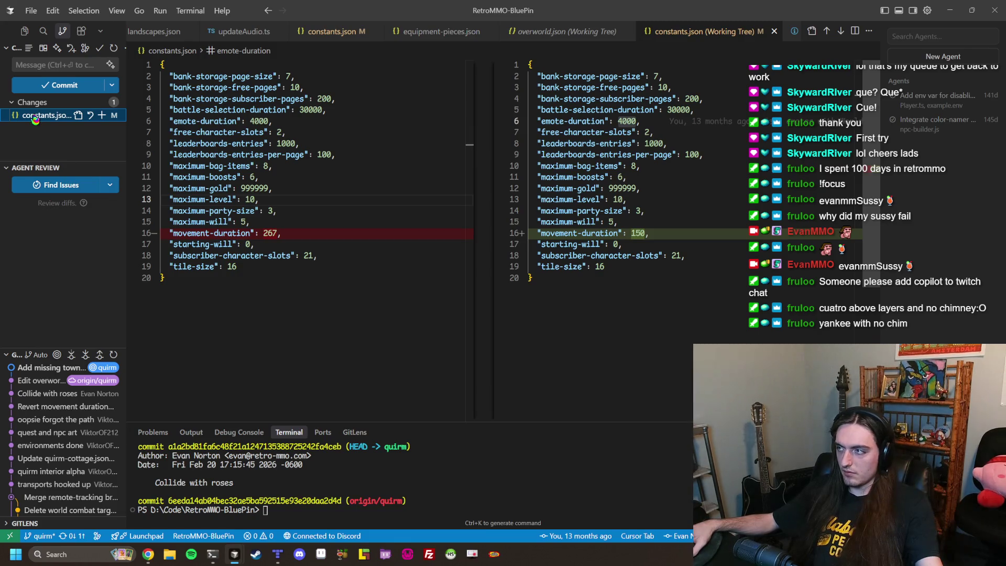
left_click(284, 556)
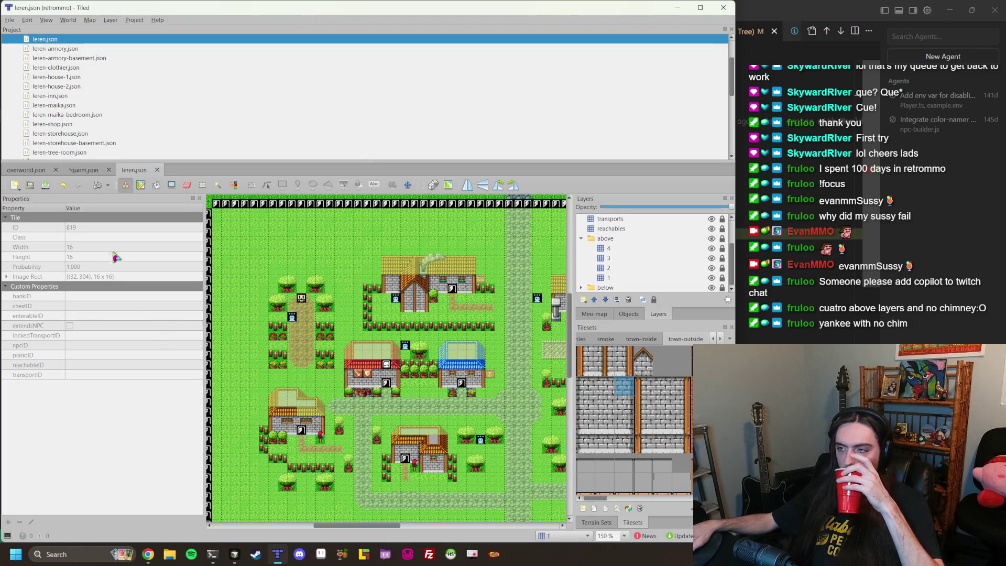
Return to the quirm map and pan to show the whole house and its fences
left_click(84, 170)
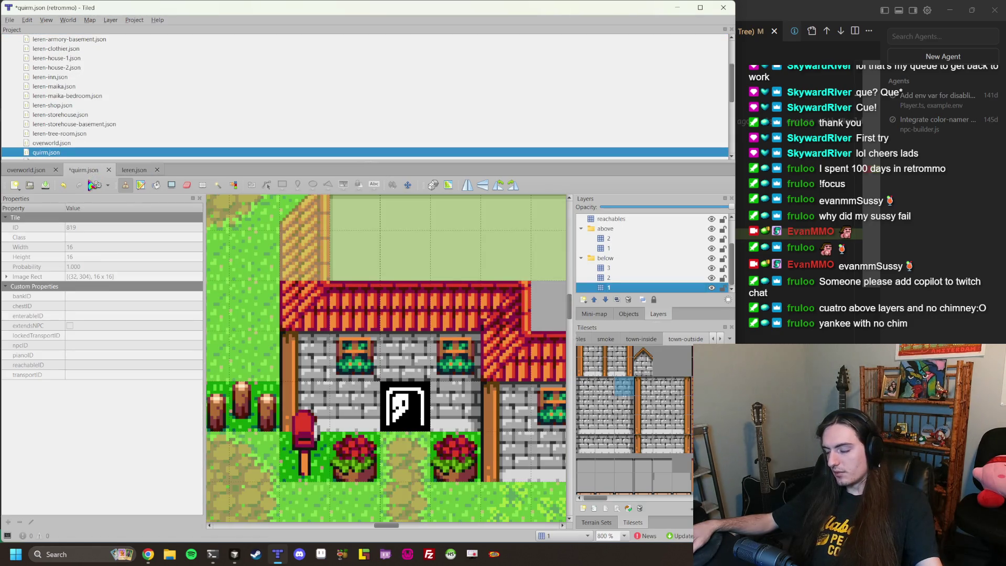
scroll(399, 415, "down", 2)
left_click_drag(399, 414, 291, 370)
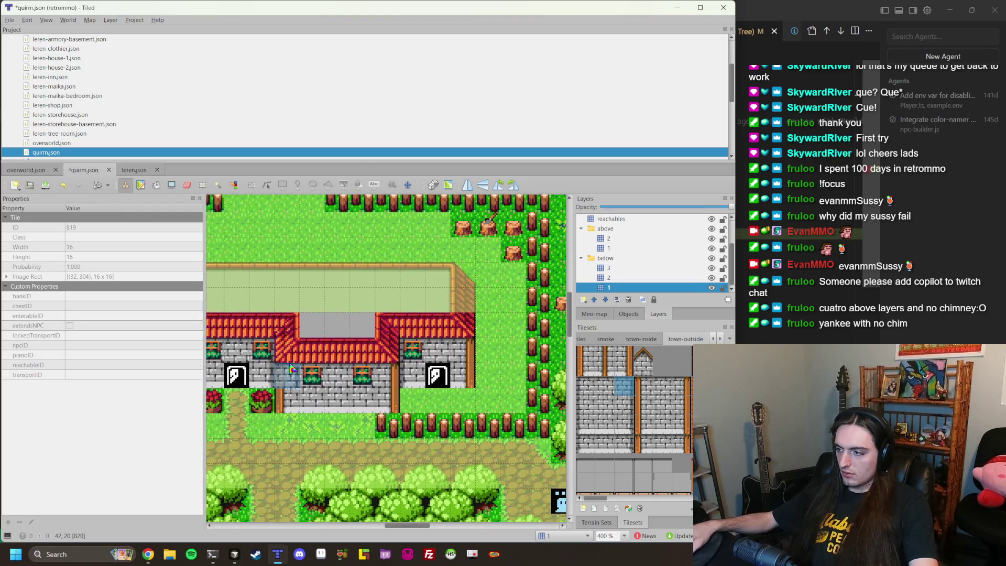
left_click_drag(366, 449, 415, 454)
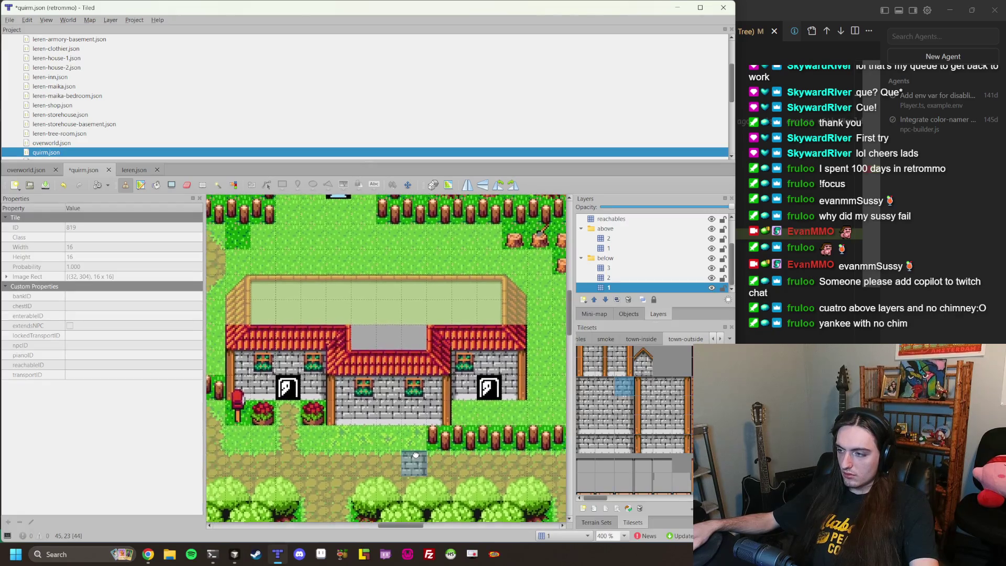
scroll(418, 458, "down", 1)
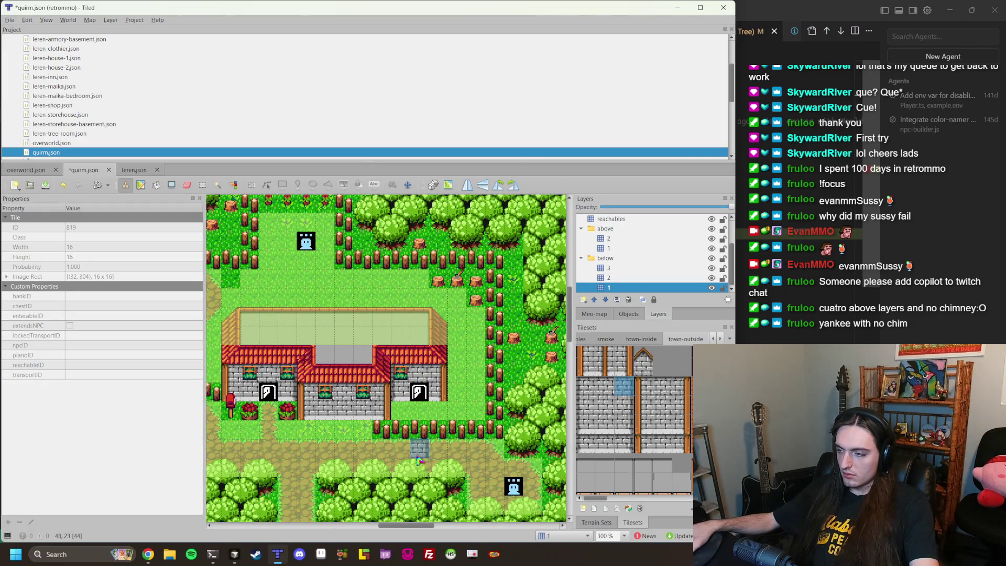
left_click_drag(343, 430, 390, 426)
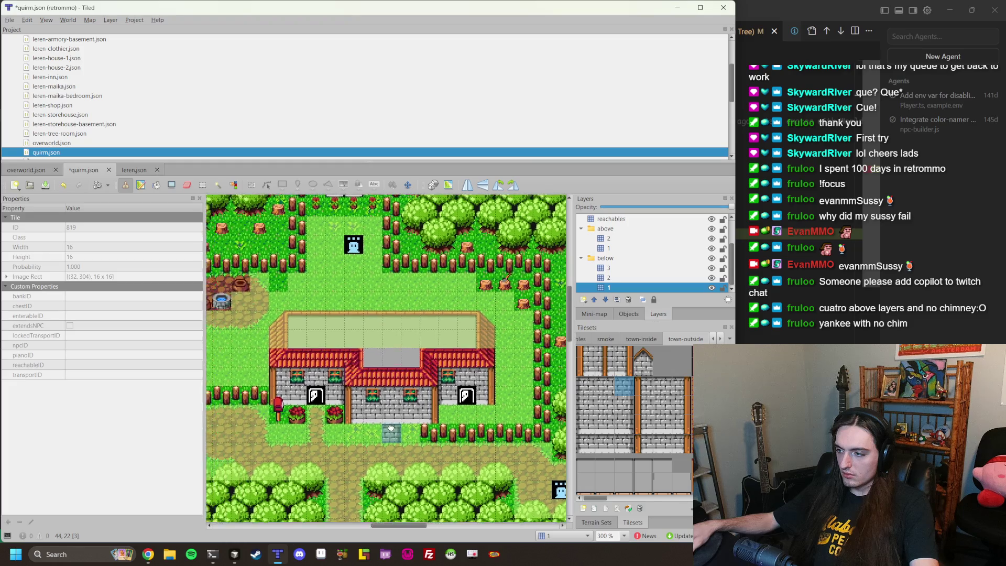
scroll(391, 427, "up", 1)
scroll(419, 413, "up", 1)
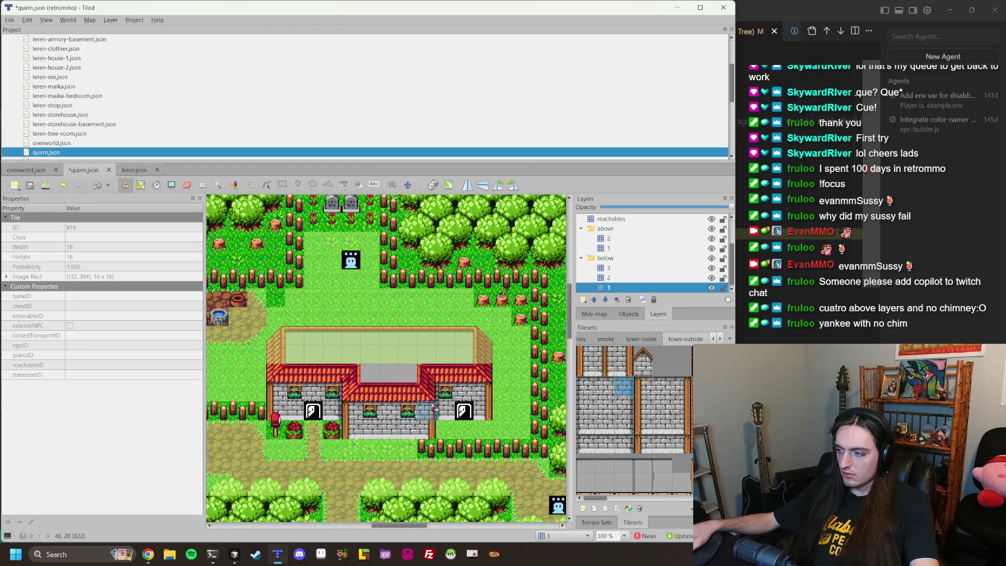
scroll(434, 409, "up", 1)
scroll(636, 254, "up", 2)
Hide the transports layer and check below layer 2's tiles by toggling its visibility
left_click(711, 248)
scroll(449, 380, "down", 1)
scroll(448, 380, "up", 1)
scroll(645, 262, "down", 2)
left_click(609, 277)
left_click(711, 278)
left_click(712, 278)
left_click(186, 184)
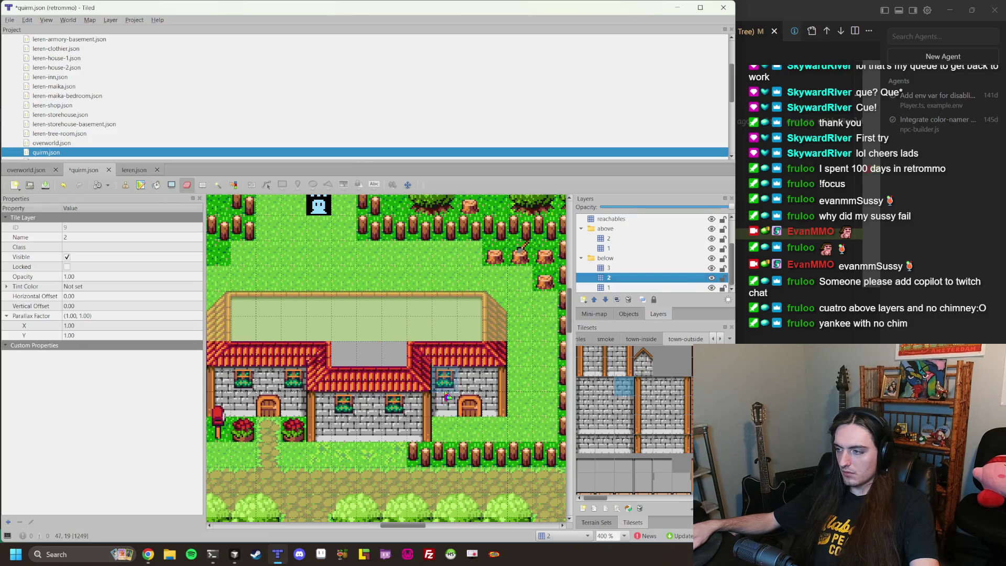
Save quirm.json with its house-front edits
scroll(423, 456, "down", 2)
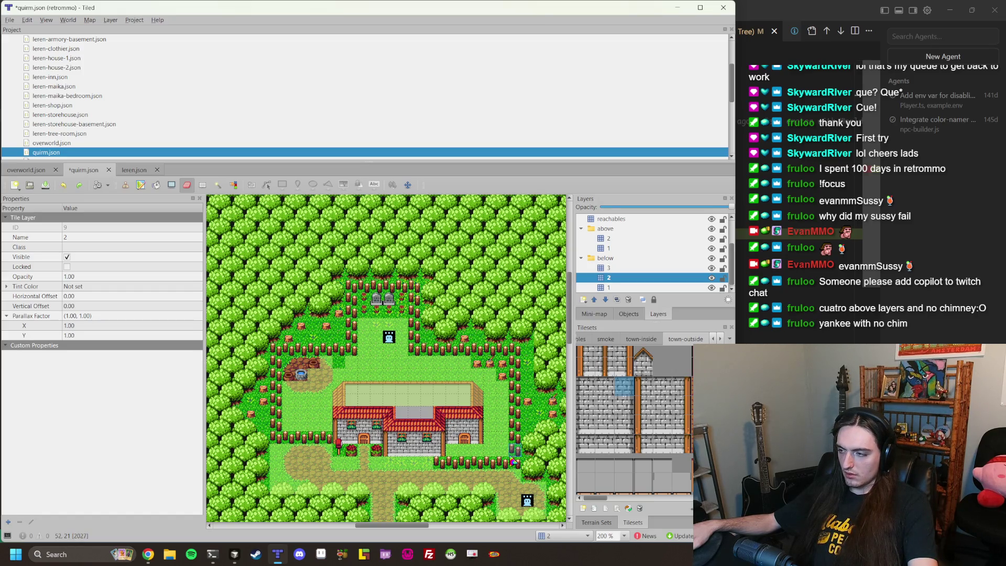
scroll(453, 459, "up", 2, "ctrl")
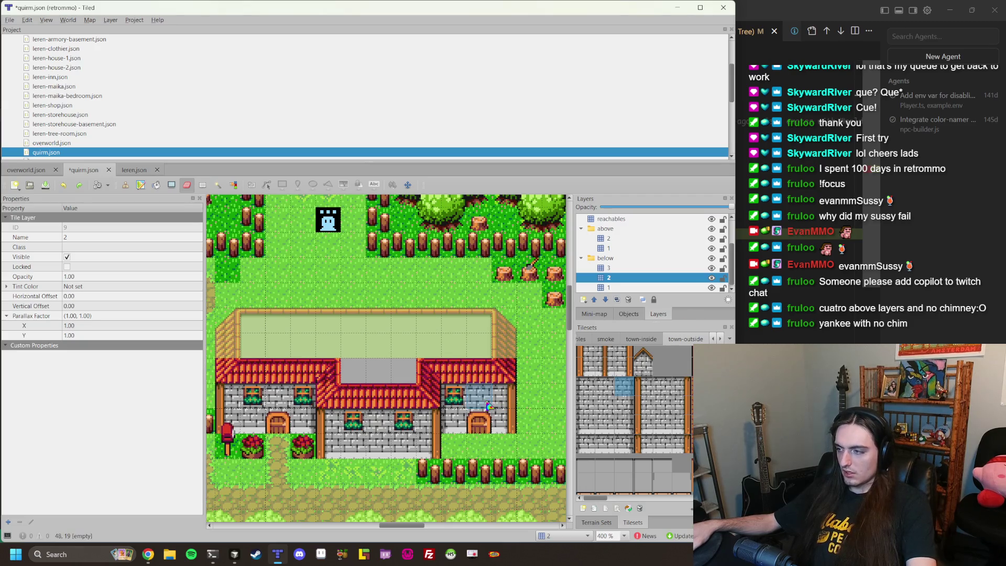
key("ctrl+s")
Undo a stray tile by the door, select below layer 3 with Stamp Brush, and open overworld.json
scroll(471, 388, "left", 3)
scroll(441, 407, "down", 1)
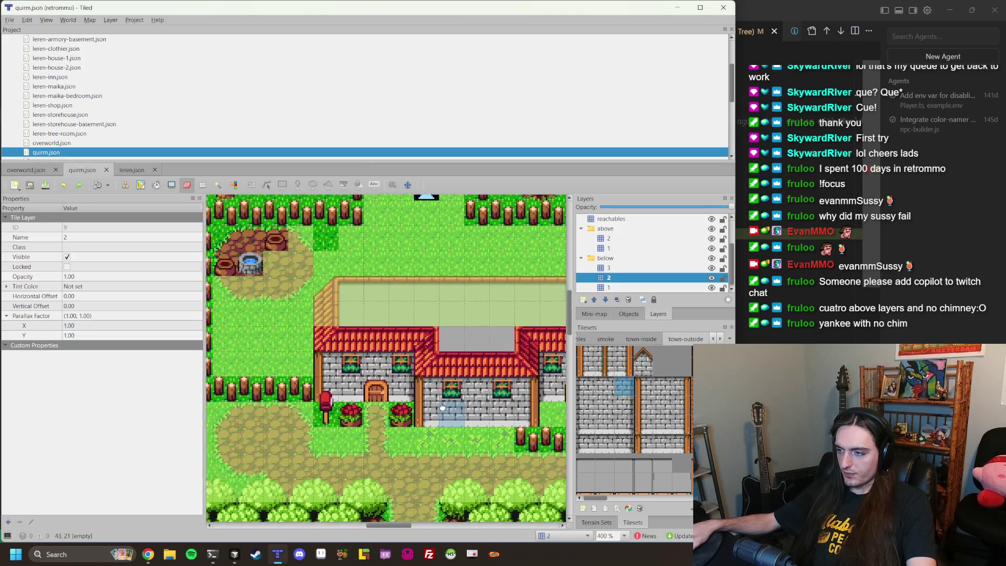
scroll(441, 407, "left", 3)
scroll(441, 407, "down", 1)
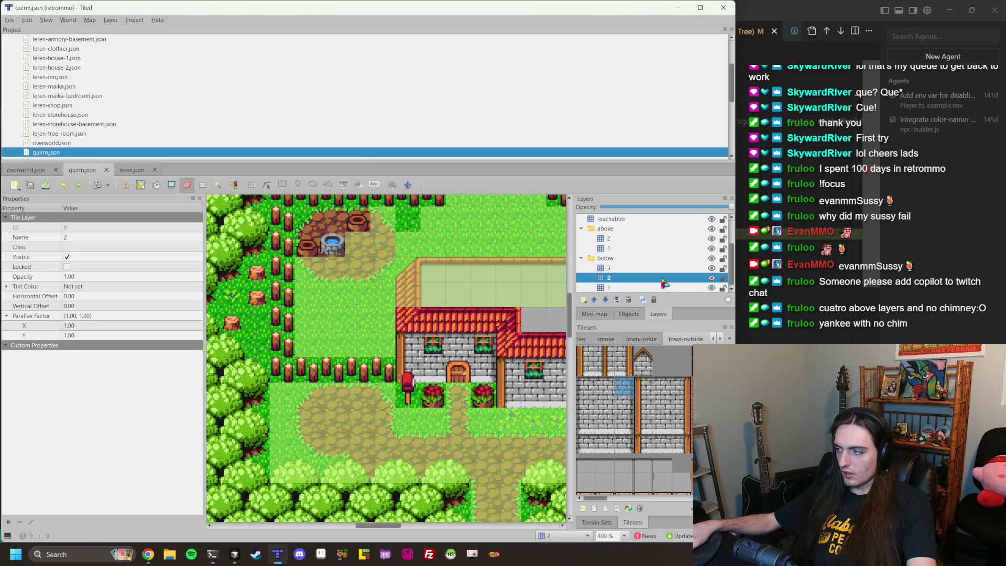
left_click(436, 399)
key("ctrl+z")
left_click(652, 268)
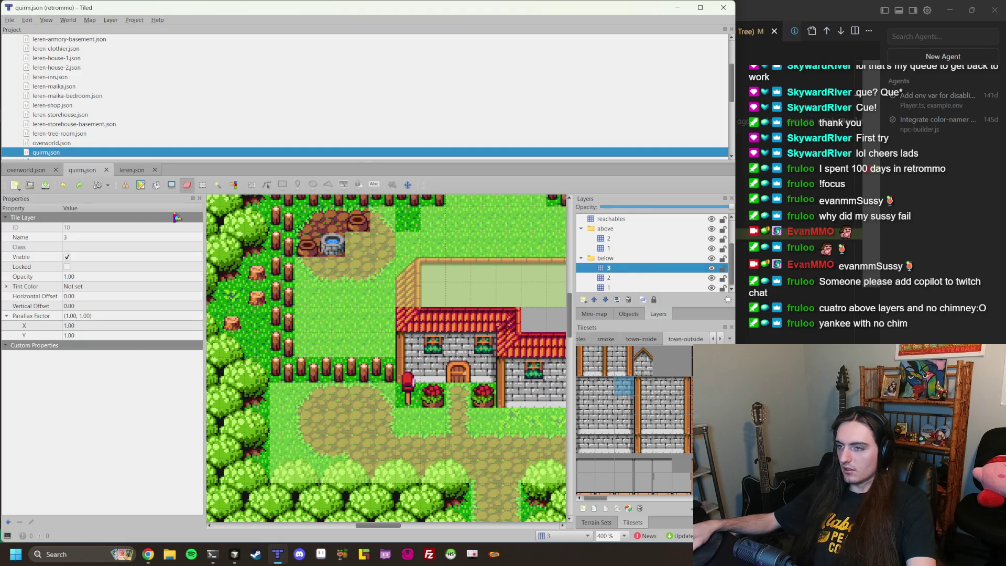
left_click(124, 186)
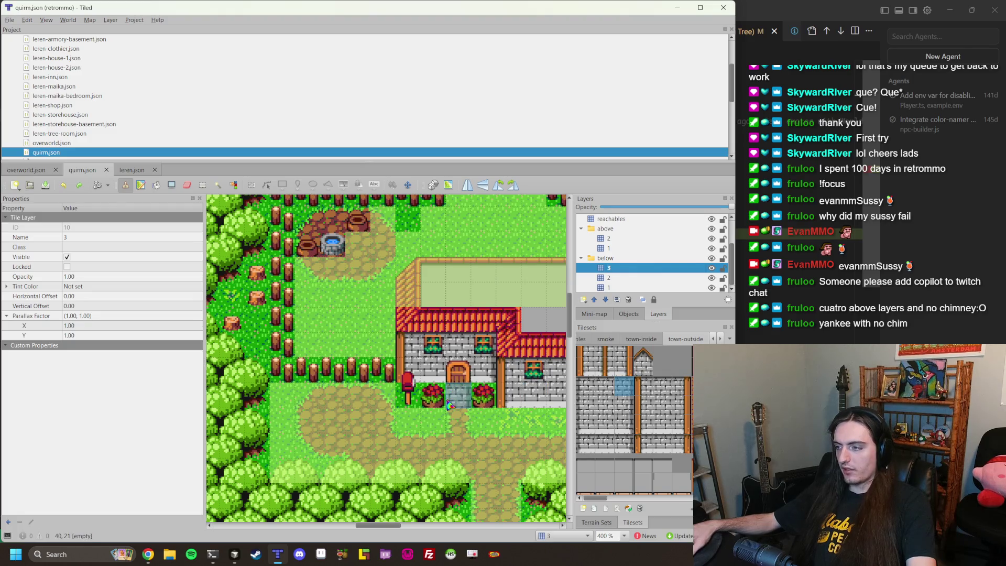
left_click(26, 171)
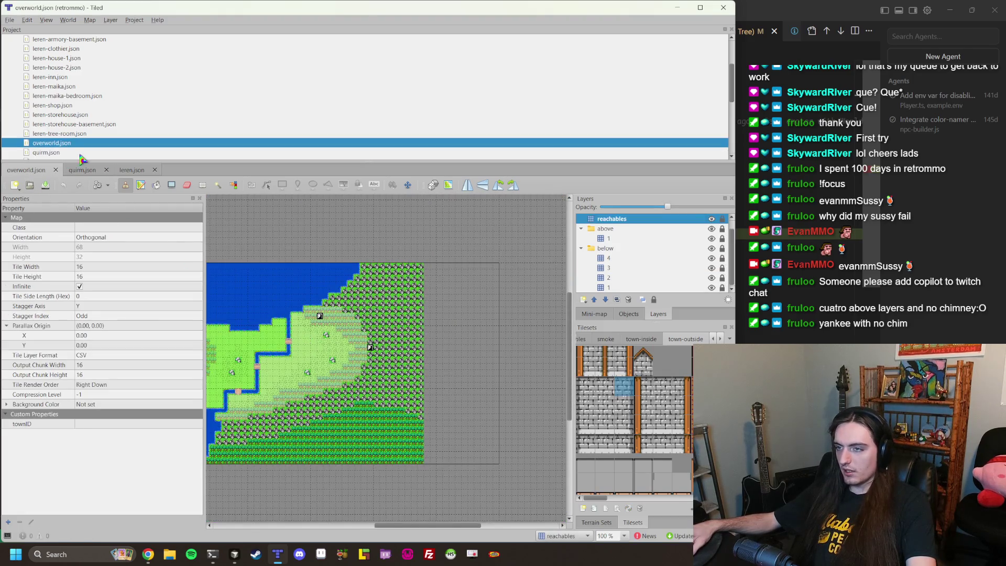
Glance over the leren.json house fronts, then return to quirm.json and zoom on the door tiles
left_click(132, 170)
scroll(478, 435, "up", 5)
scroll(290, 347, "down", 3)
scroll(452, 350, "up", 6)
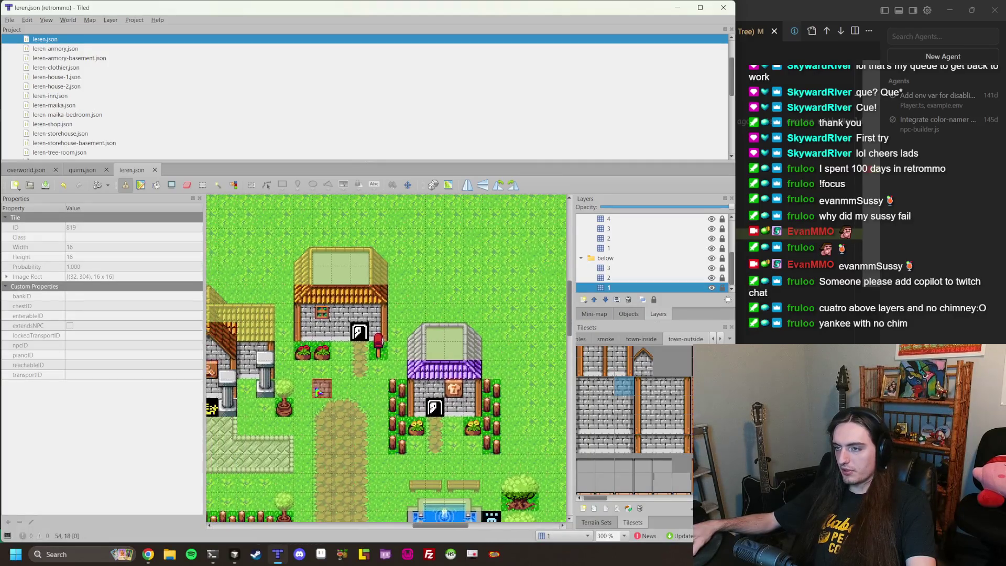
key("ctrl+shift+Tab")
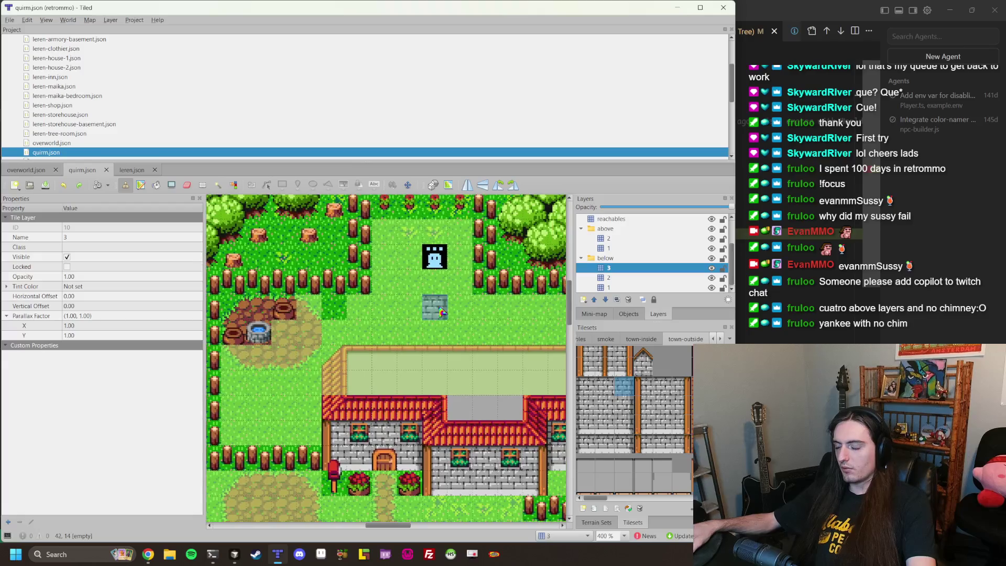
scroll(441, 313, "up", 2)
scroll(429, 310, "up", 3)
scroll(410, 306, "down", 7)
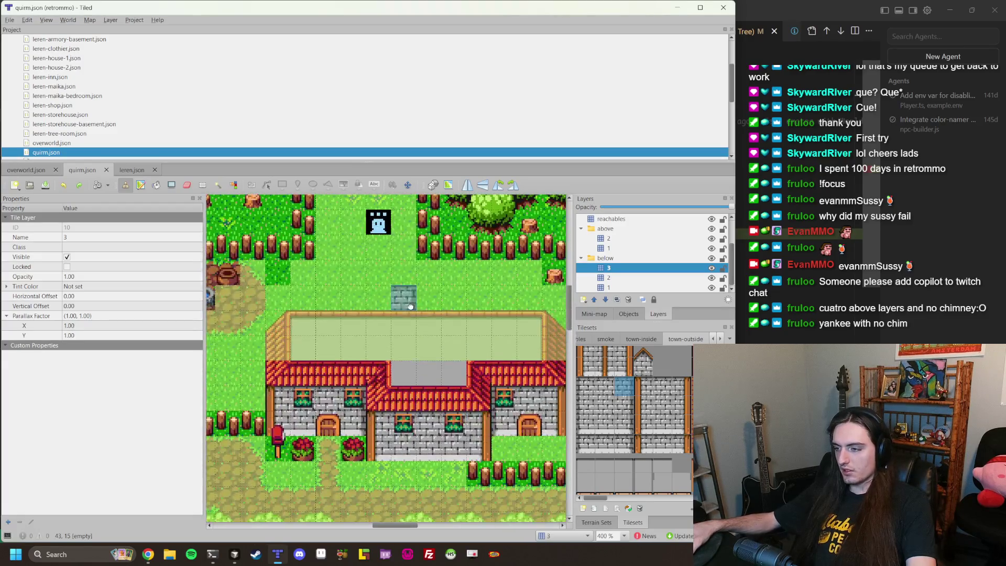
scroll(503, 442, "up", 5)
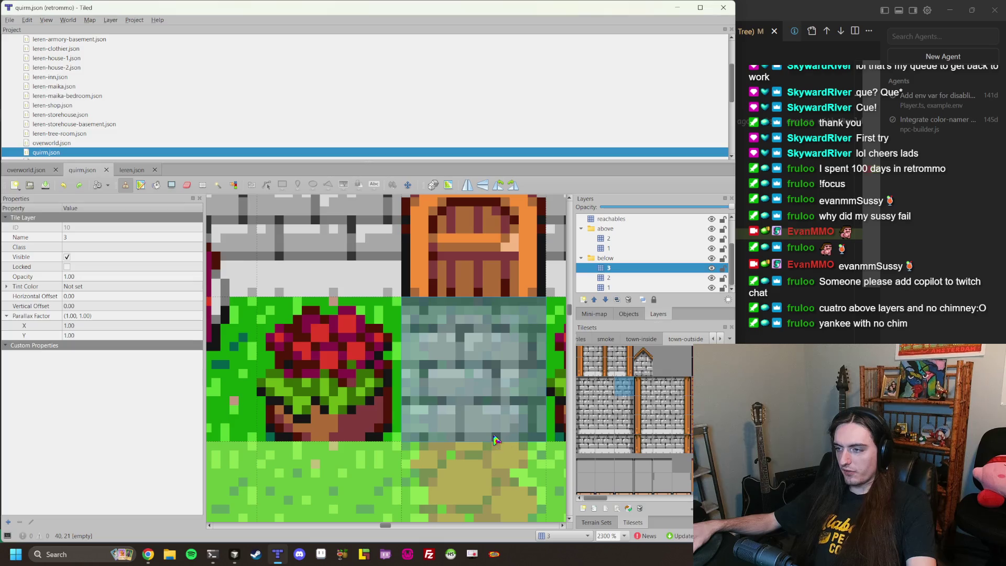
Copy the red flower pot and stamp a matching one right of the house door
right_click(378, 412)
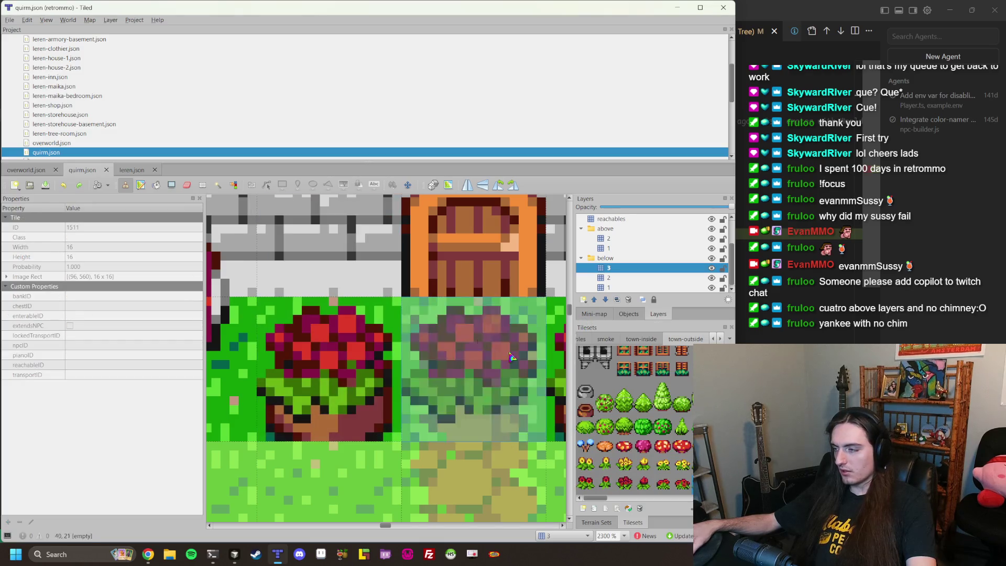
left_click(330, 402)
scroll(440, 414, "down", 2)
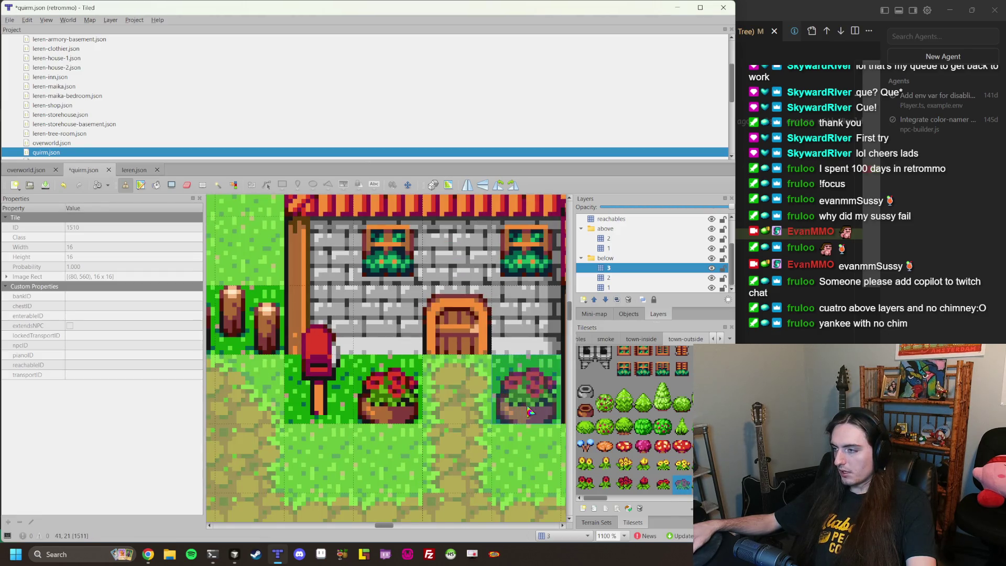
scroll(369, 277, "down", 2)
Compare with the flower pots in leren.json, then return to quirm.json
left_click(134, 170)
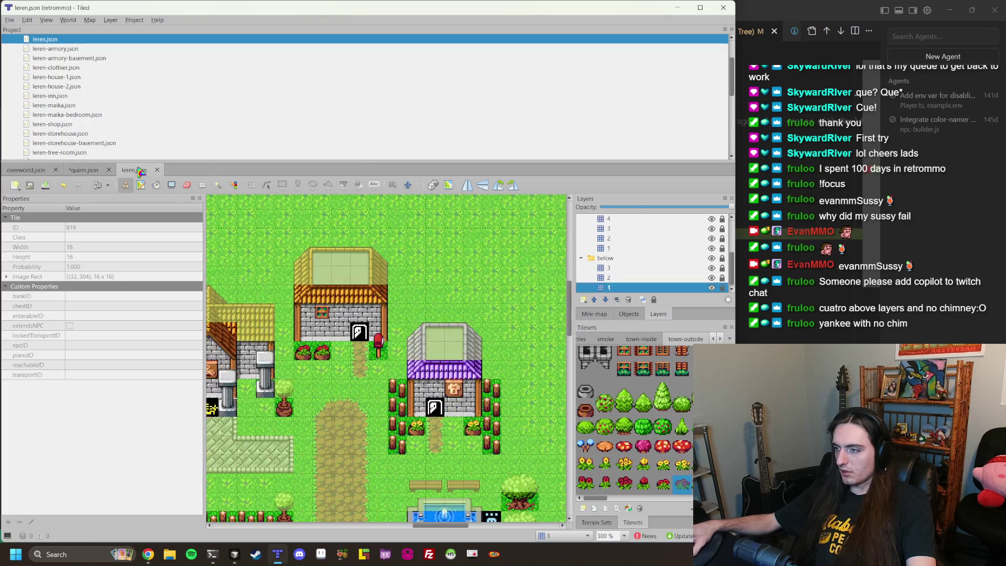
scroll(391, 373, "left", 5)
scroll(366, 372, "down", 2)
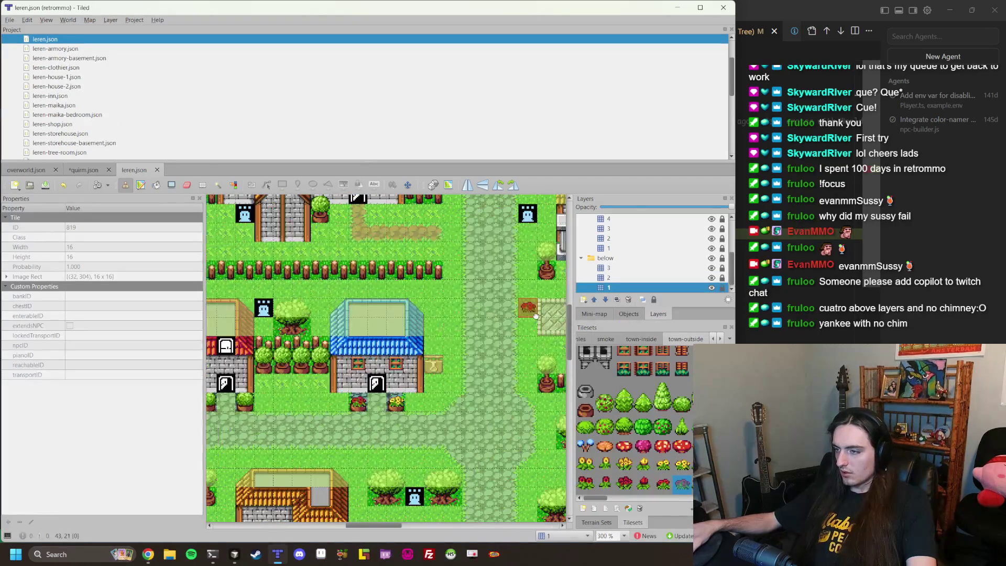
scroll(332, 372, "up", 3)
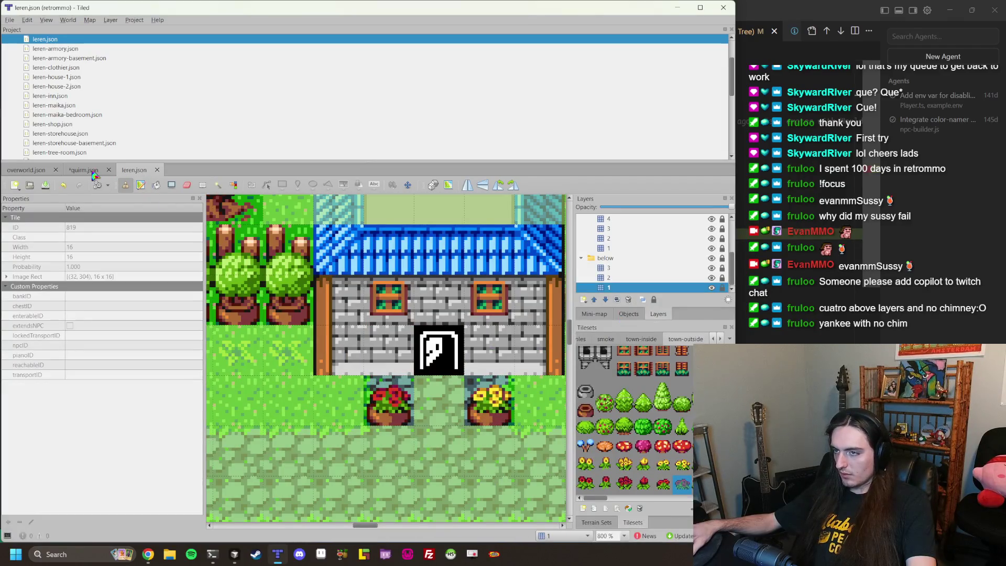
left_click(93, 173)
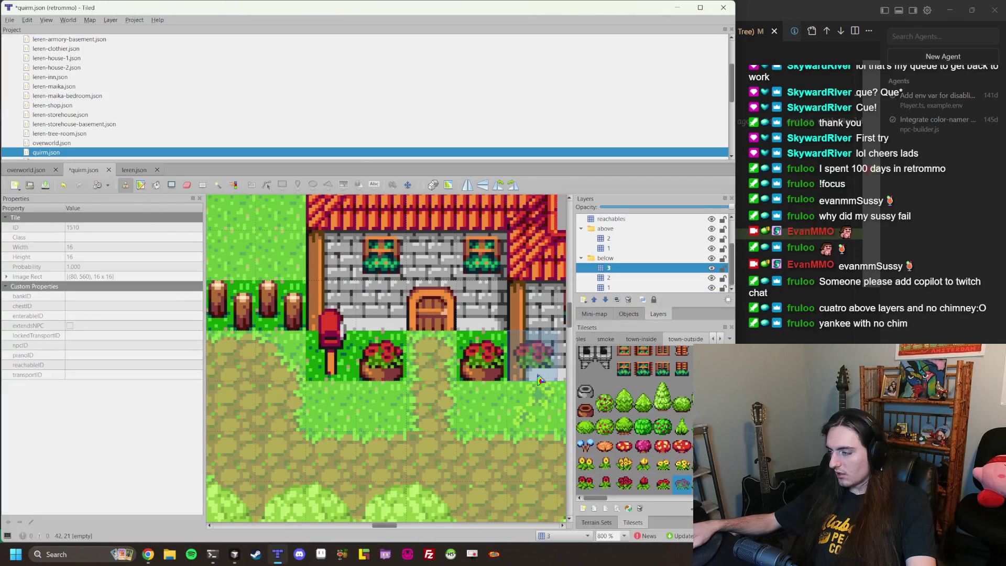
Pick the neighbouring plant tile, zoom around the house, and hide the reachables layer
left_click(663, 486)
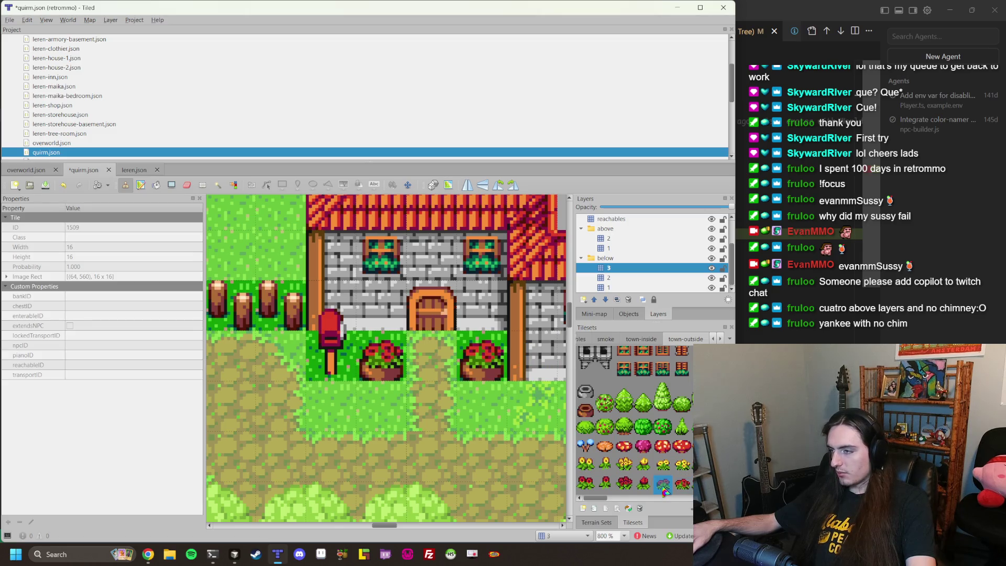
scroll(478, 305, "down", 7)
scroll(478, 305, "up", 7)
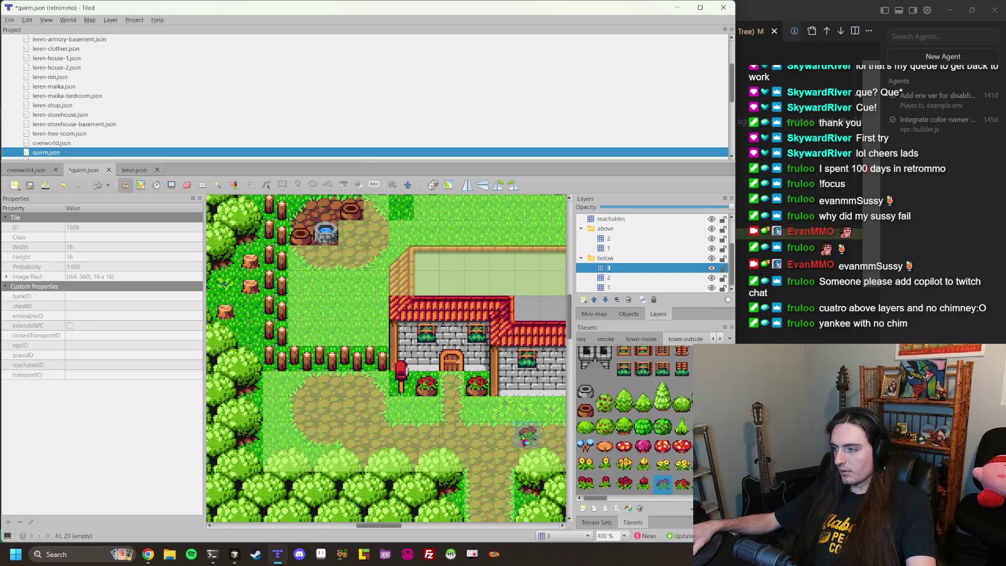
scroll(437, 393, "right", 3)
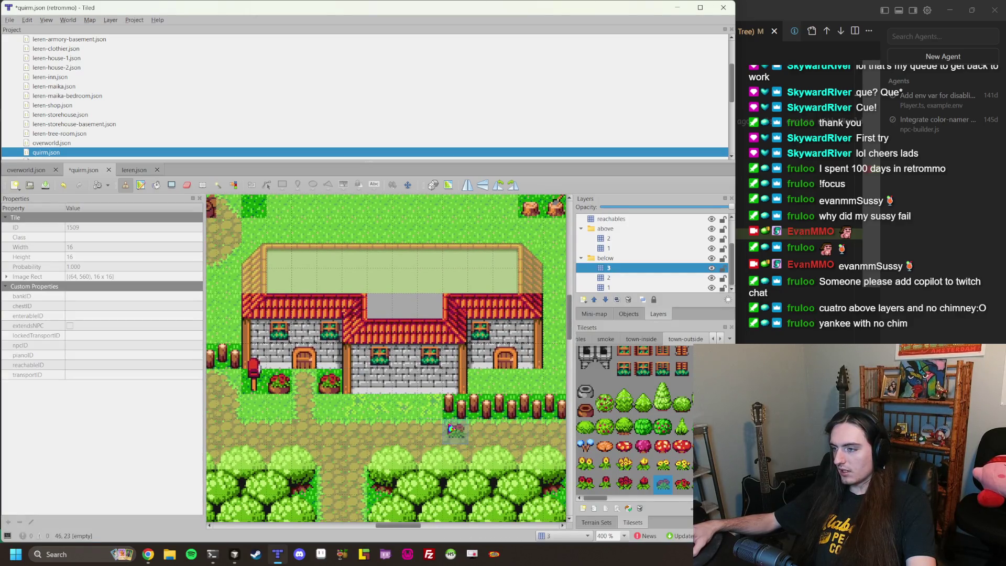
scroll(484, 450, "down", 2)
scroll(388, 438, "up", 4)
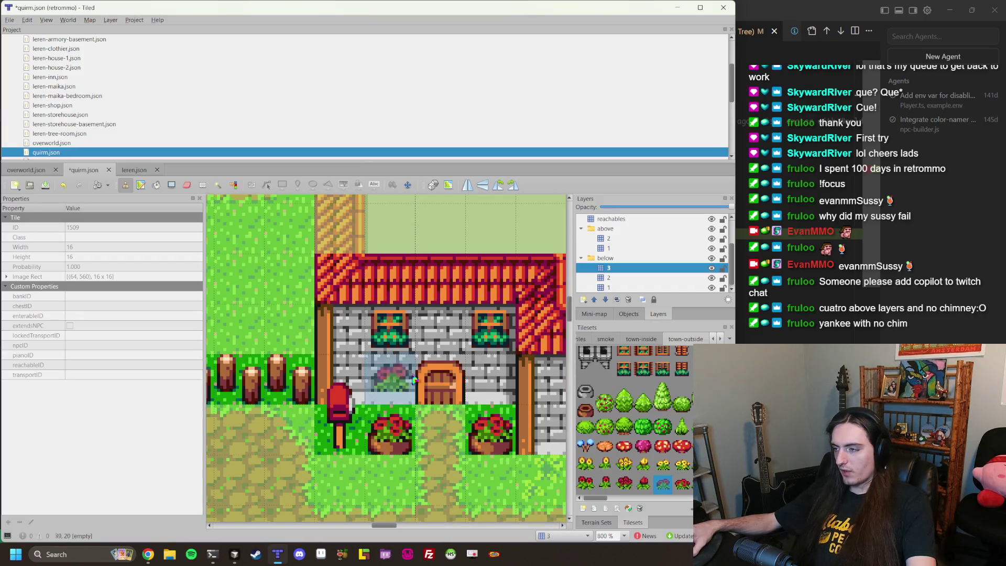
scroll(507, 433, "down", 1)
scroll(507, 433, "down", 3)
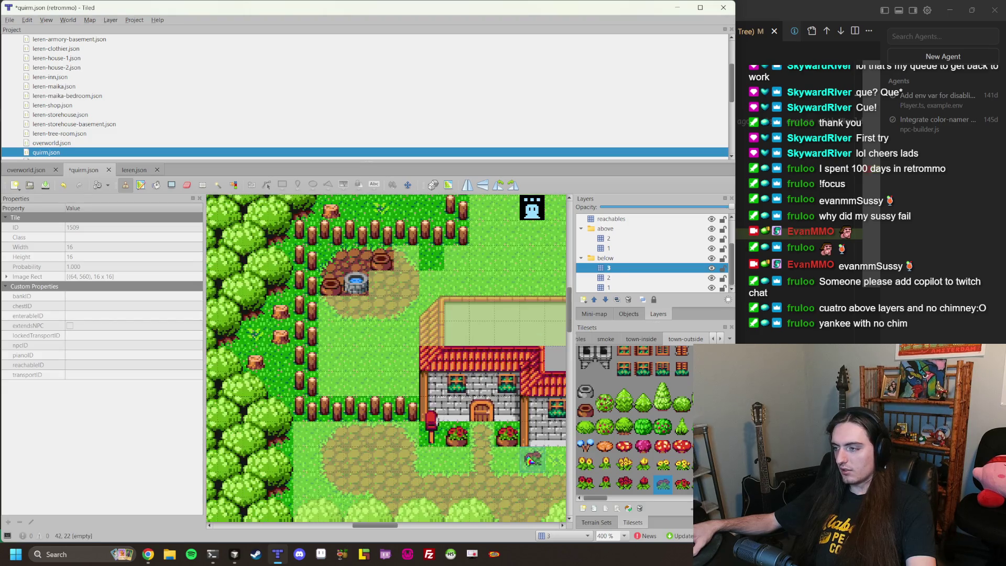
scroll(445, 443, "up", 3)
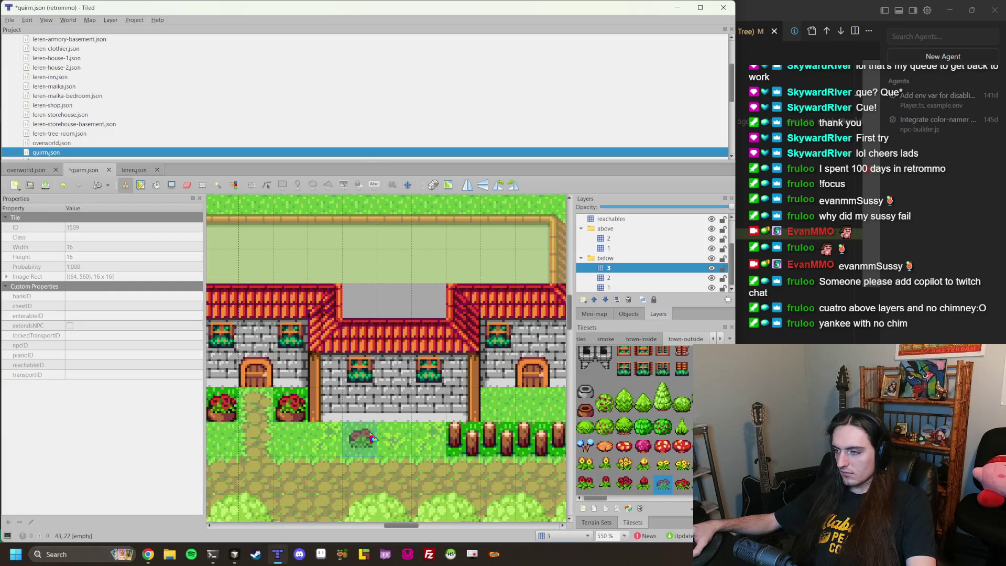
scroll(387, 438, "down", 2)
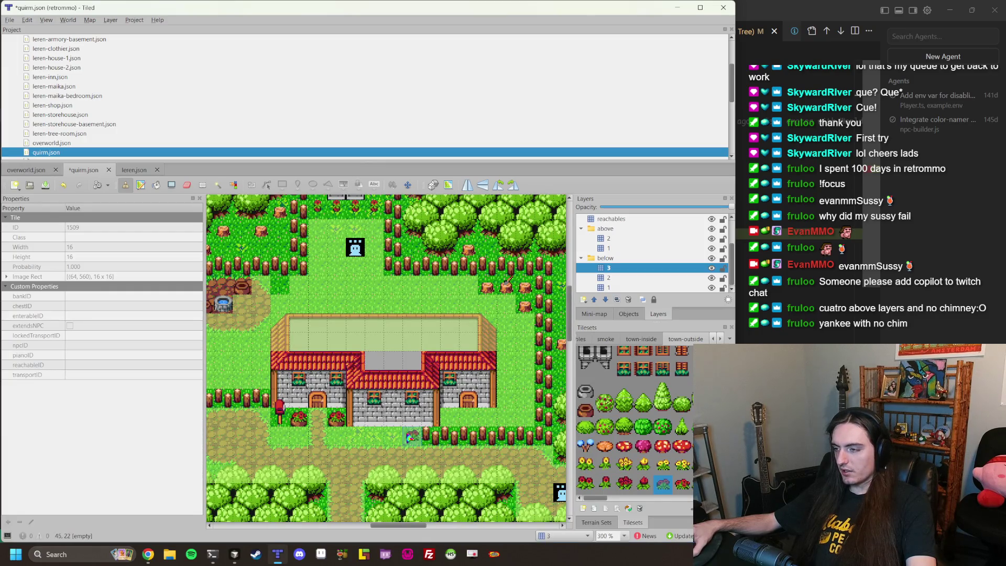
scroll(382, 444, "up", 3)
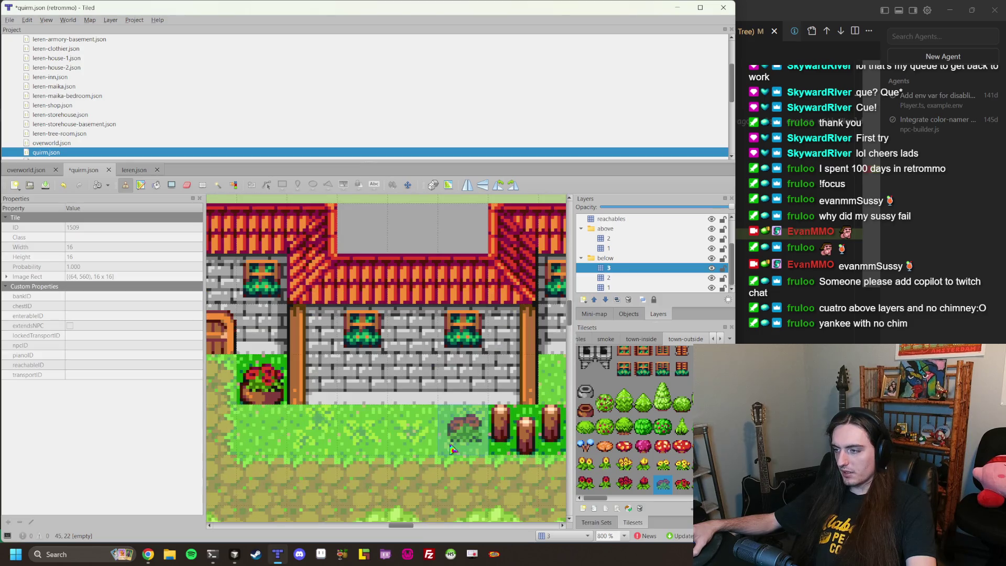
left_click(712, 220)
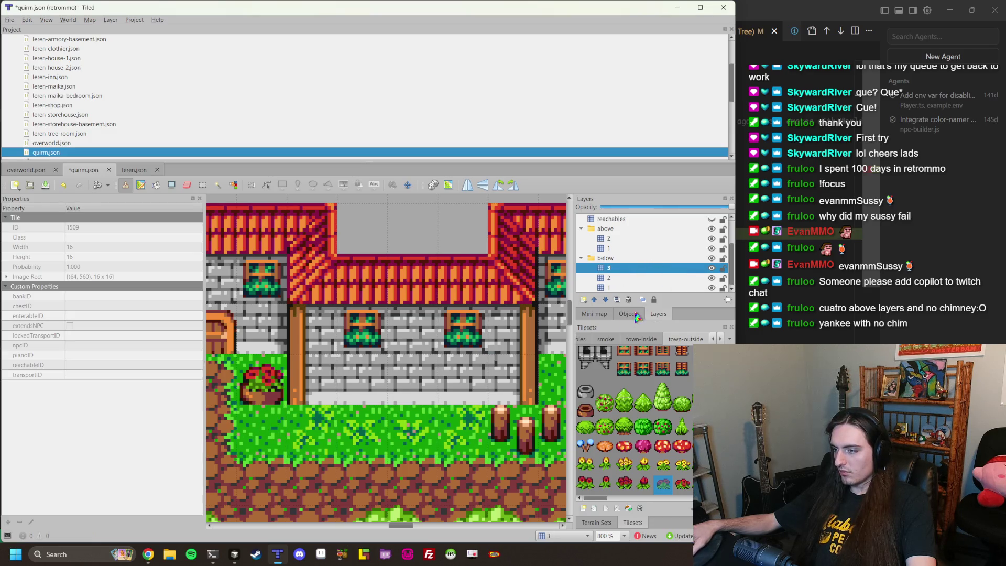
With reachables still hidden, repaint the V-pattern grass on layer 1 with plain grass
key("ctrl+z")
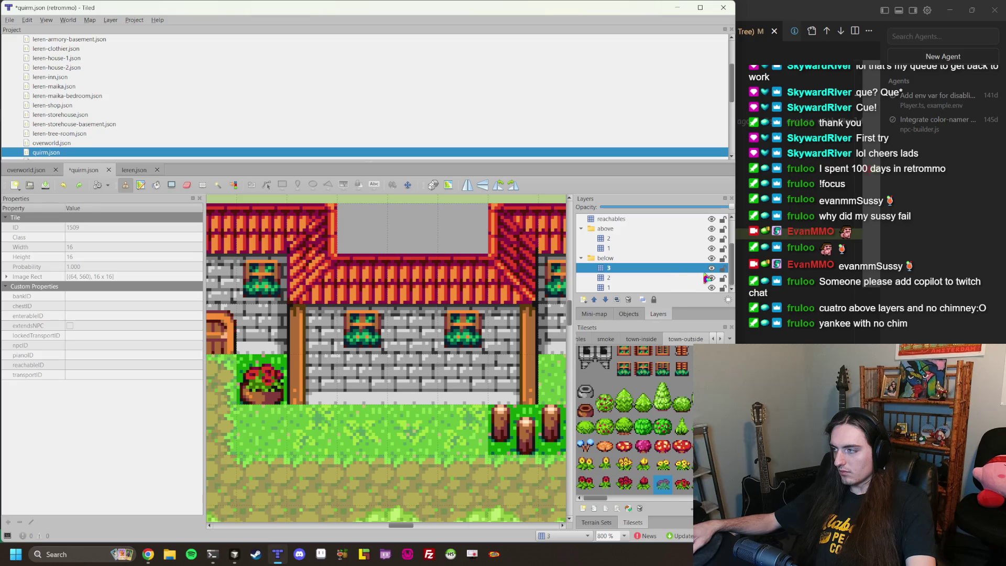
left_click(712, 219)
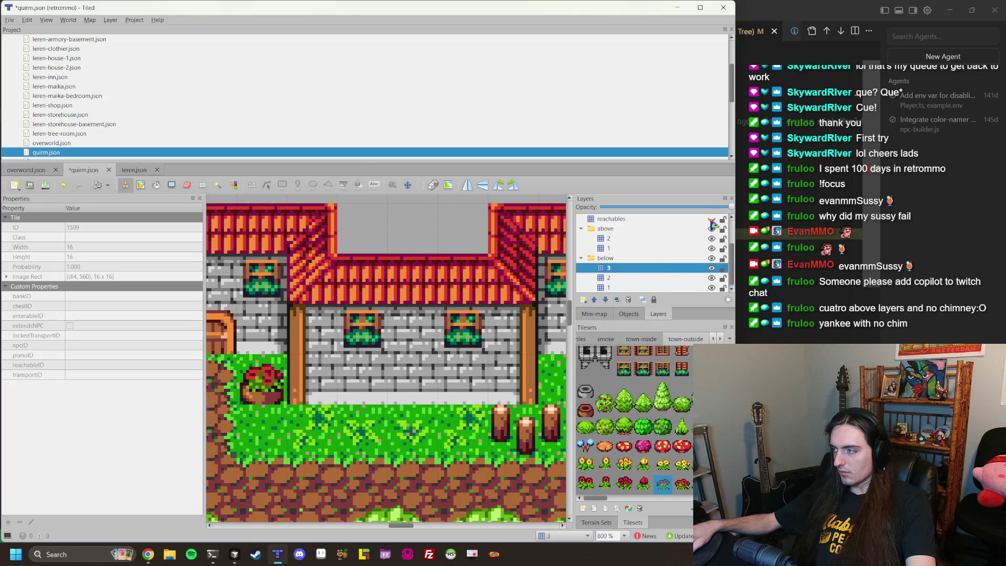
left_click(629, 287)
right_click(312, 432)
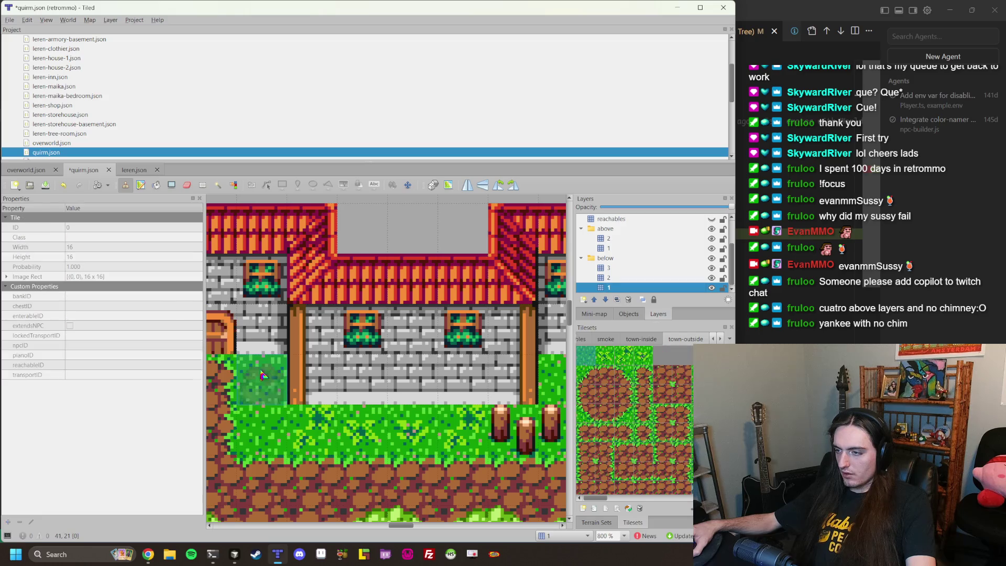
left_click_drag(315, 435, 458, 438)
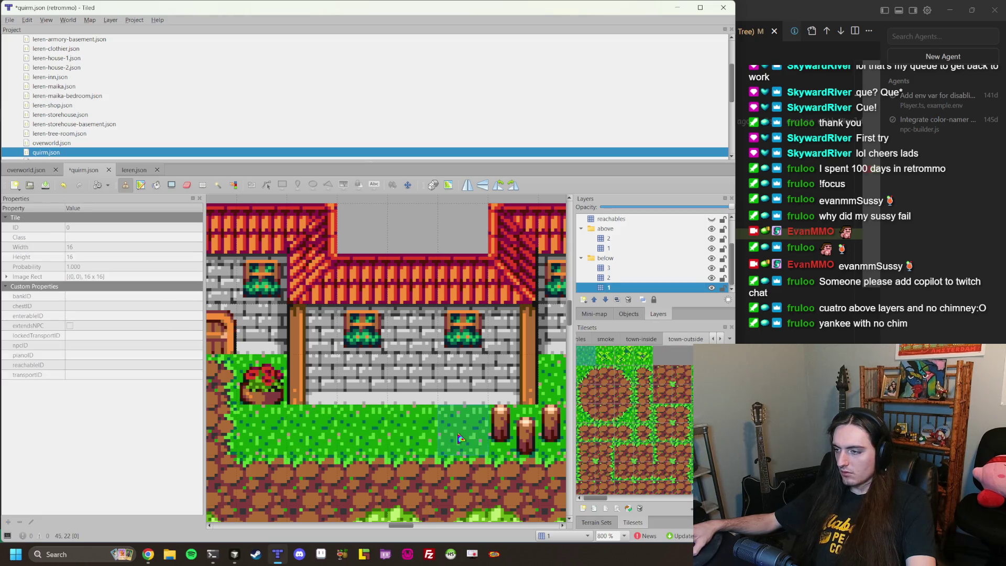
scroll(457, 384, "down", 4)
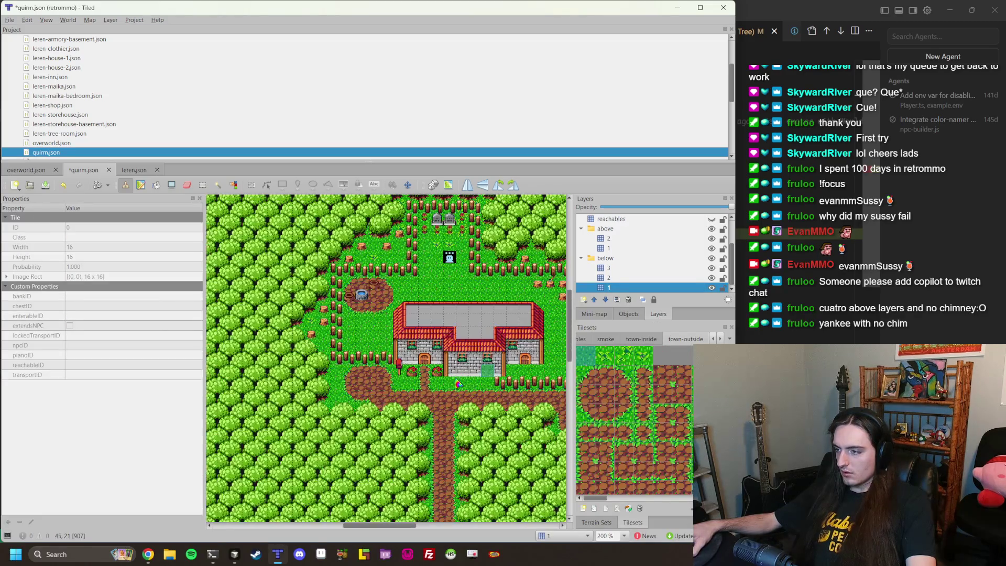
scroll(454, 389, "up", 1)
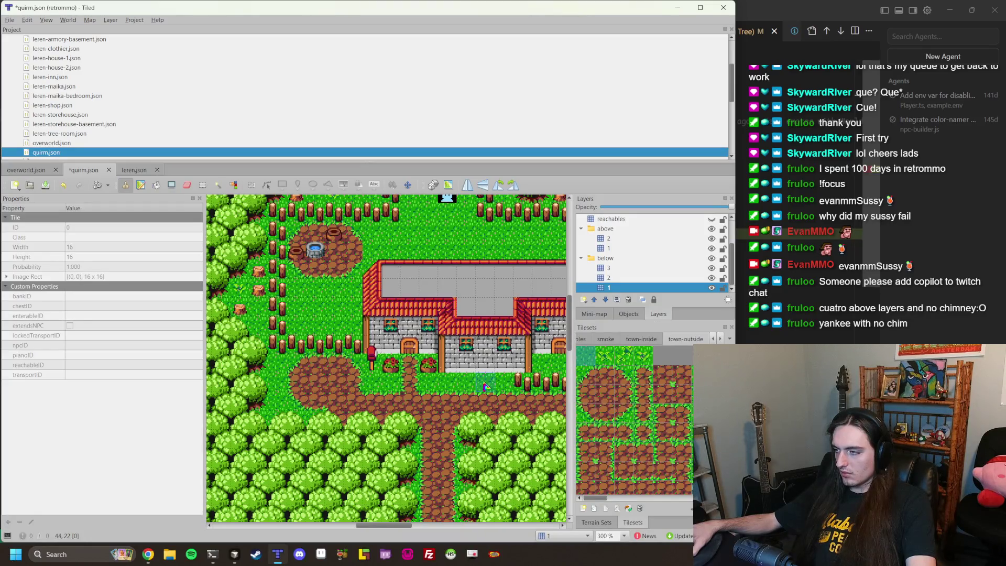
scroll(435, 414, "up", 1)
left_click(389, 436)
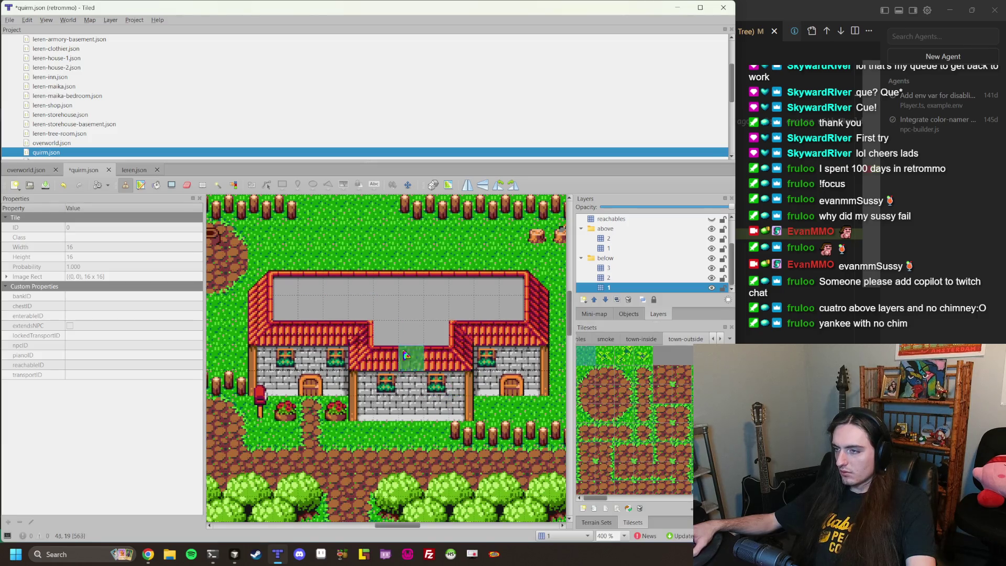
On layer 2, extend the fence posts leftward along the path
left_click(612, 277)
right_click(455, 433)
left_click_drag(443, 436, 370, 437)
scroll(491, 466, "down", 2)
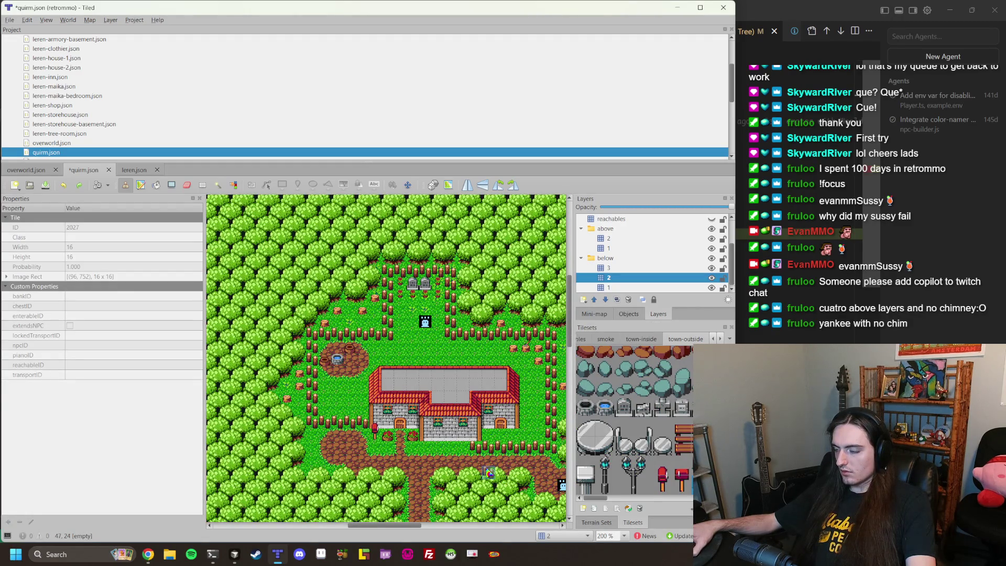
On layers 3 and 2, stamp two red flower pots on the grass below the house's right side
scroll(488, 464, "up", 2)
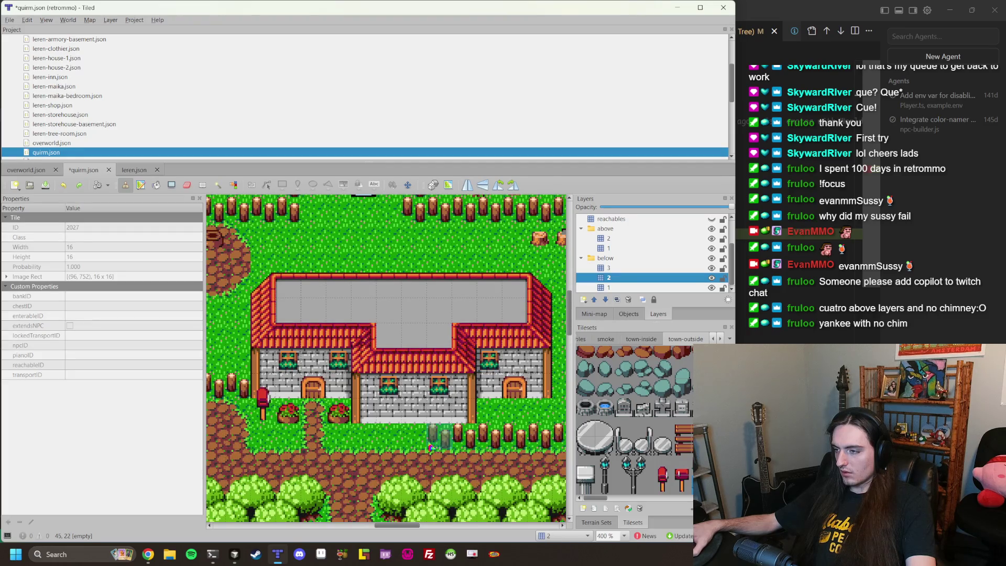
left_click(630, 269, "ctrl")
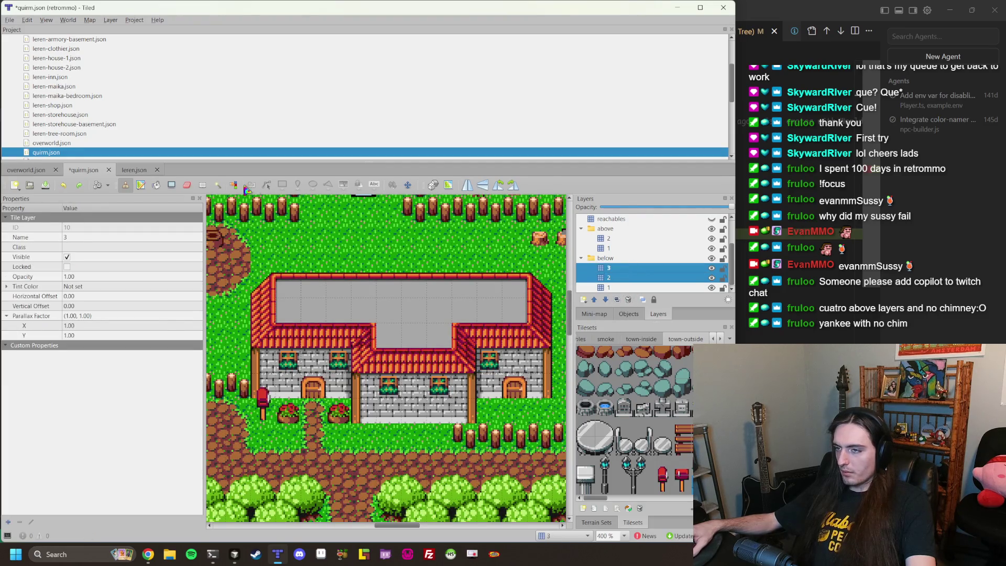
right_click(377, 436)
left_click(397, 449)
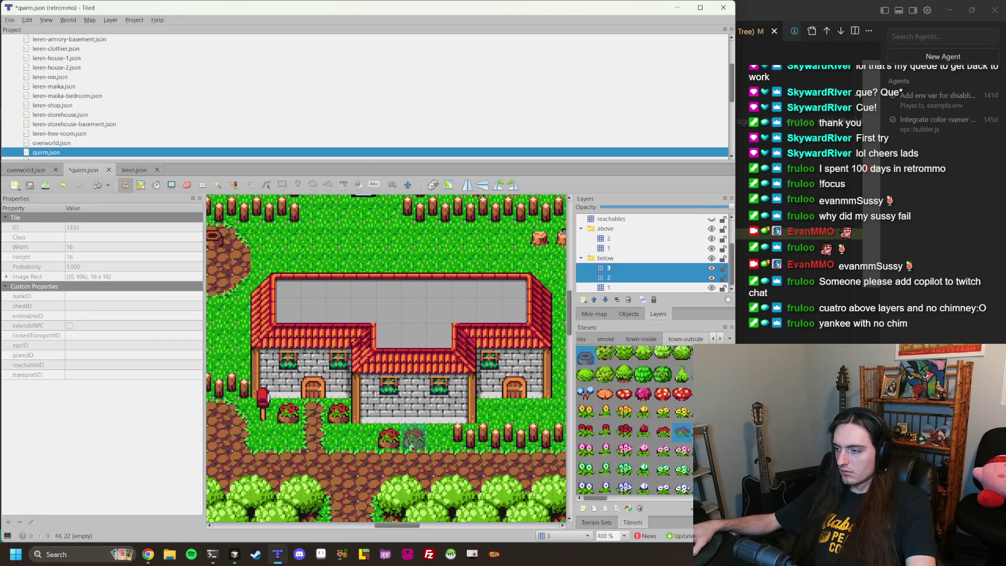
left_click(439, 445)
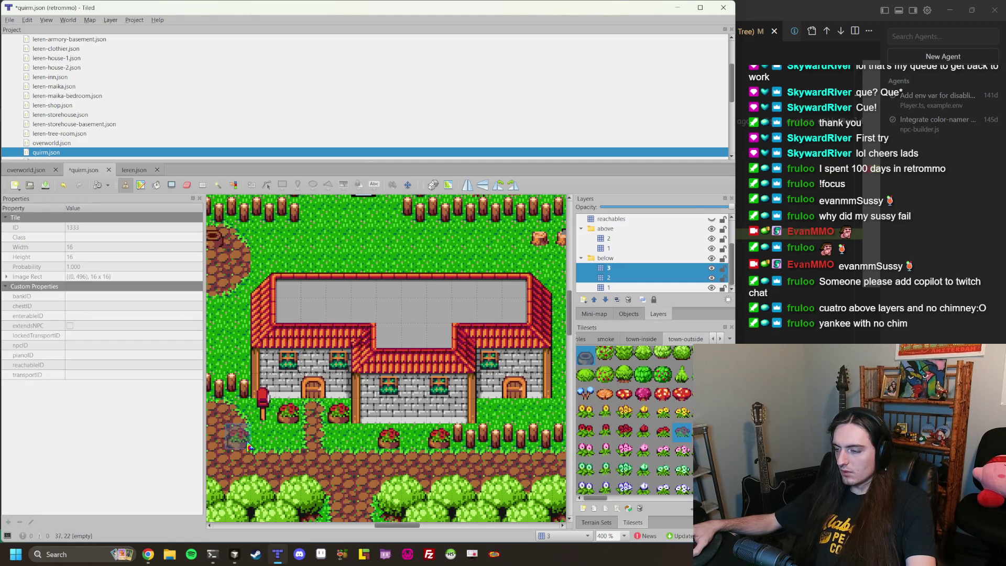
scroll(514, 383, "down", 2)
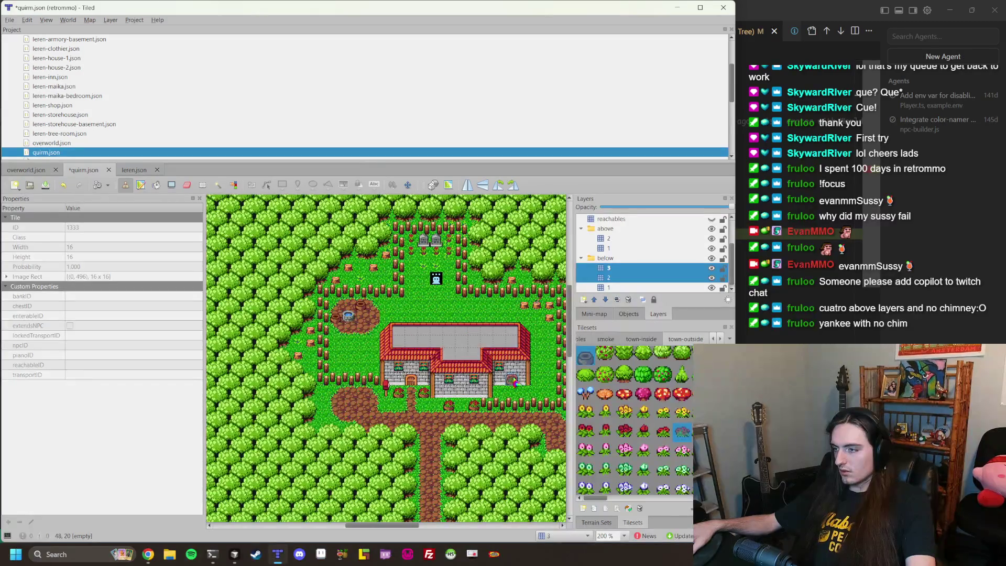
left_click_drag(530, 406, 486, 425)
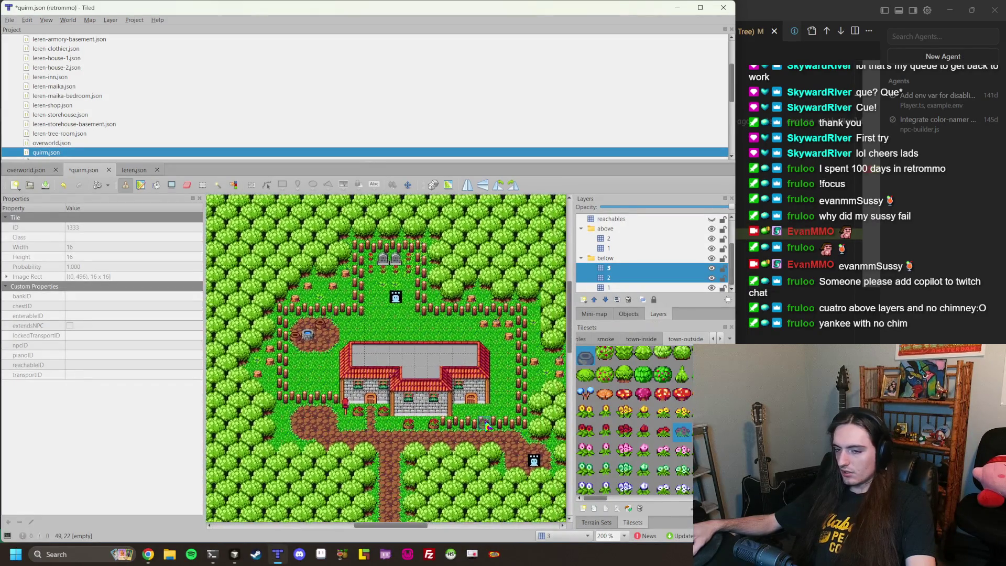
scroll(487, 426, "up", 1)
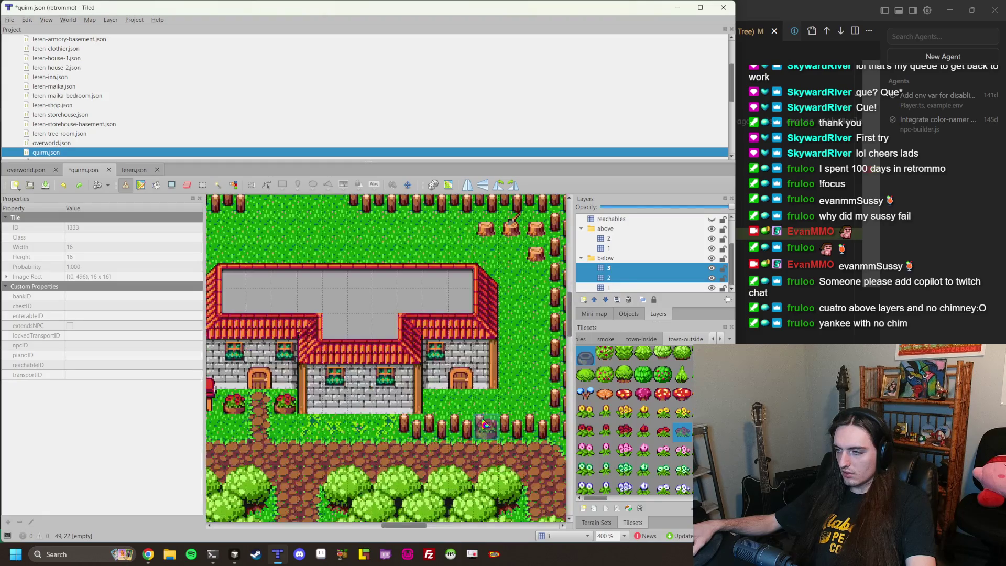
scroll(455, 412, "up", 1)
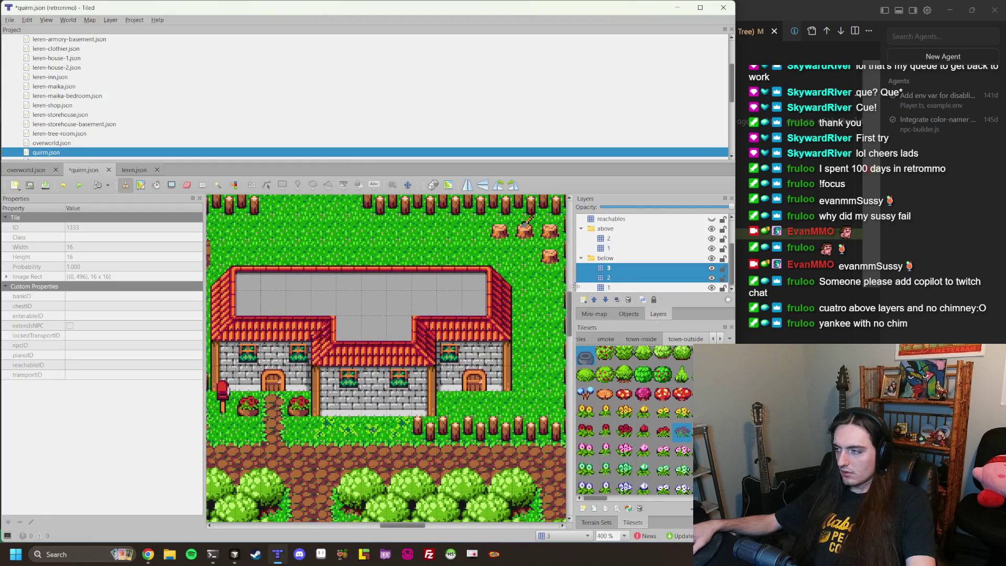
left_click(614, 287)
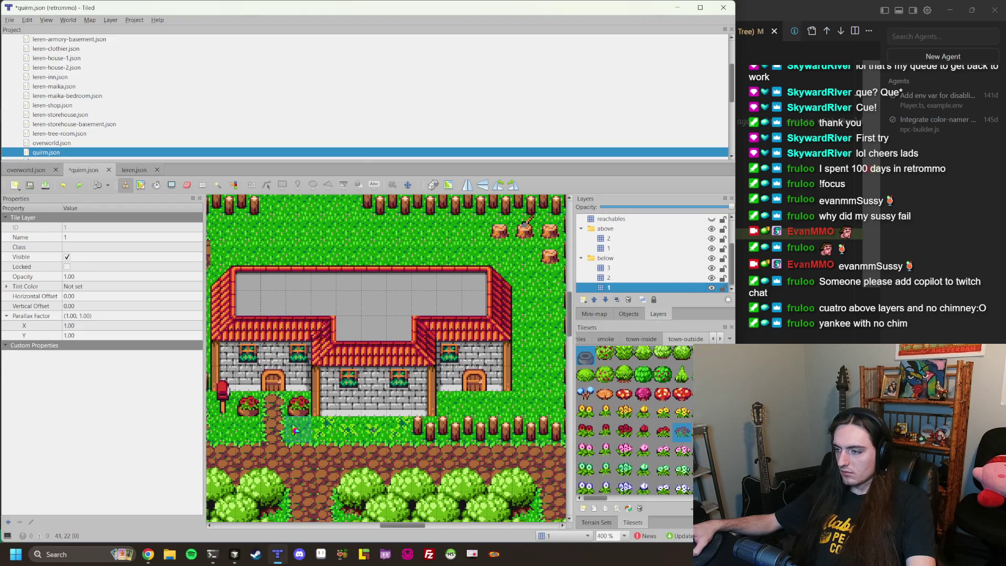
On layer 1, scatter tall-grass tufts along the strip below the house and zoom to check
right_click(309, 430)
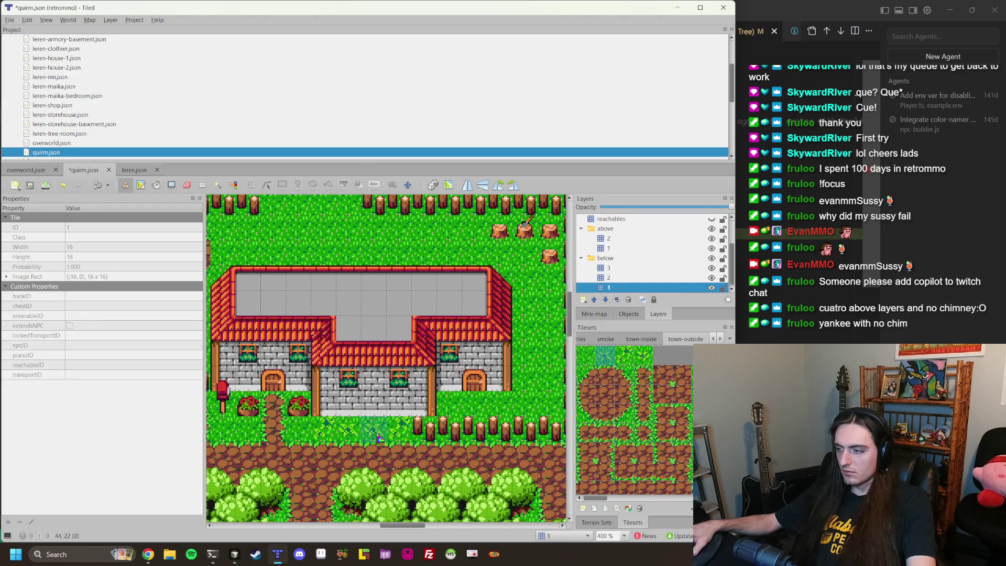
left_click_drag(368, 439, 296, 441)
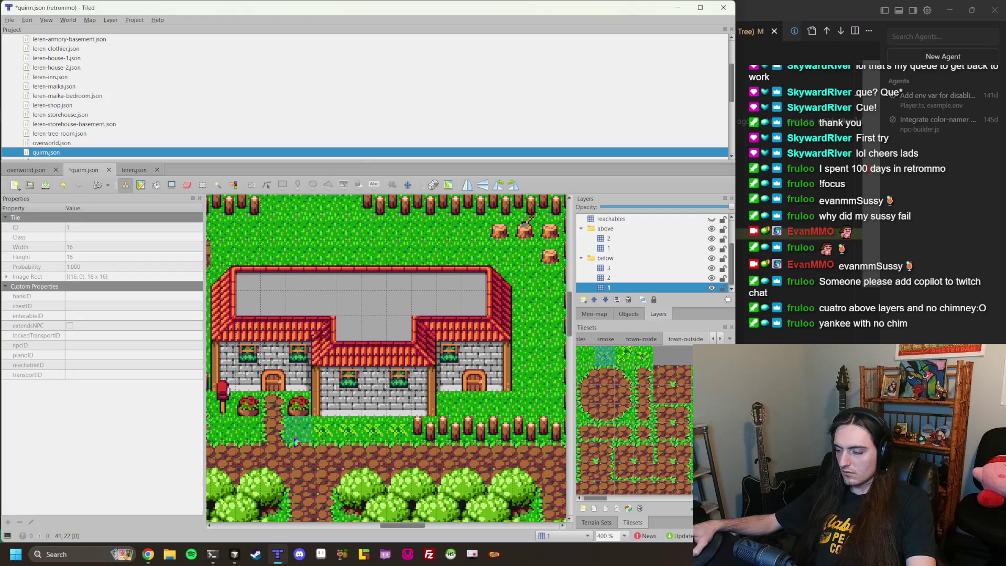
scroll(313, 449, "down", 1)
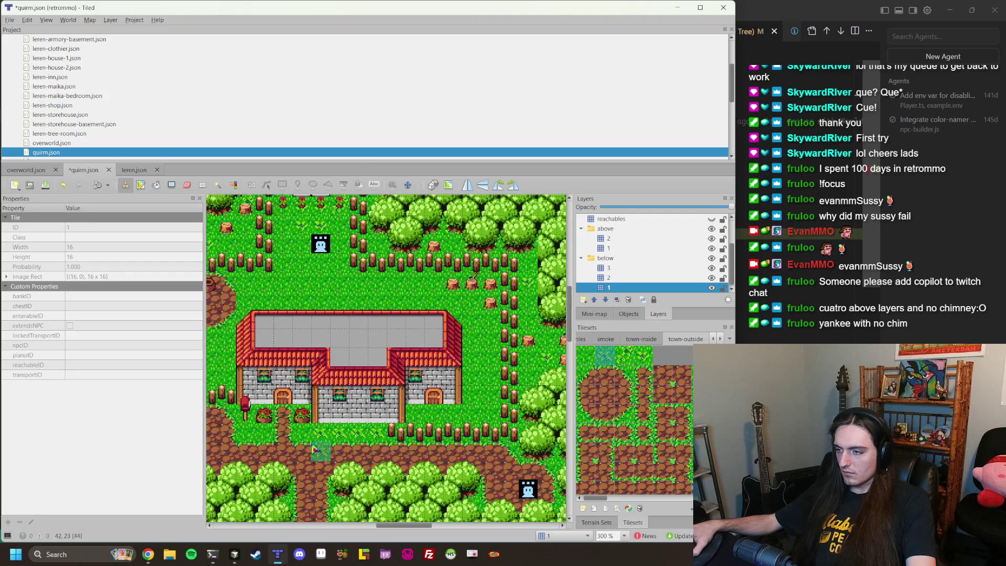
scroll(319, 453, "left", 3)
scroll(319, 453, "up", 1)
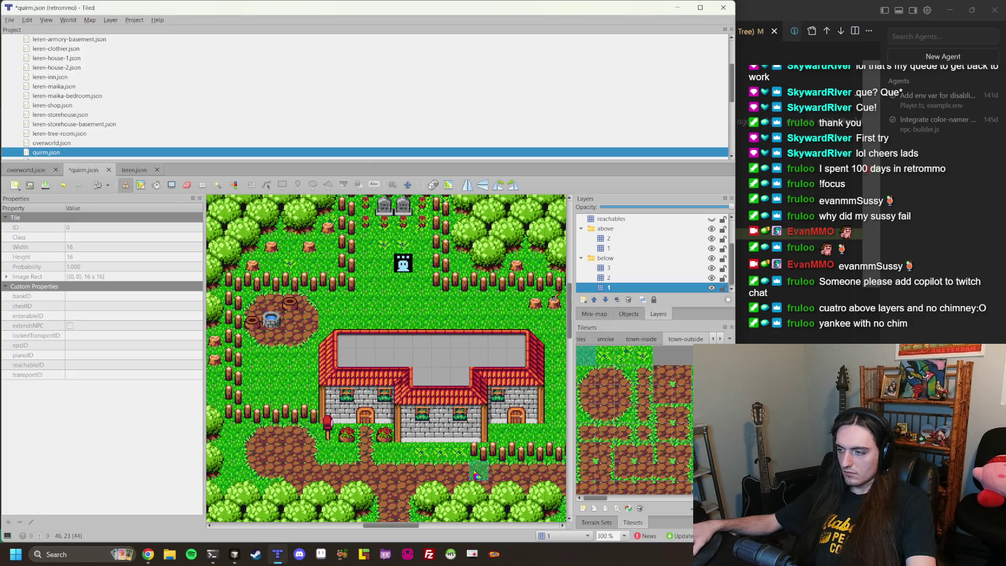
scroll(472, 470, "up", 3)
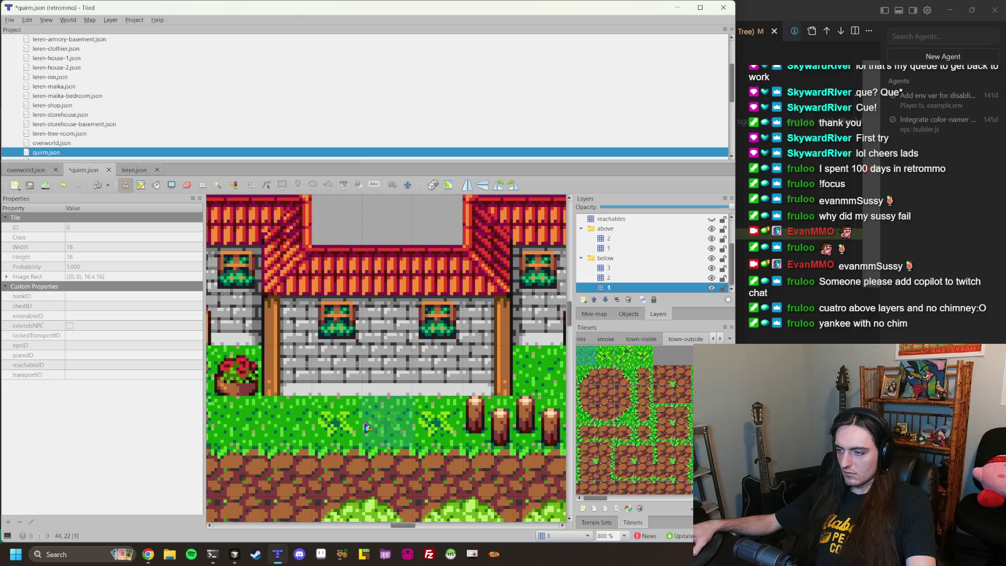
scroll(471, 445, "left", 5)
scroll(534, 451, "down", 5)
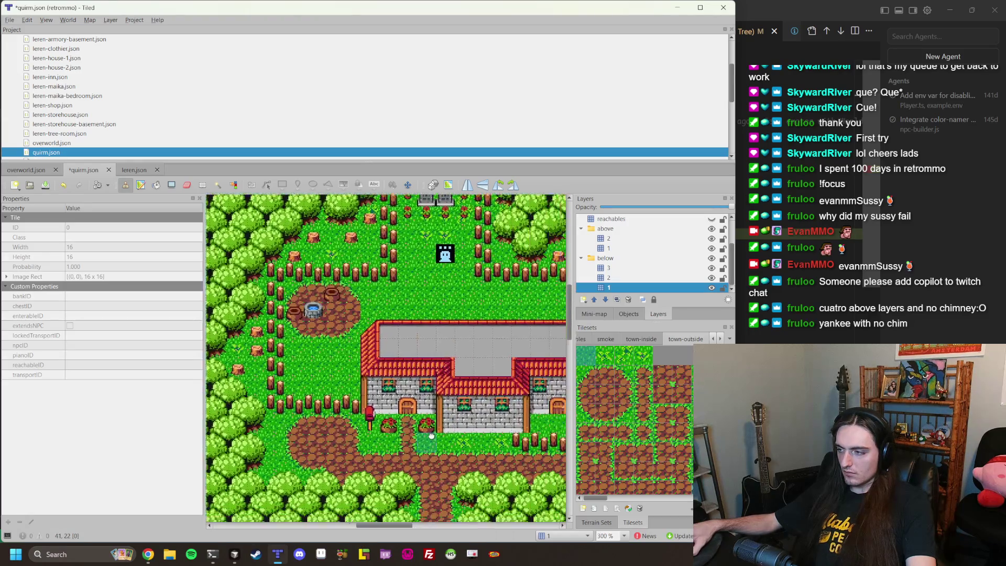
scroll(428, 444, "up", 2)
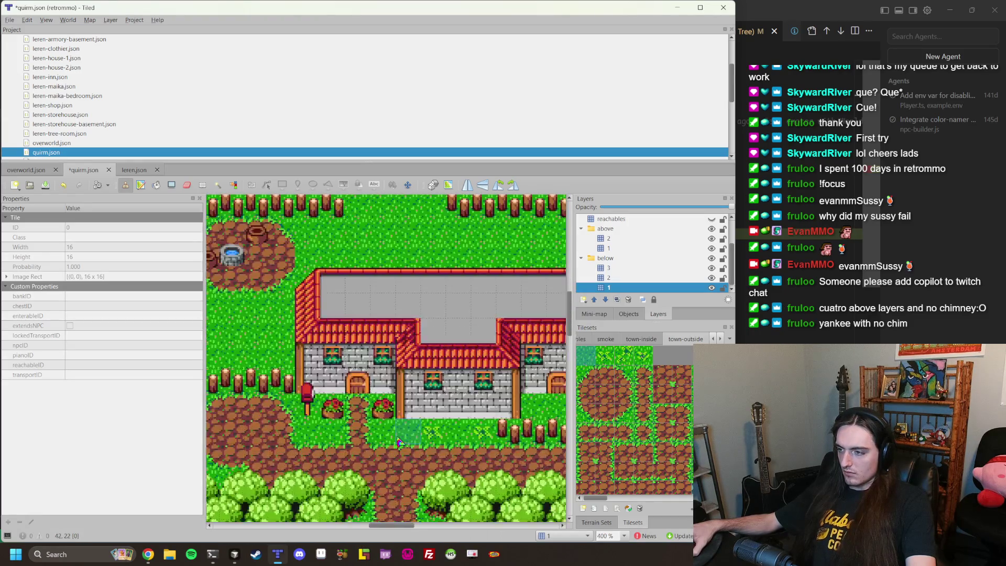
mouse_move(630, 275)
left_mouse_down()
mouse_move(631, 264)
mouse_move(675, 269)
mouse_move(673, 280)
left_mouse_up()
Across the above group through layer 2, erase the red post beside the door, then undo it
left_click(185, 188)
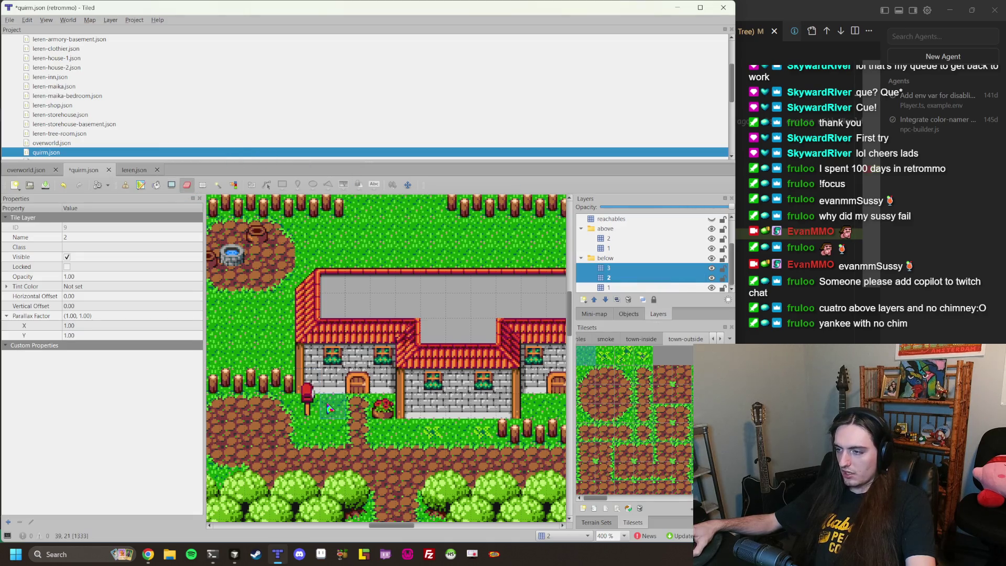
left_click(711, 229)
left_click(712, 229)
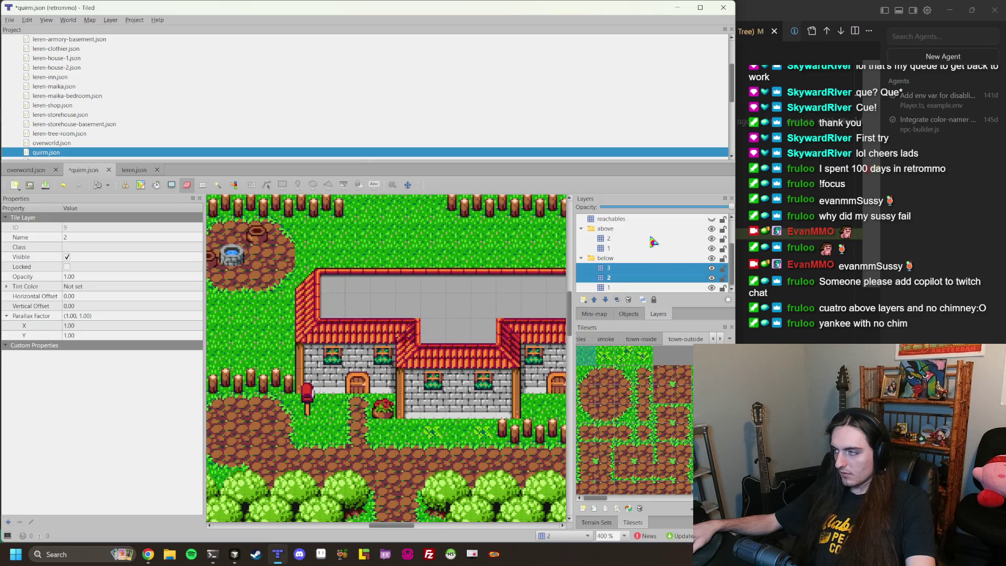
left_click(606, 229)
left_click(621, 278, "shift")
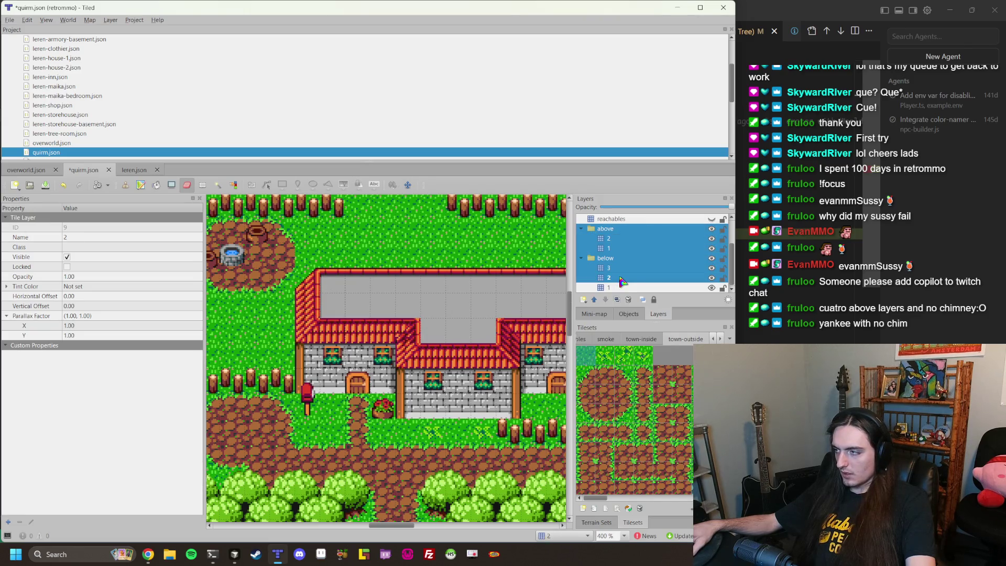
left_click(122, 186)
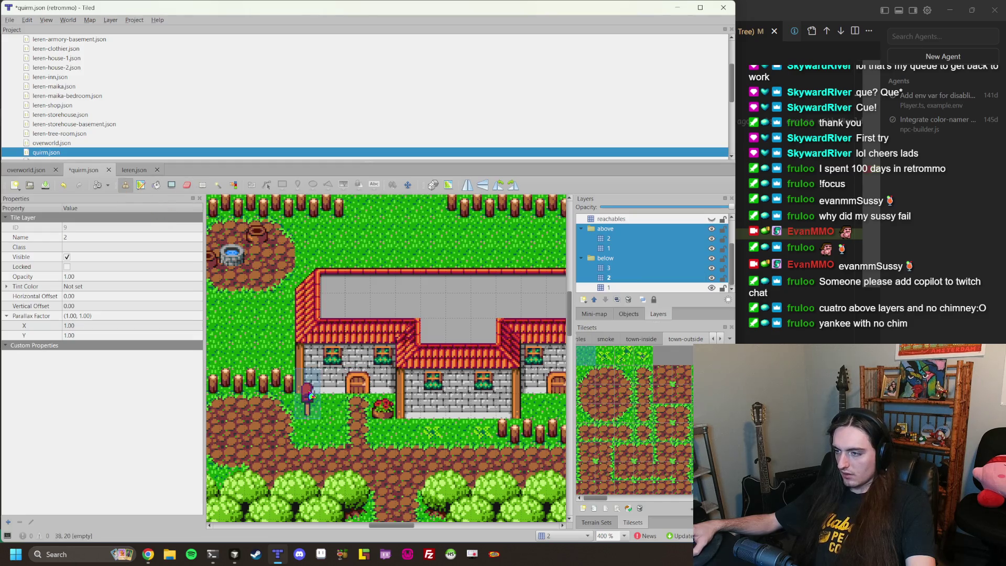
right_click(312, 392)
left_click(186, 184)
left_click(308, 398)
scroll(435, 435, "down", 1)
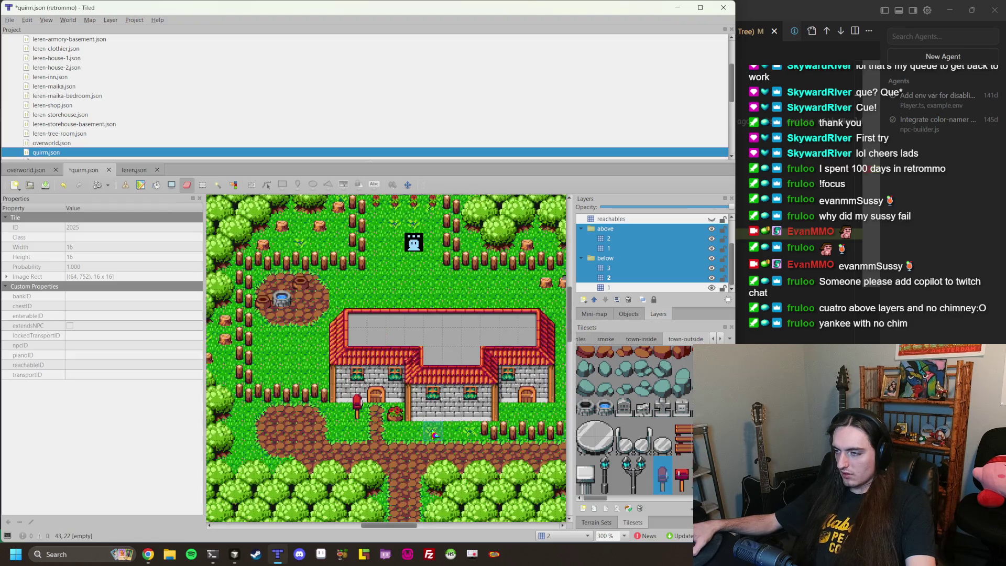
scroll(434, 435, "down", 2)
key("ctrl+z")
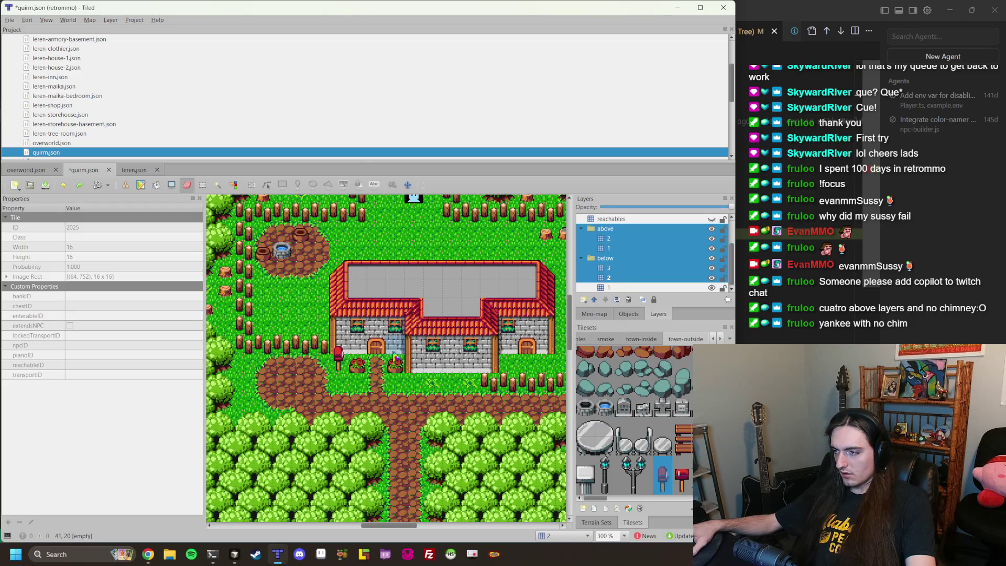
Place a red post beside the right flower pot, then undo edits to restore the flower pot
left_click(125, 184)
left_click(395, 355)
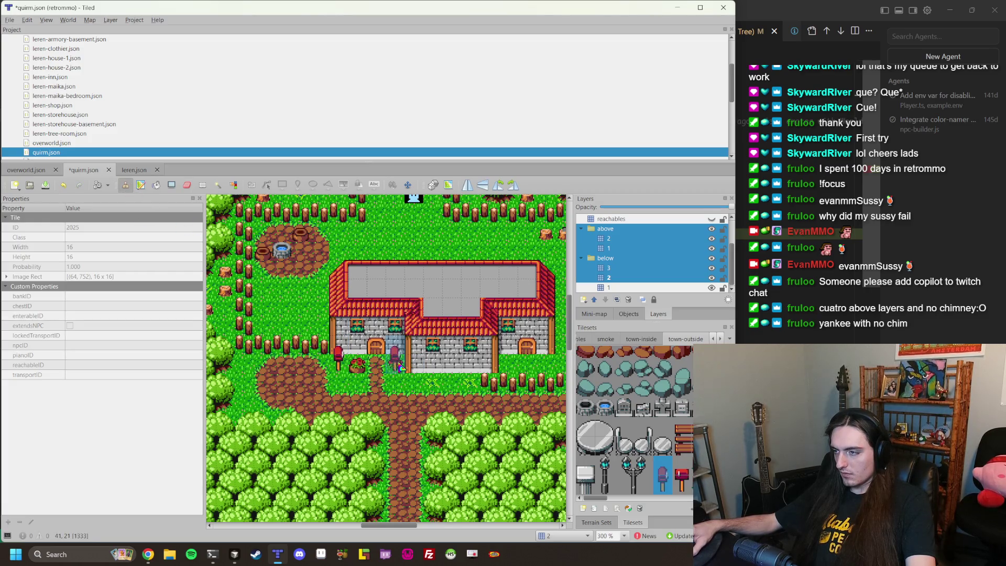
left_click(606, 277)
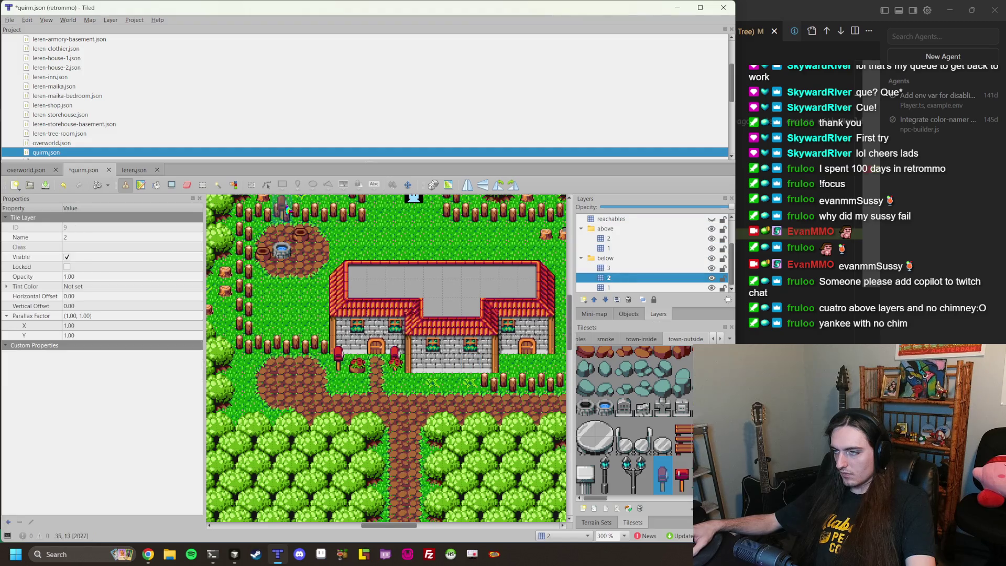
left_click(187, 185)
key("ctrl+z")
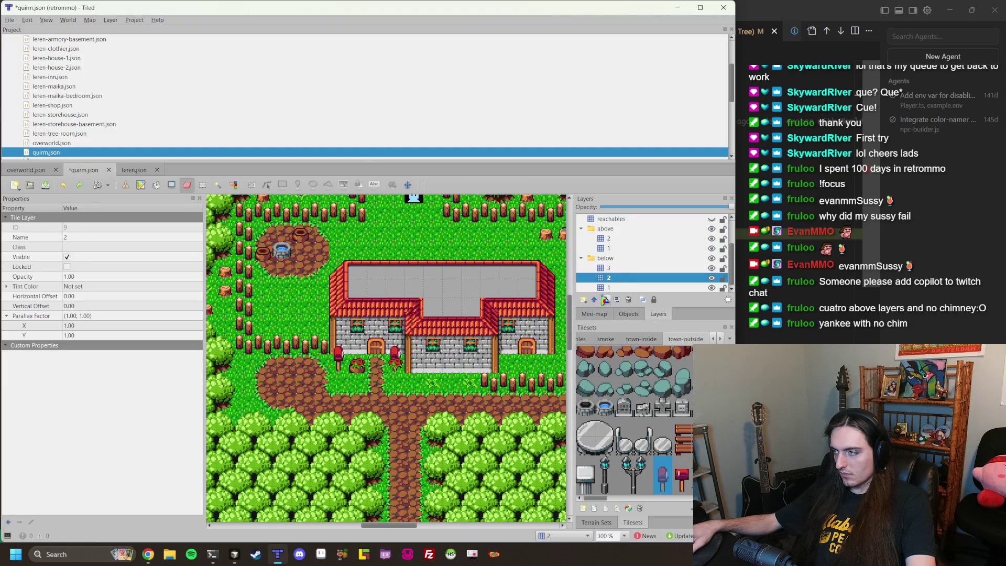
left_click(696, 267)
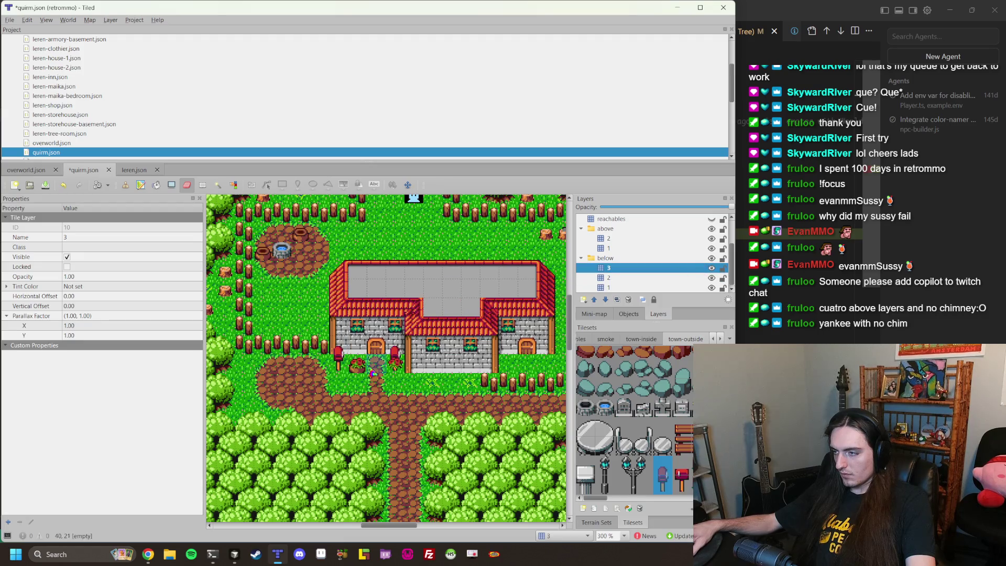
key("ctrl+z")
key("ctrl+z")
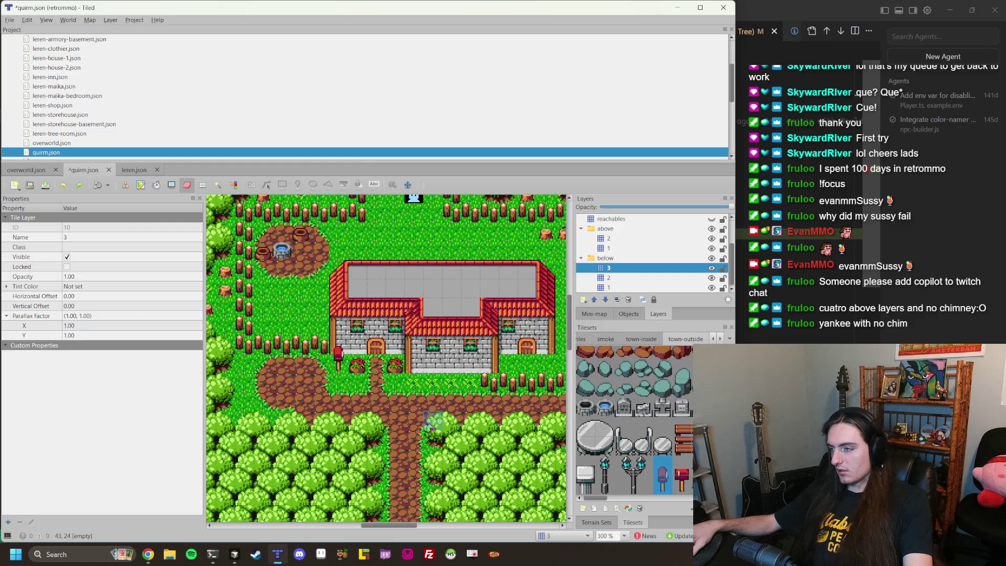
Select below layer 1 and return to the Stamp Brush for painting
scroll(440, 420, "up", 4)
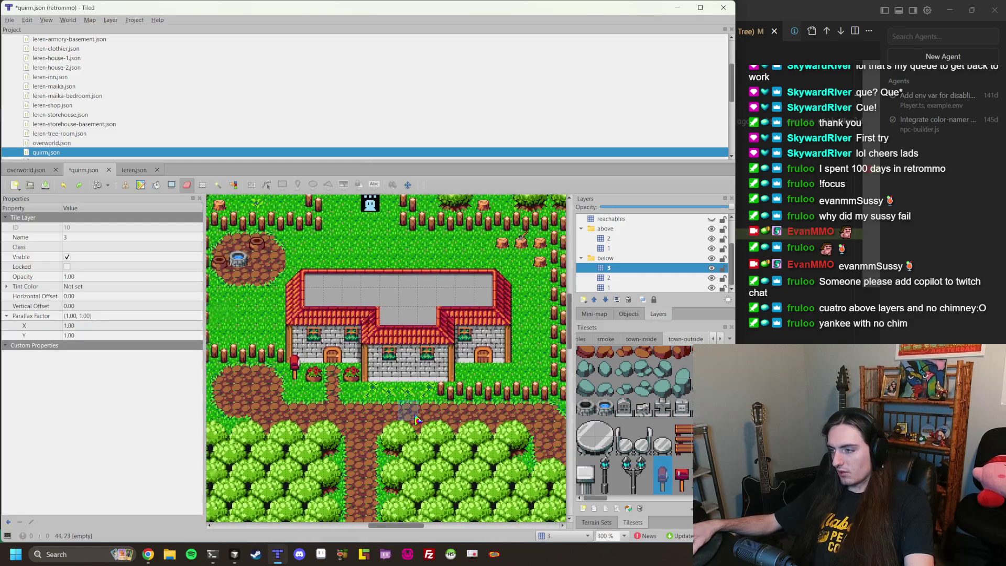
scroll(417, 422, "down", 1)
scroll(416, 413, "up", 1)
scroll(413, 405, "down", 1)
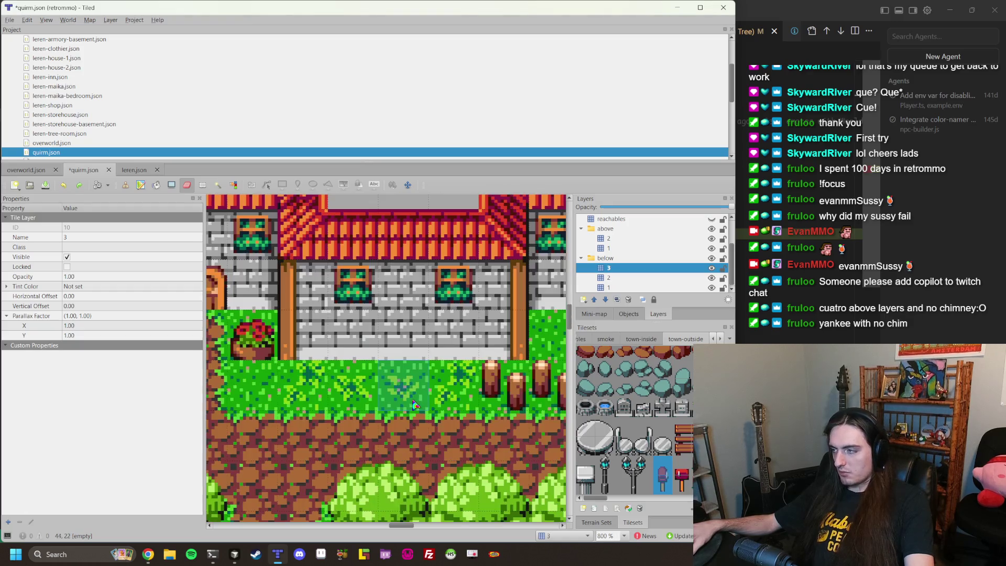
left_click(609, 288)
left_click(126, 184)
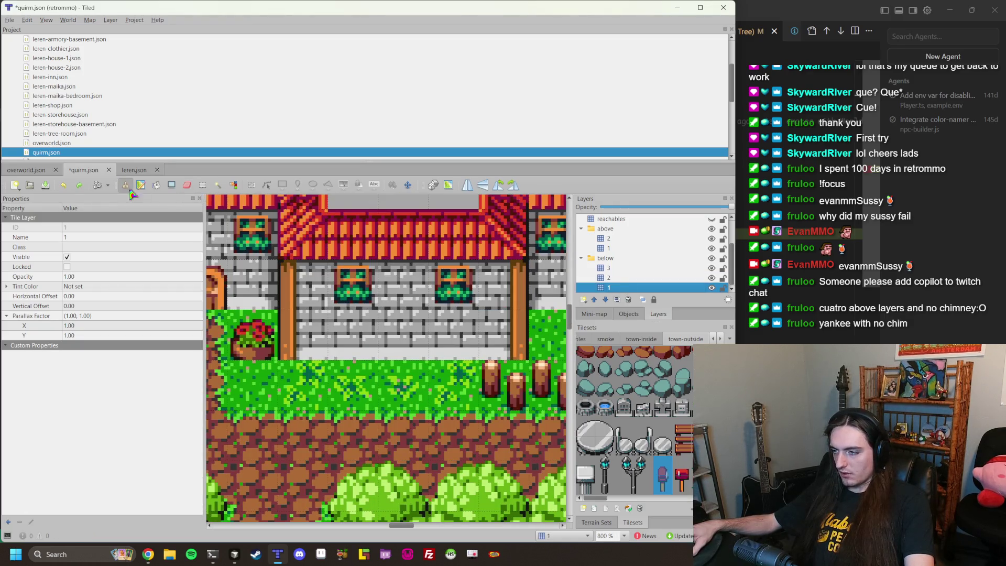
right_click(252, 396)
scroll(435, 421, "down", 3)
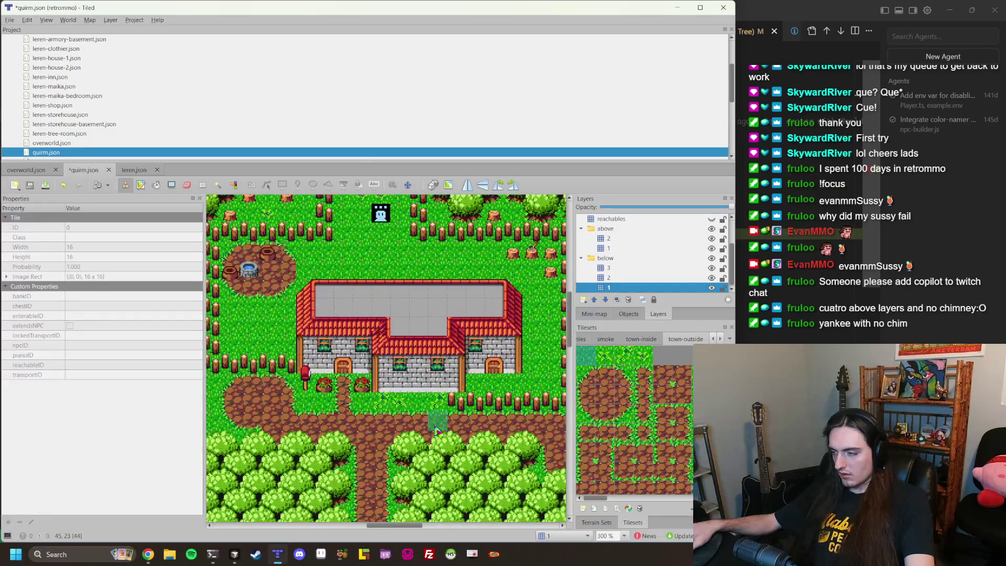
left_click_drag(442, 436, 443, 434)
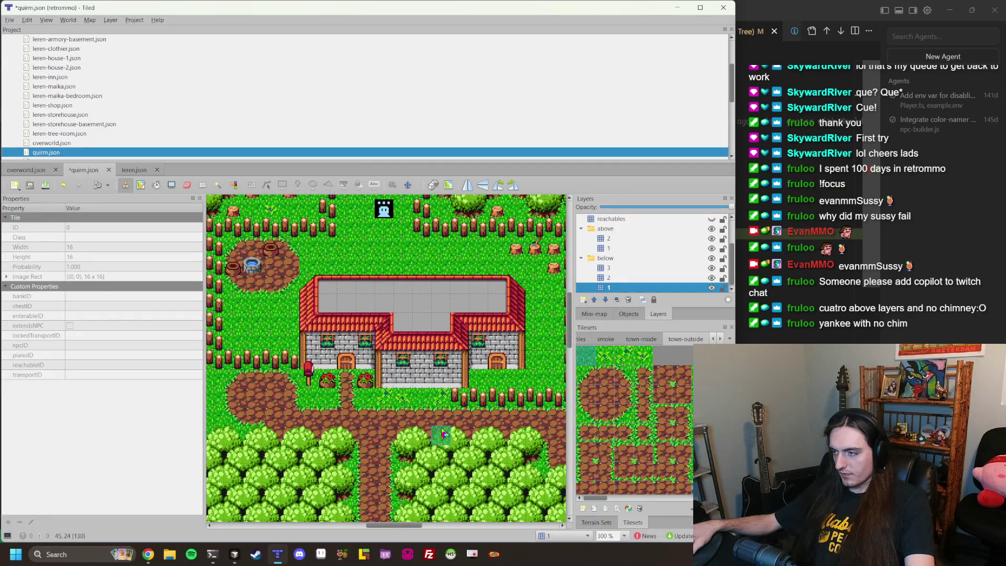
scroll(422, 406, "up", 1)
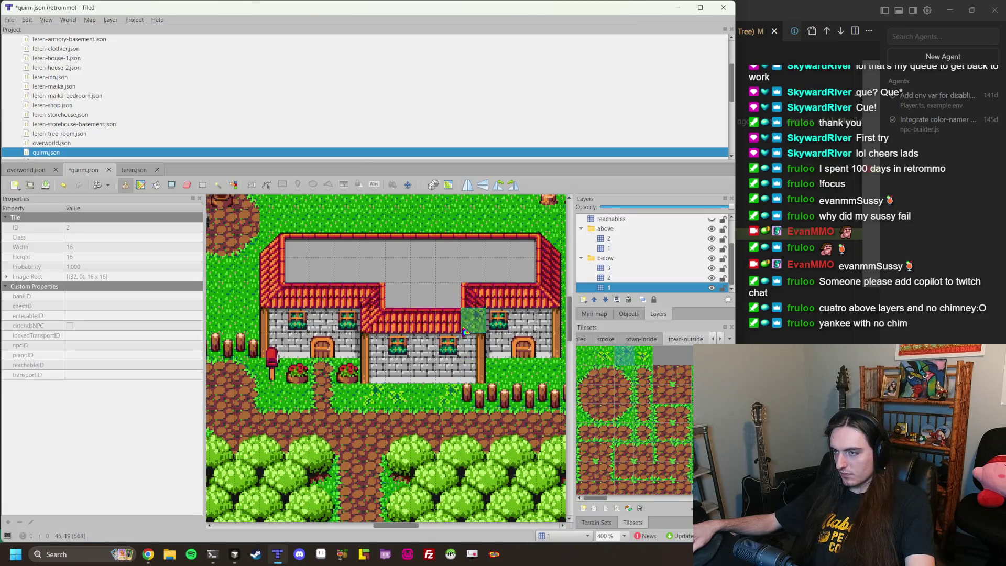
scroll(465, 461, "down", 1)
scroll(465, 460, "down", 1)
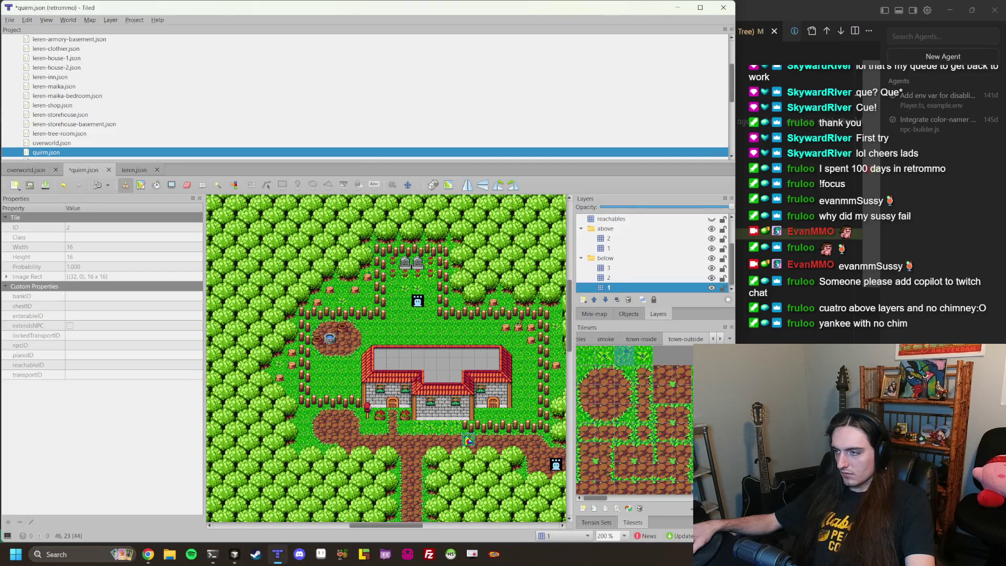
scroll(469, 440, "up", 2)
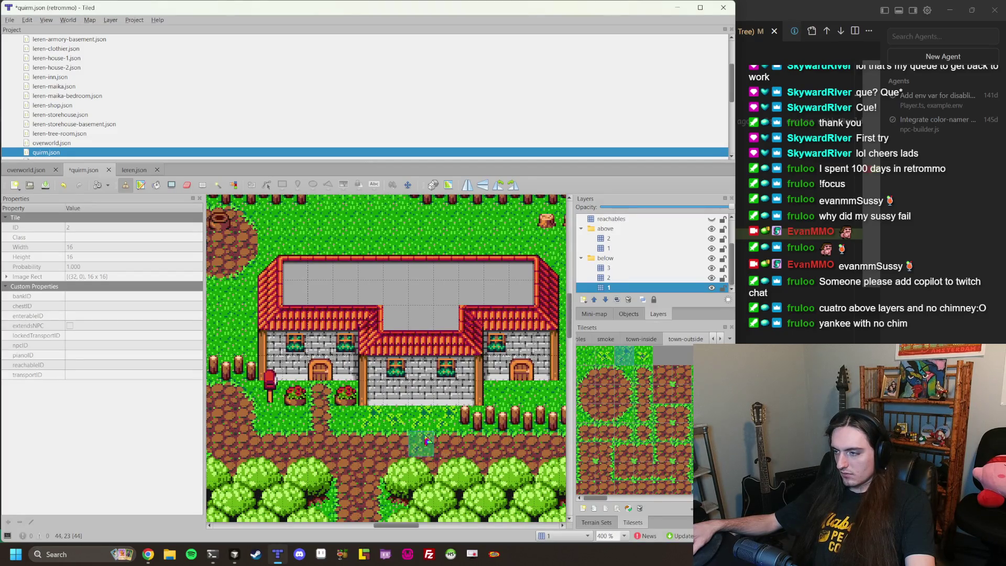
scroll(378, 445, "up", 1)
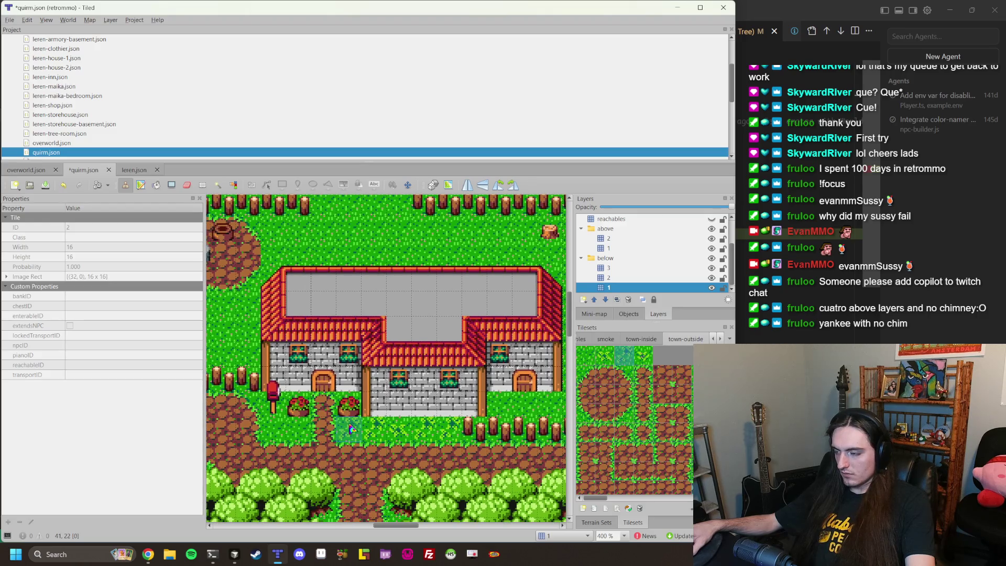
scroll(355, 432, "down", 2)
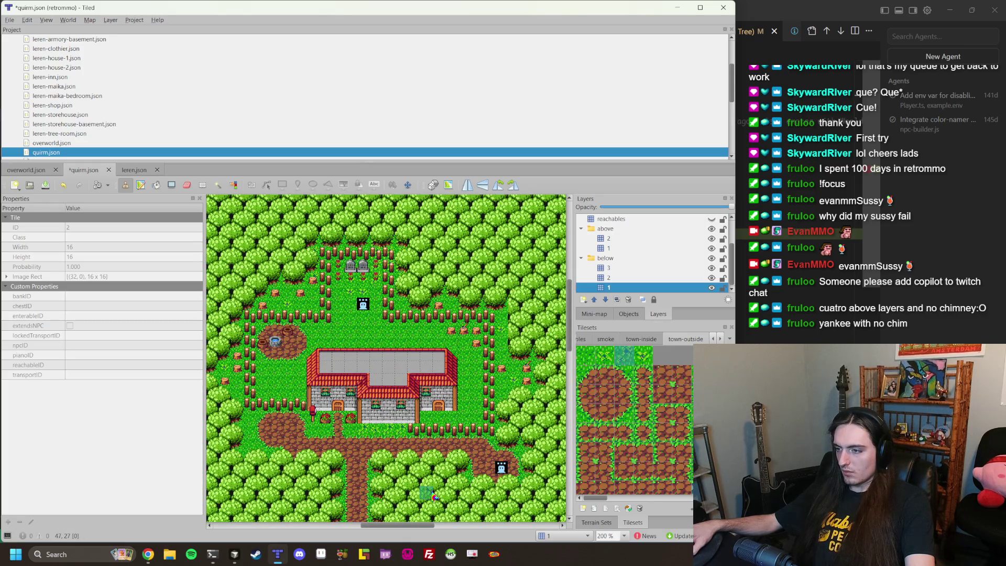
scroll(336, 474, "up", 2)
scroll(356, 480, "left", 3)
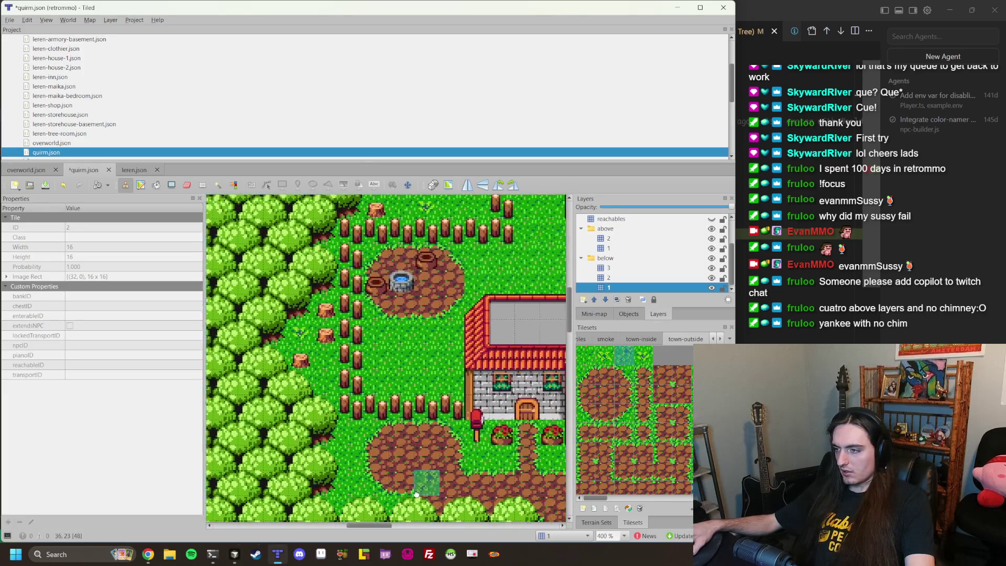
scroll(401, 409, "right", 2)
right_click(287, 341)
scroll(486, 343, "up", 3)
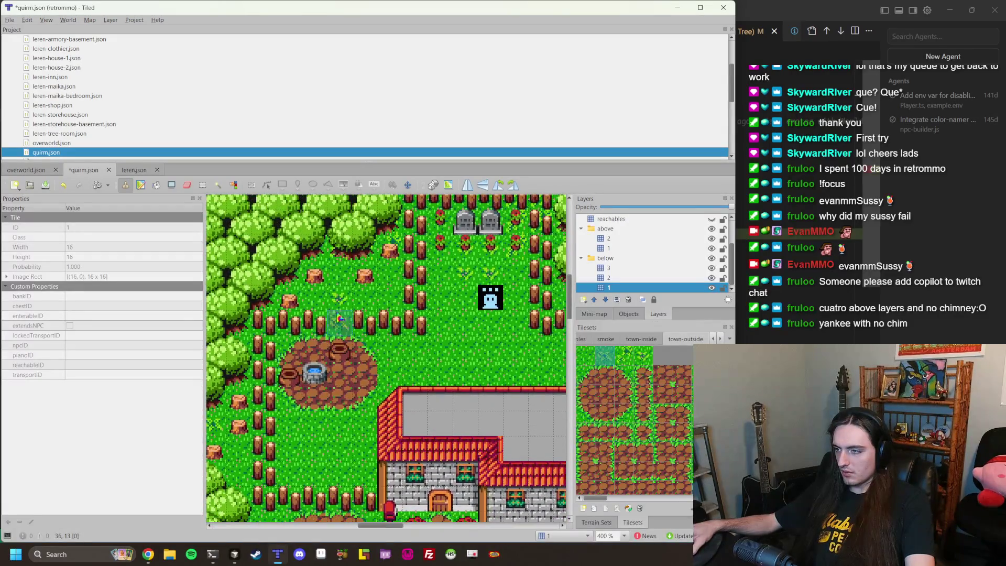
scroll(486, 343, "right", 10)
scroll(414, 408, "down", 2)
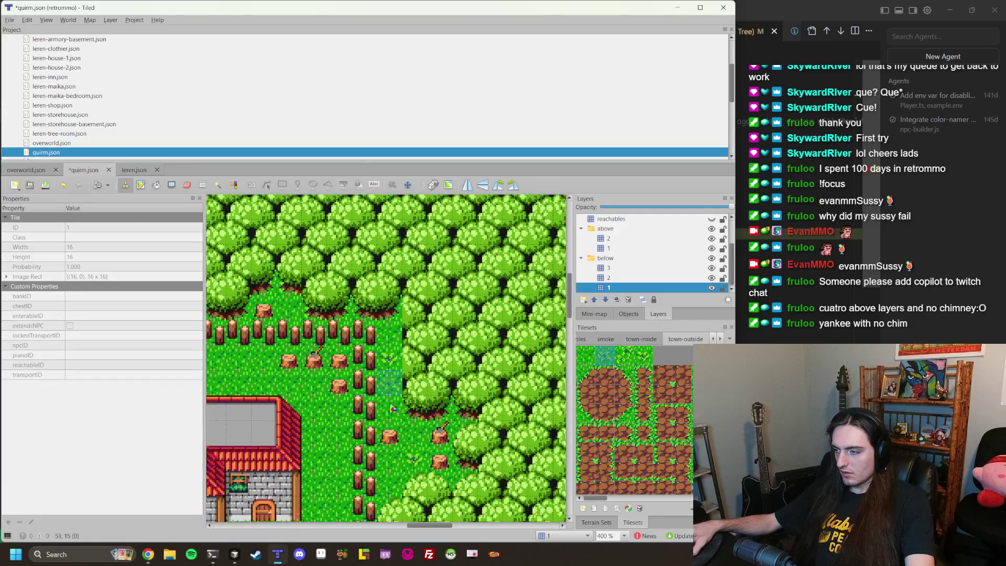
scroll(386, 333, "down", 3)
scroll(386, 356, "left", 5)
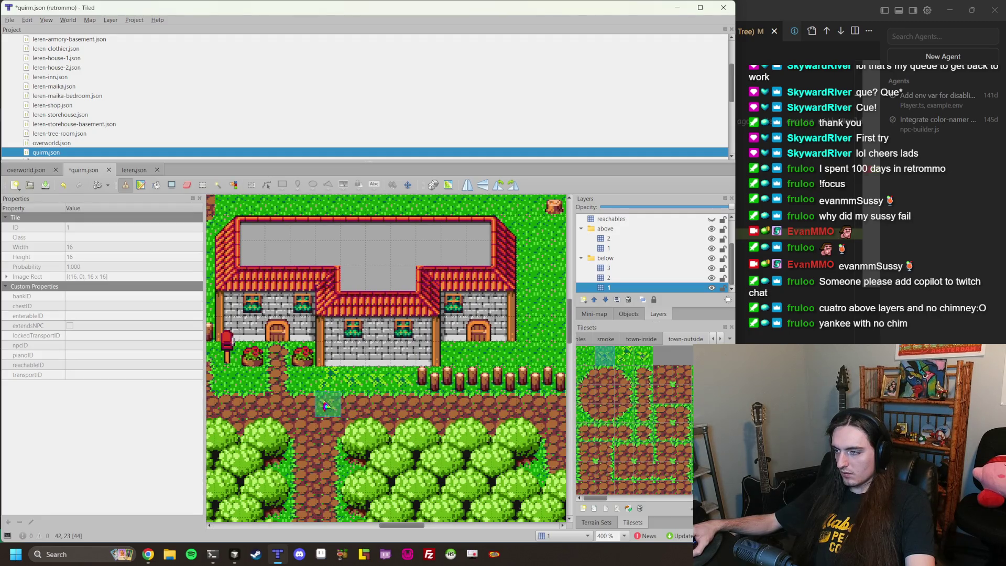
key("ctrl+z")
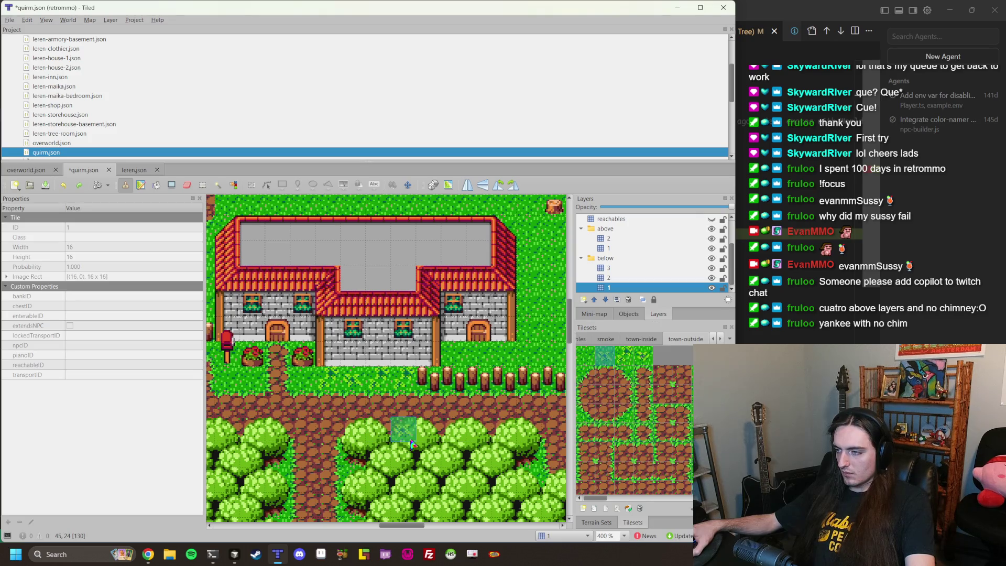
scroll(447, 424, "down", 2)
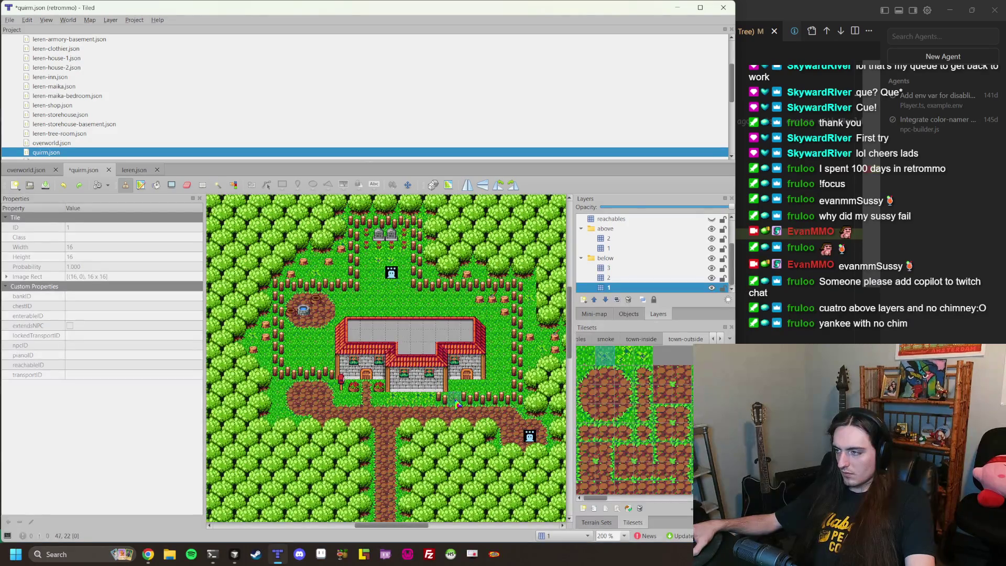
scroll(458, 405, "up", 1)
scroll(466, 407, "up", 2)
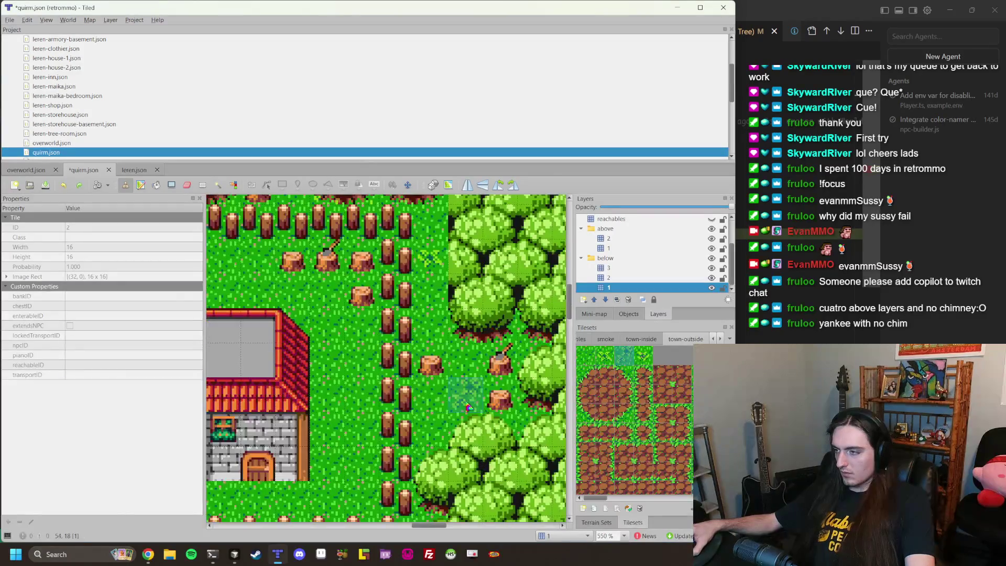
scroll(327, 317, "down", 3)
scroll(326, 362, "up", 1)
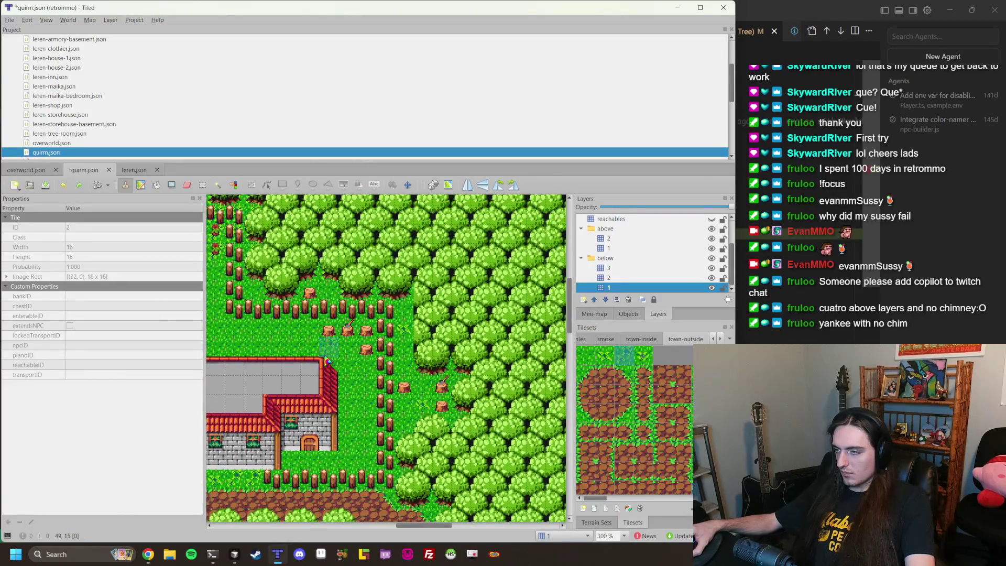
scroll(327, 350, "left", 10)
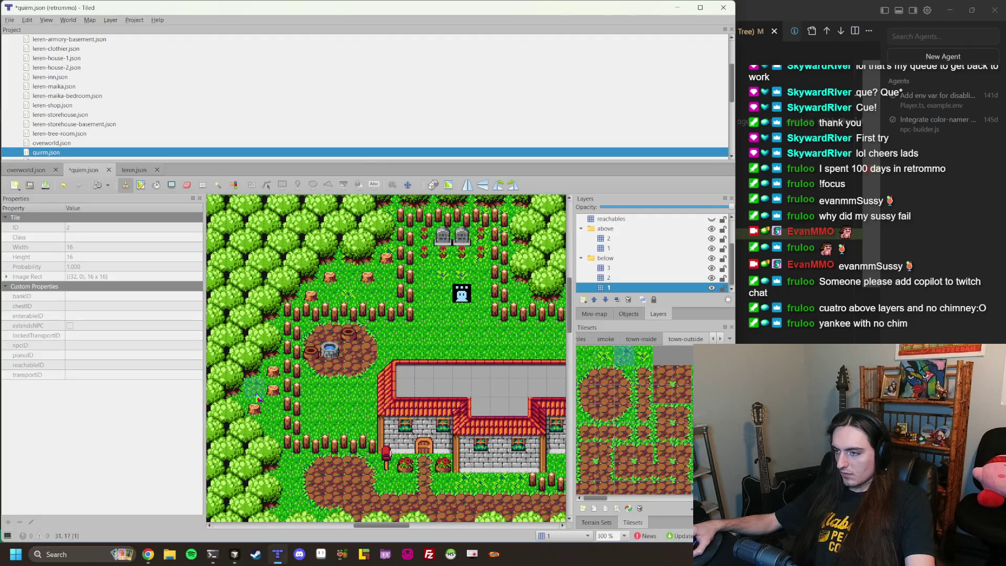
scroll(404, 427, "down", 3)
scroll(431, 414, "up", 2)
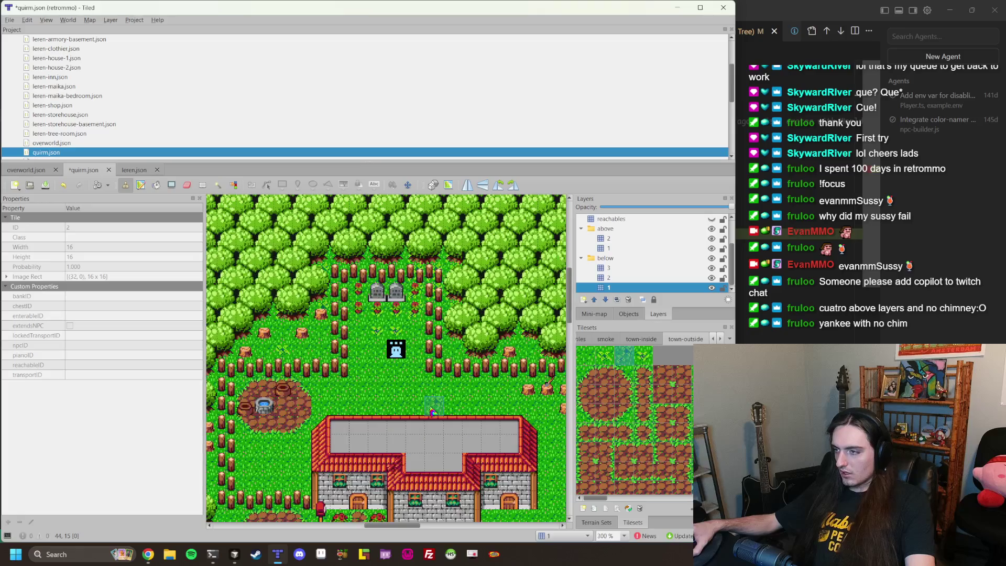
scroll(460, 402, "down", 2)
scroll(459, 402, "up", 1)
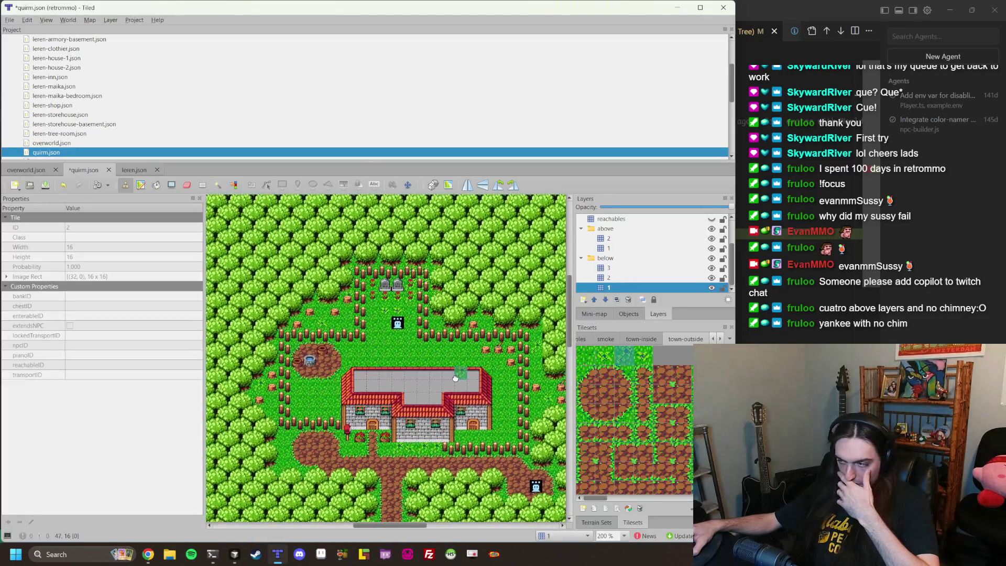
scroll(476, 401, "down", 1)
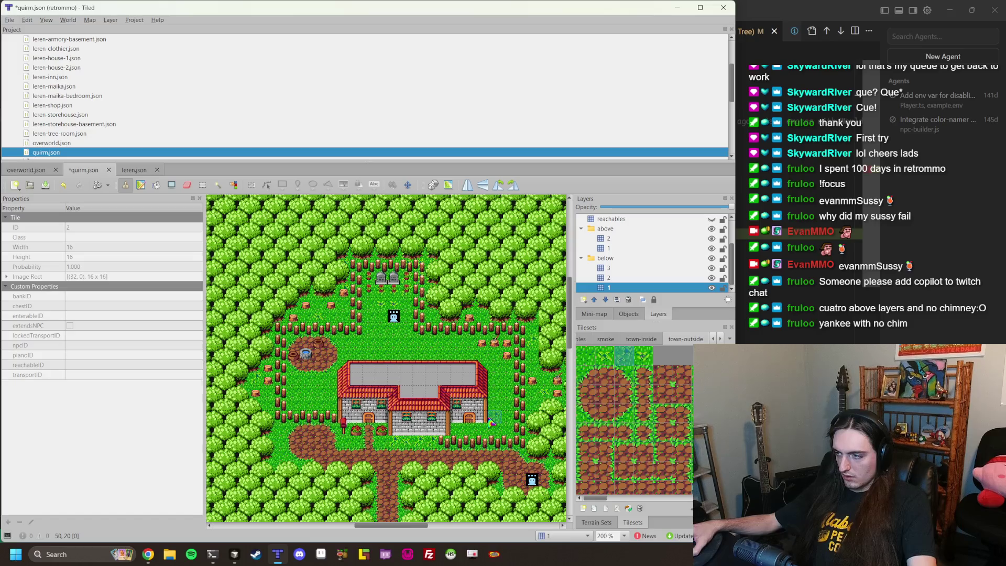
scroll(492, 422, "up", 1)
scroll(479, 412, "up", 1)
left_click(699, 281)
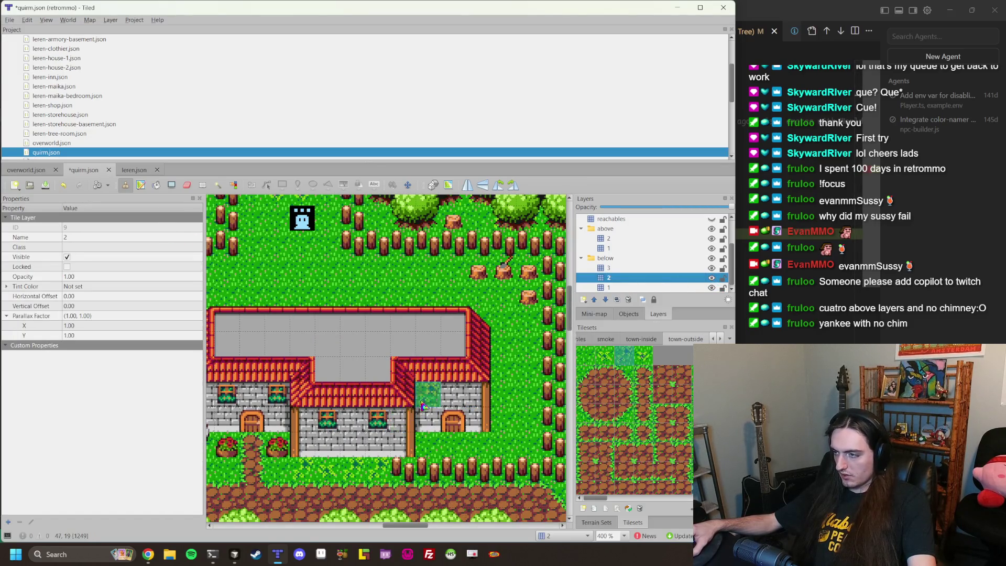
Pick building tile 1249 from the town-outside tileset and undo the stray window on the wall
scroll(634, 419, "down", 5)
left_click(623, 483)
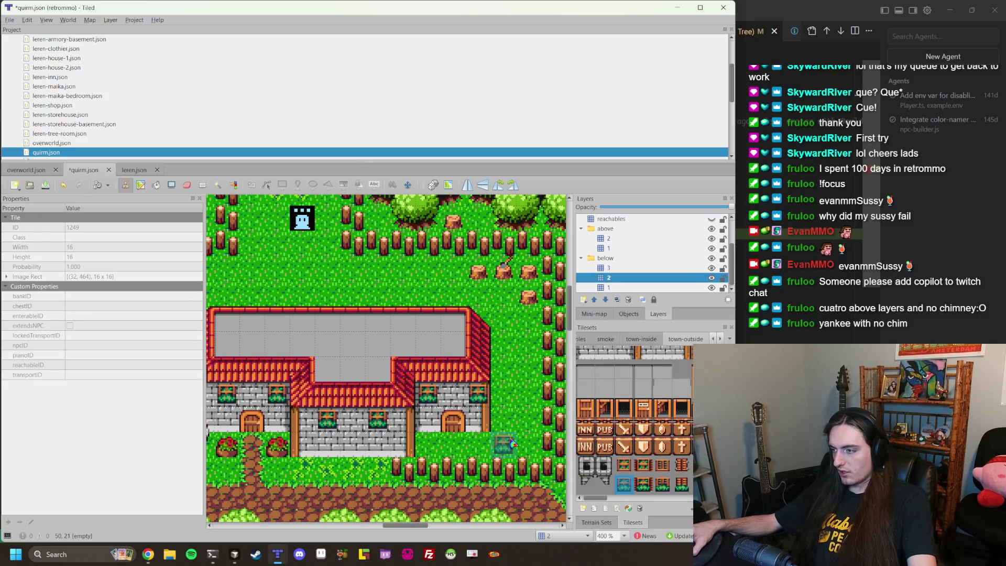
key("ctrl+z")
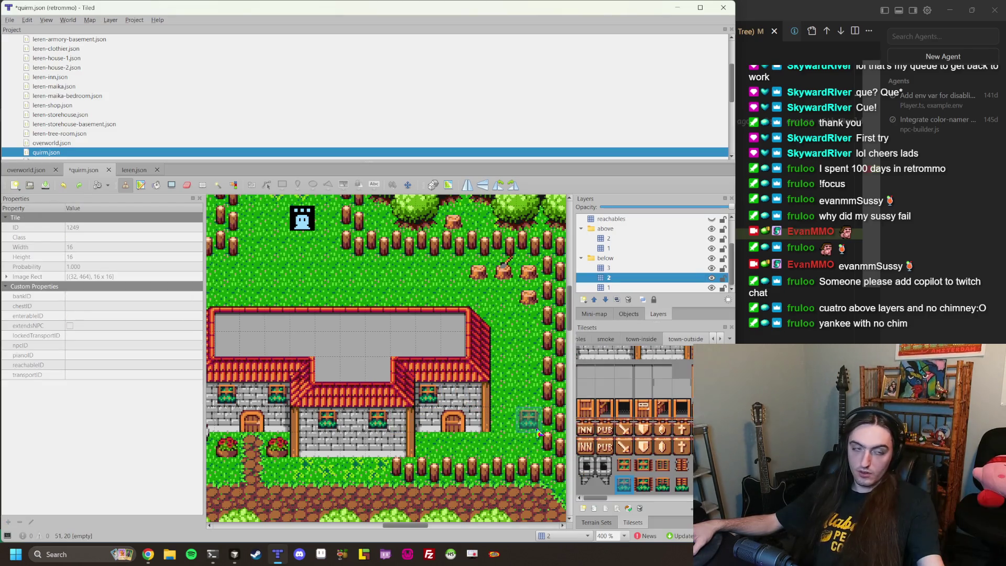
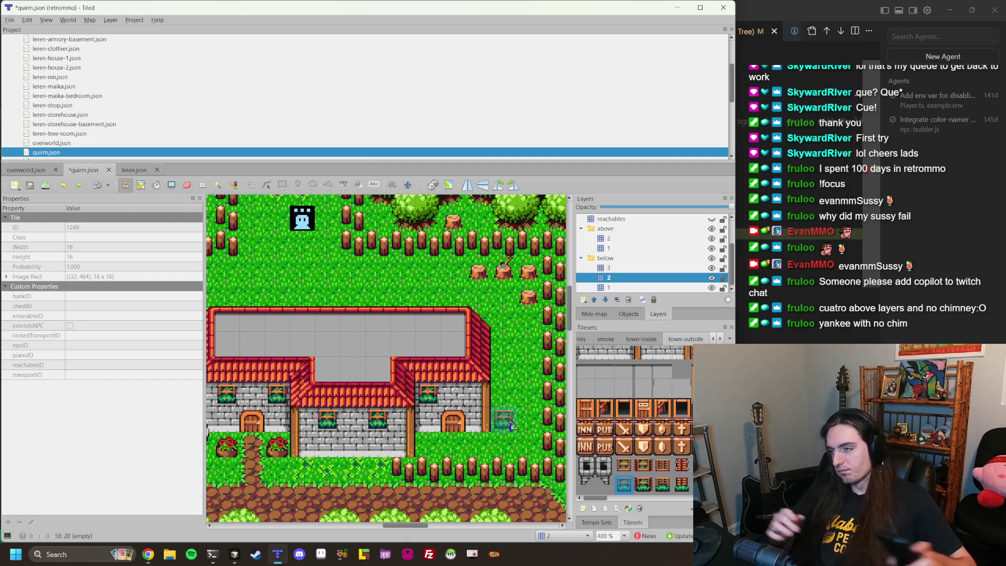
Zoom around the quirm village map, then make the lower layer 'below/1' the active layer
scroll(486, 304, "down", 3)
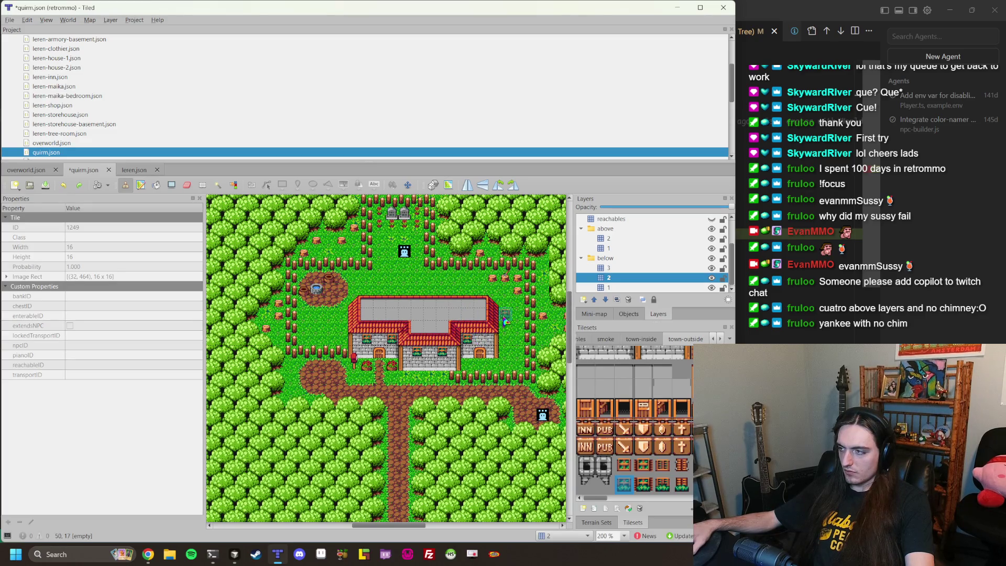
scroll(505, 320, "up", 2)
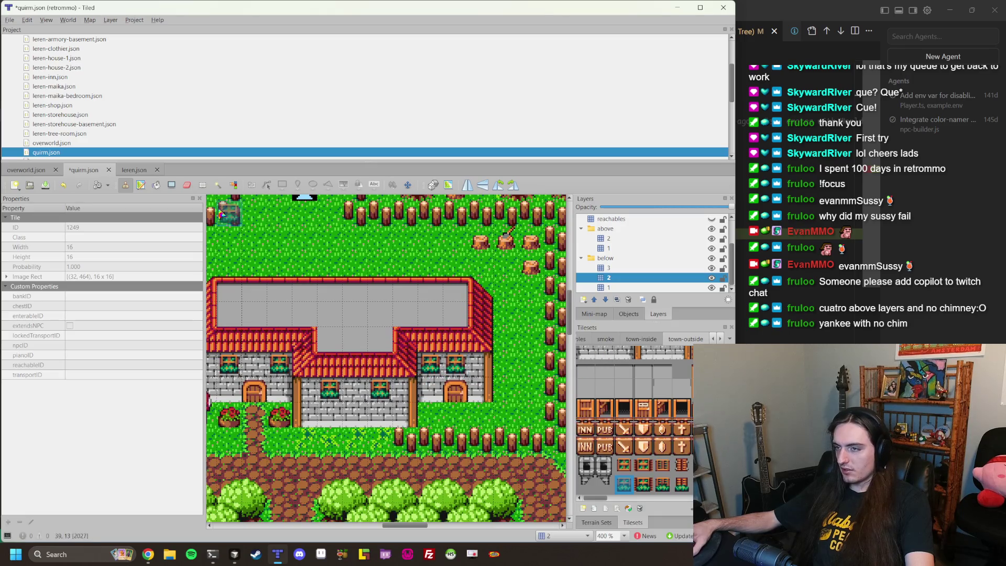
scroll(546, 431, "down", 3)
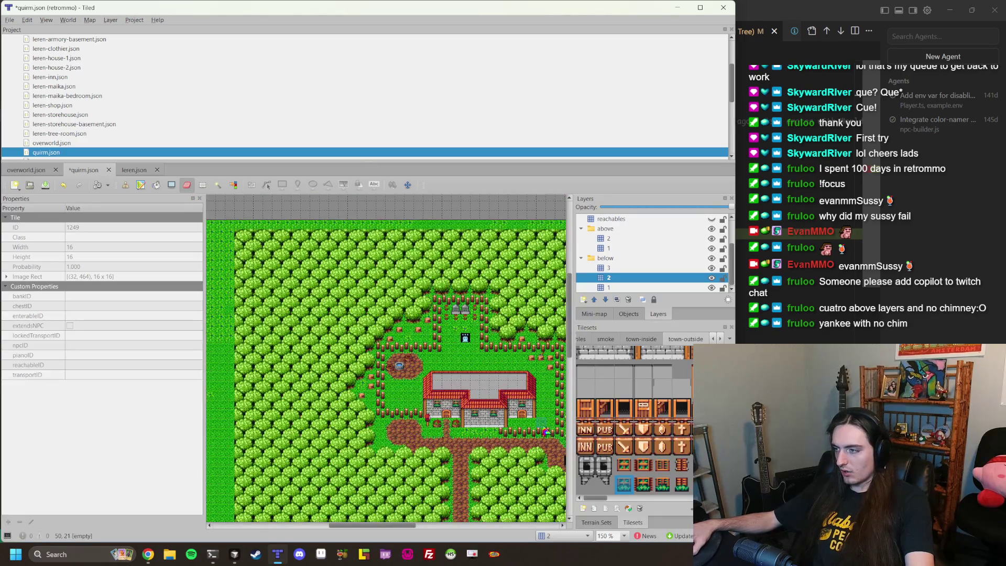
scroll(534, 422, "up", 3)
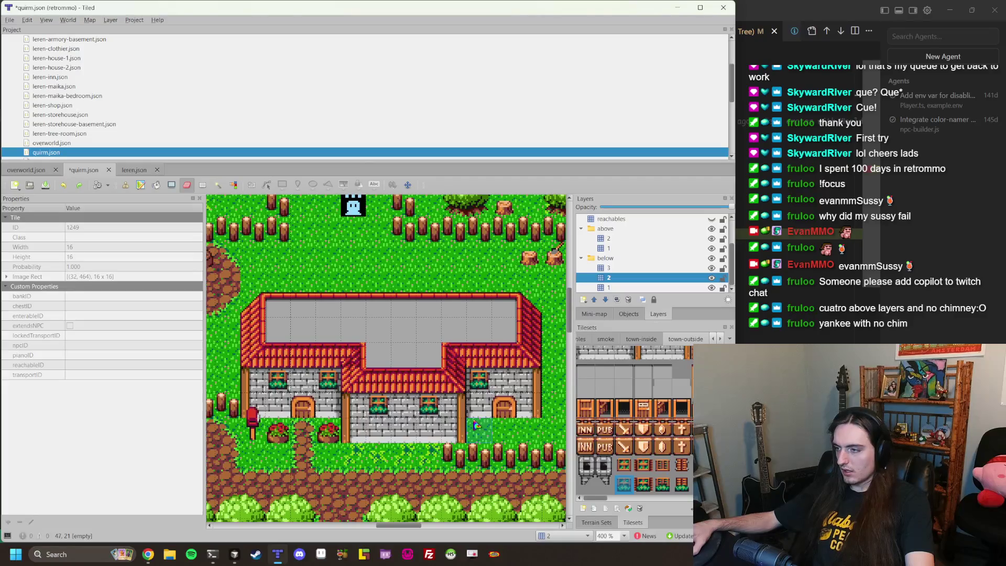
scroll(475, 425, "down", 2)
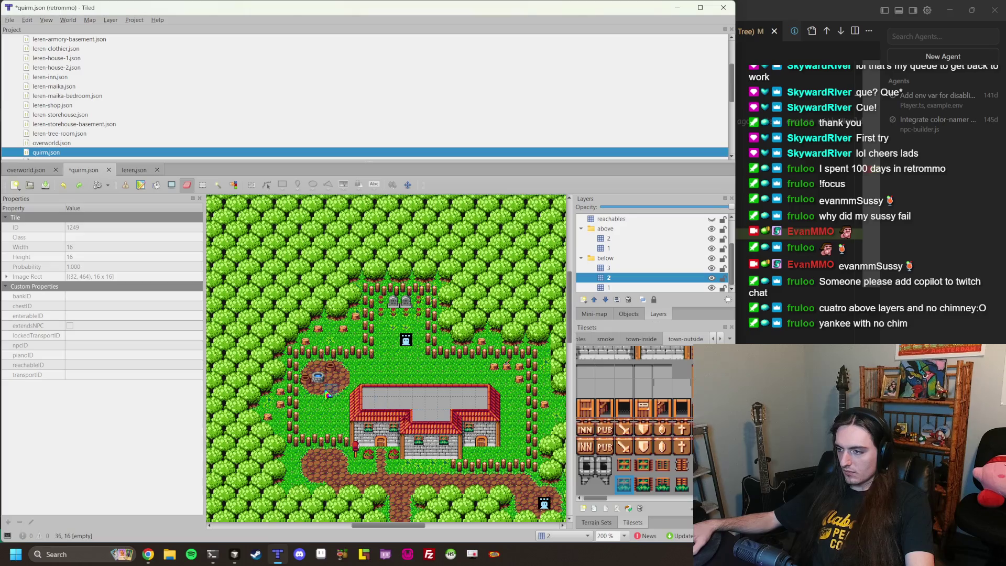
scroll(329, 396, "up", 3)
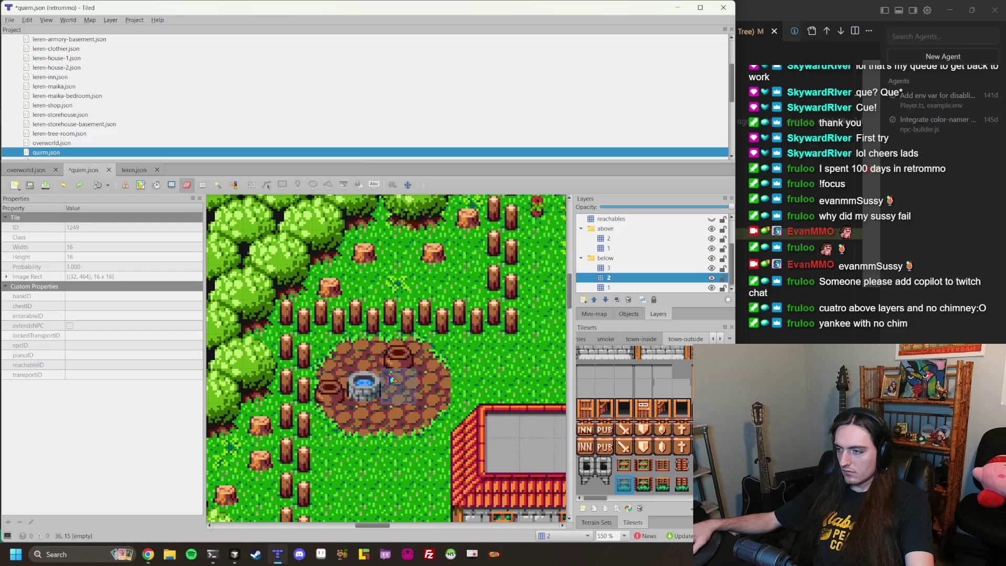
scroll(534, 383, "down", 3)
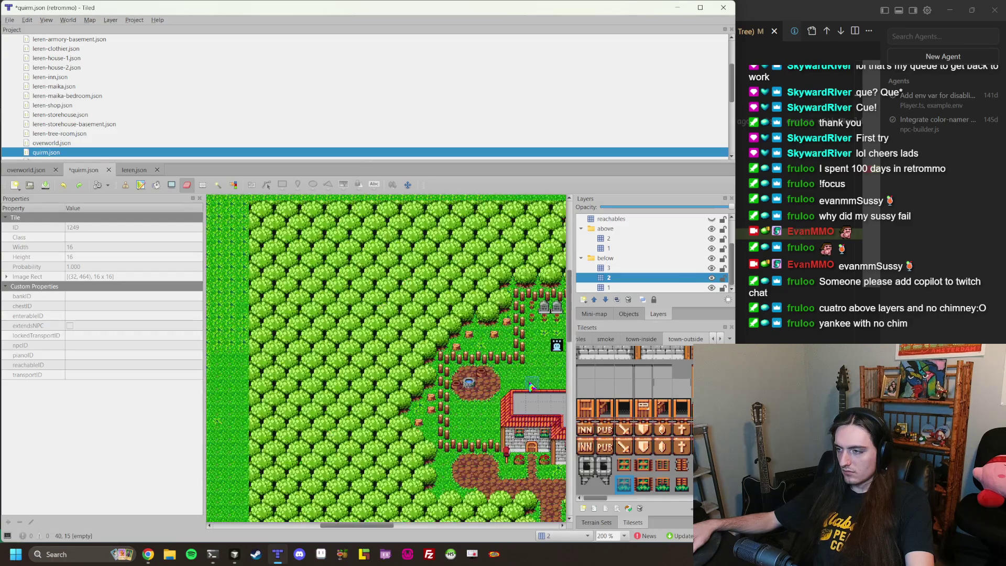
scroll(407, 376, "up", 1)
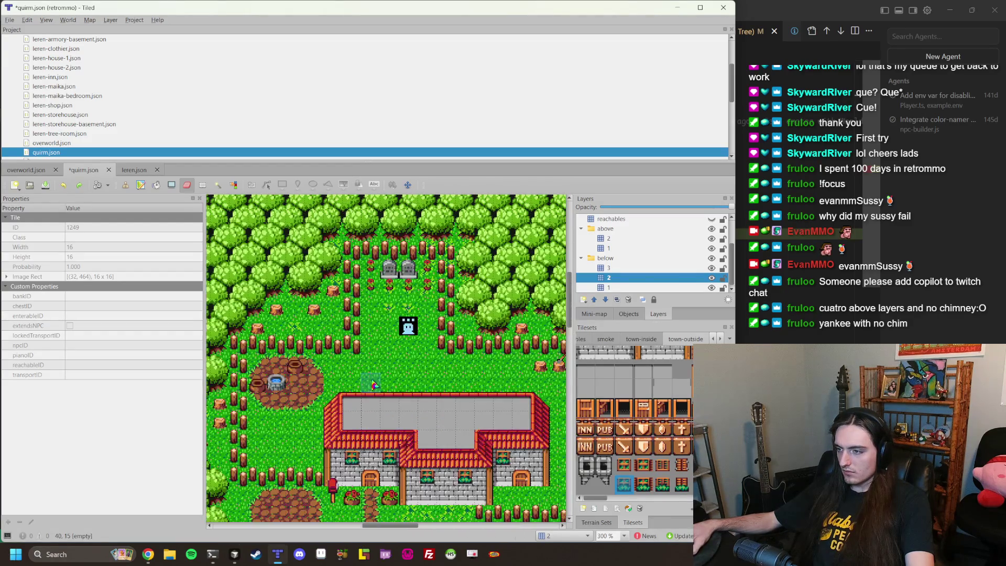
scroll(370, 413, "up", 3)
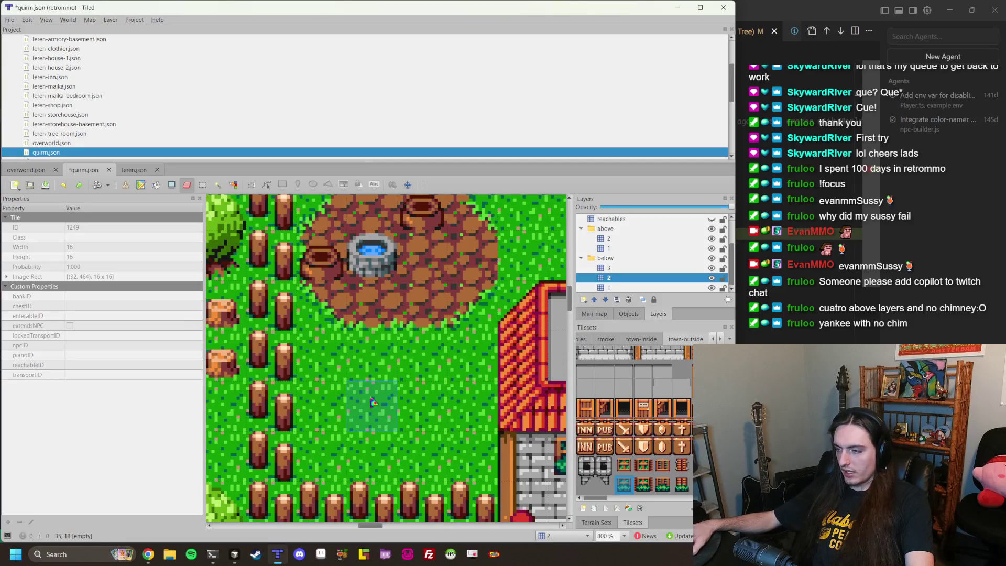
scroll(370, 390, "down", 2)
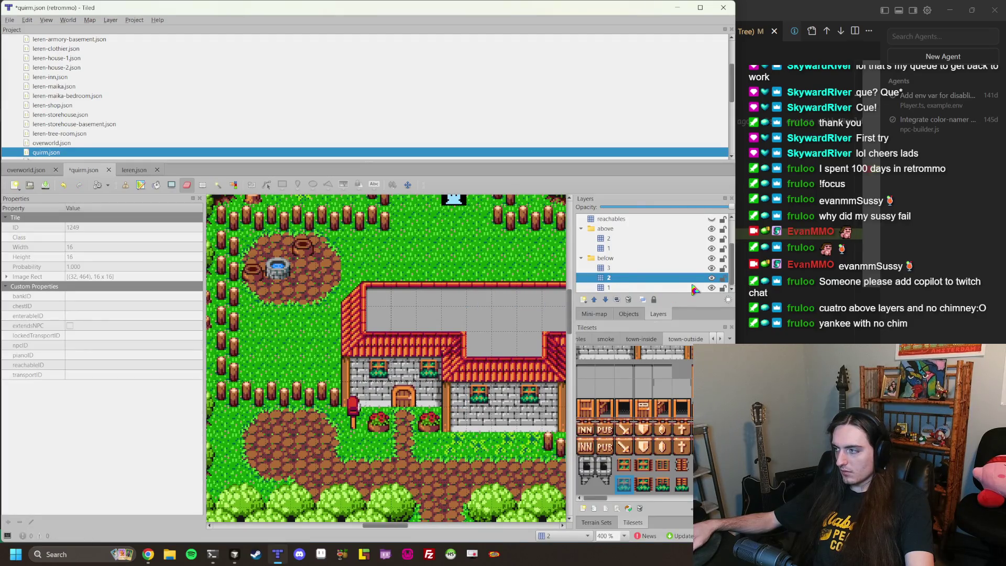
key("ctrl+Page_Down")
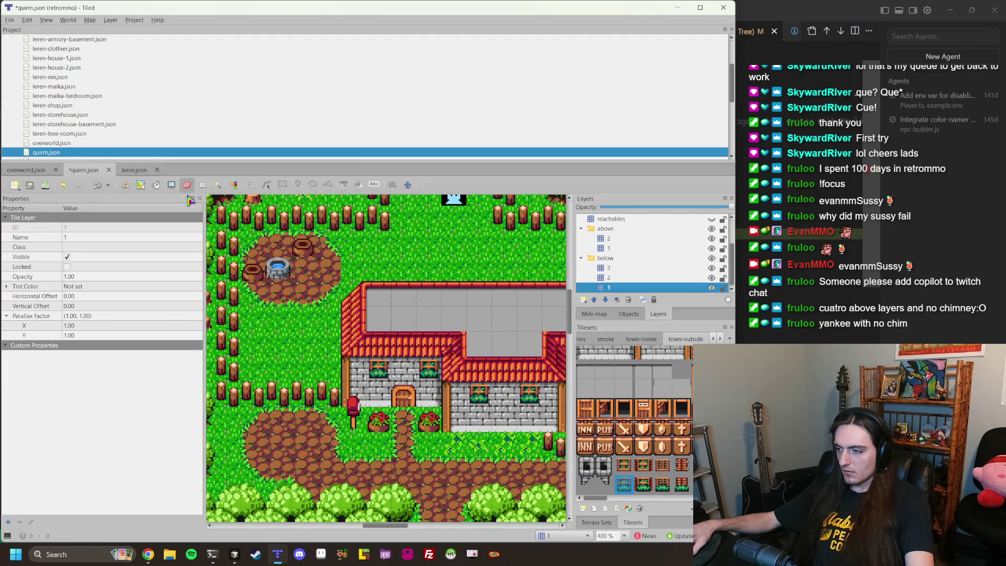
Paint the yard beside the house with two grass tile variants sampled from the map
left_click(125, 184)
right_click(251, 323)
mouse_move(256, 340)
left_mouse_down()
mouse_move(278, 369)
mouse_move(306, 369)
mouse_move(322, 352)
left_mouse_up()
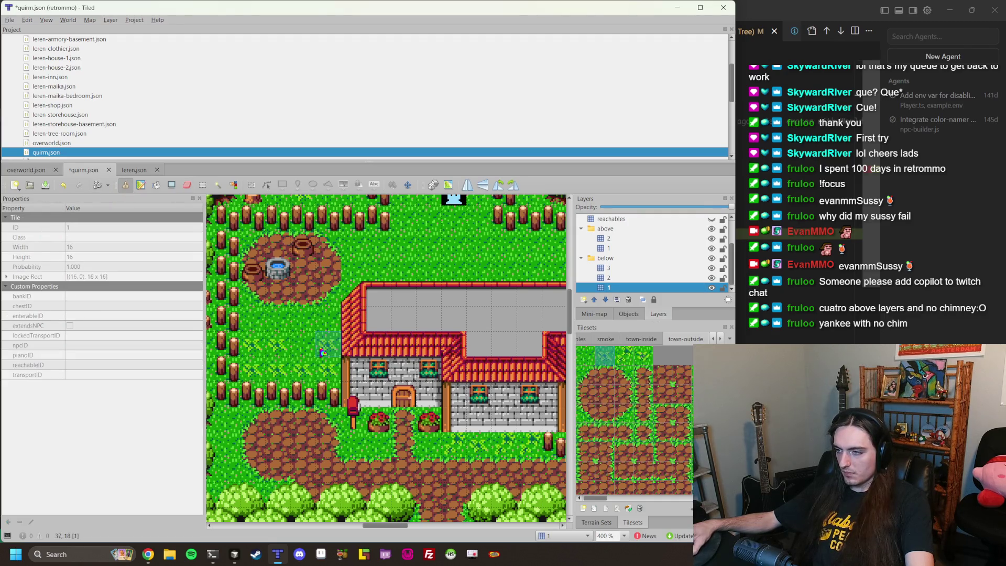
right_click(242, 354)
mouse_move(242, 355)
left_mouse_down()
mouse_move(262, 372)
mouse_move(327, 371)
mouse_move(304, 375)
mouse_move(329, 358)
left_mouse_up()
Resample the alternating grass variants around the lower yard and review the repainted area
right_click(255, 346)
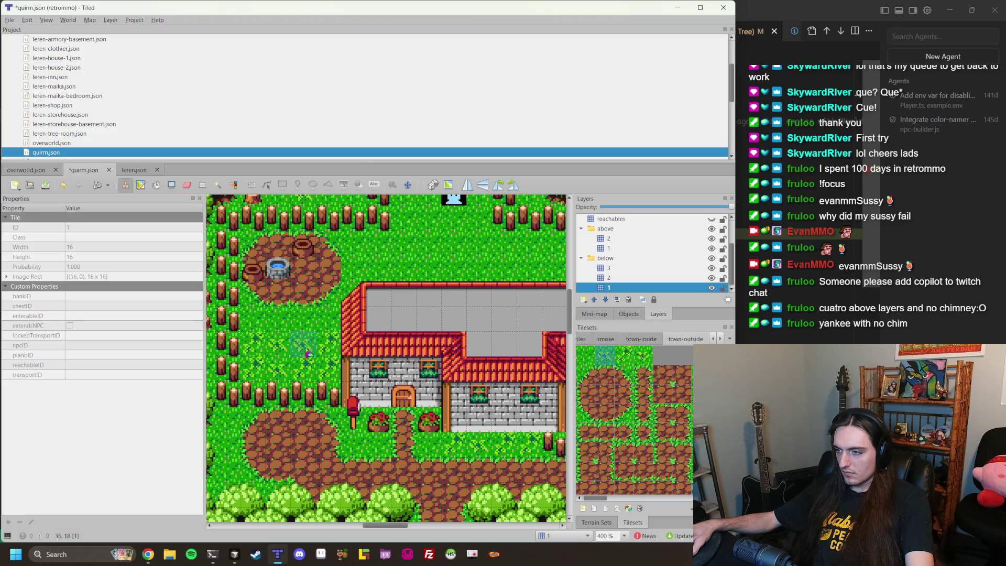
scroll(418, 401, "down", 2)
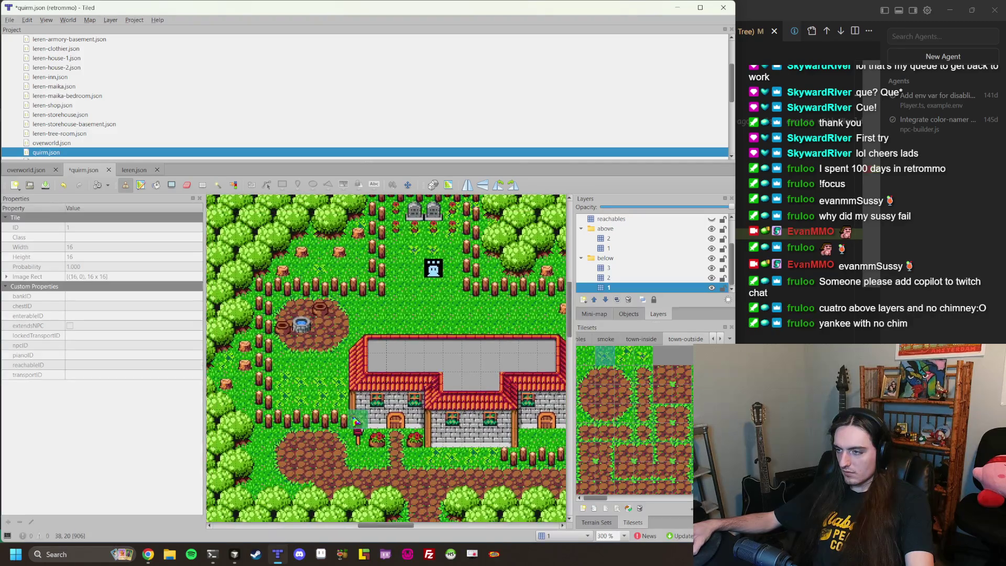
right_click(286, 367)
right_click(318, 390)
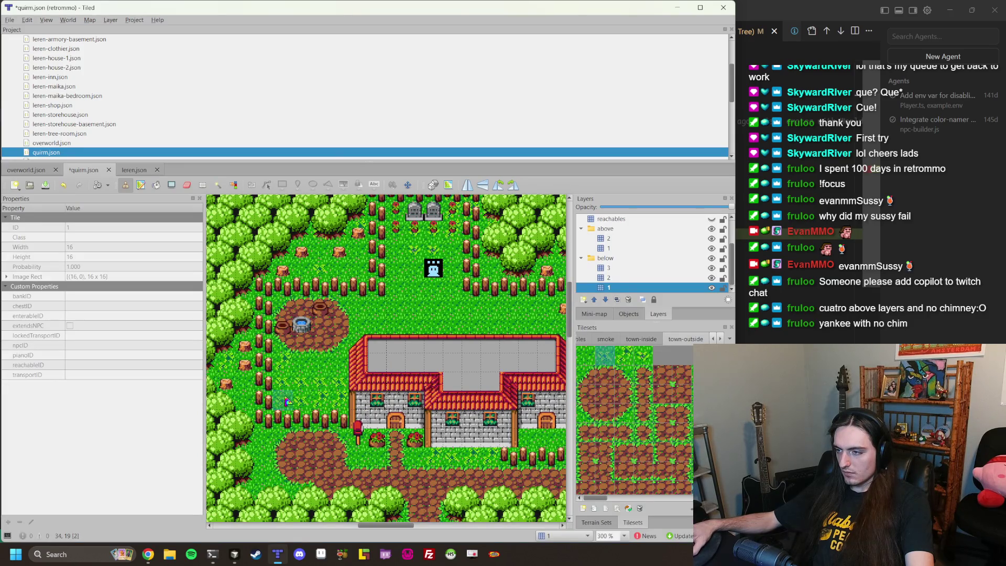
right_click(317, 386)
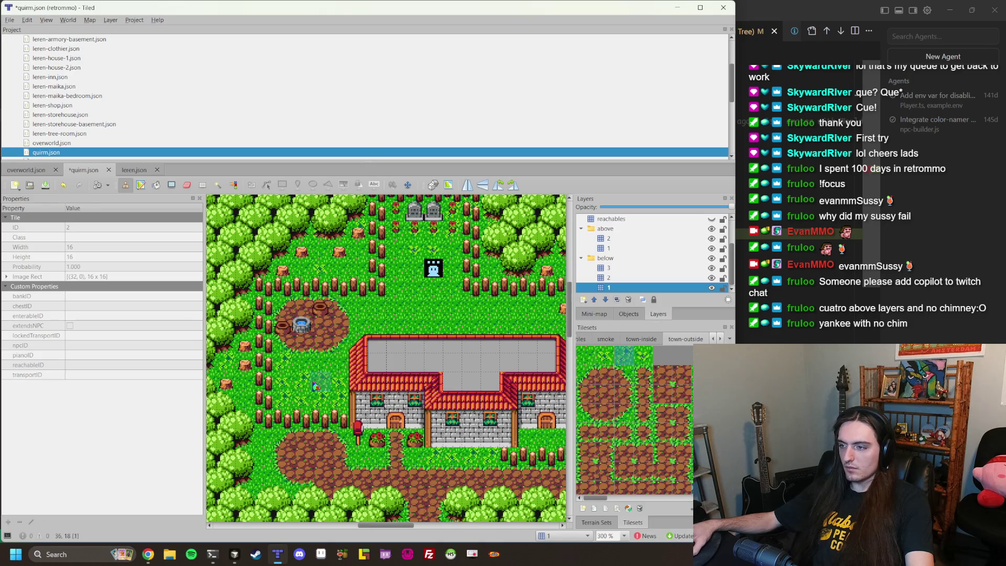
right_click(322, 389)
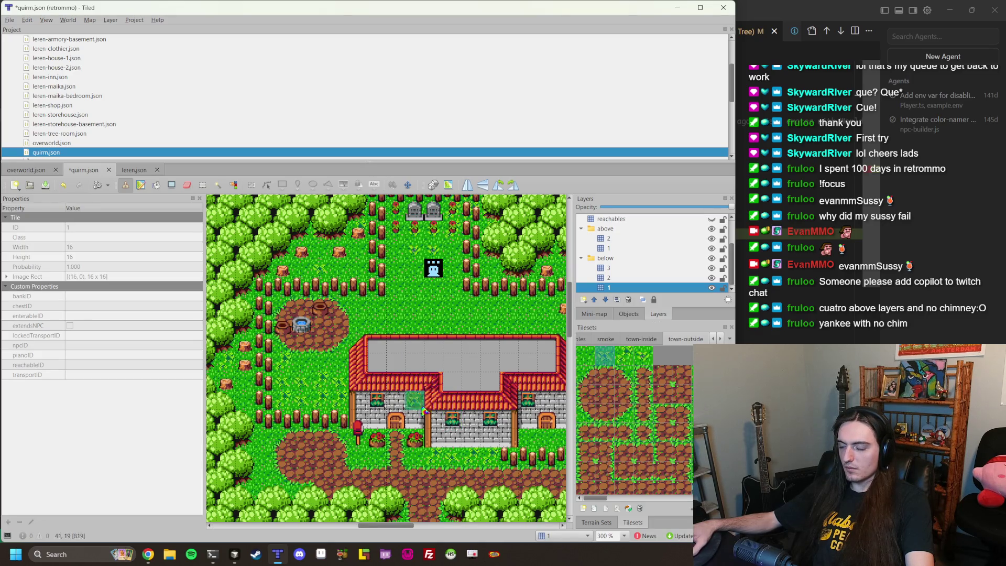
scroll(383, 415, "right", 1)
scroll(382, 416, "up", 2)
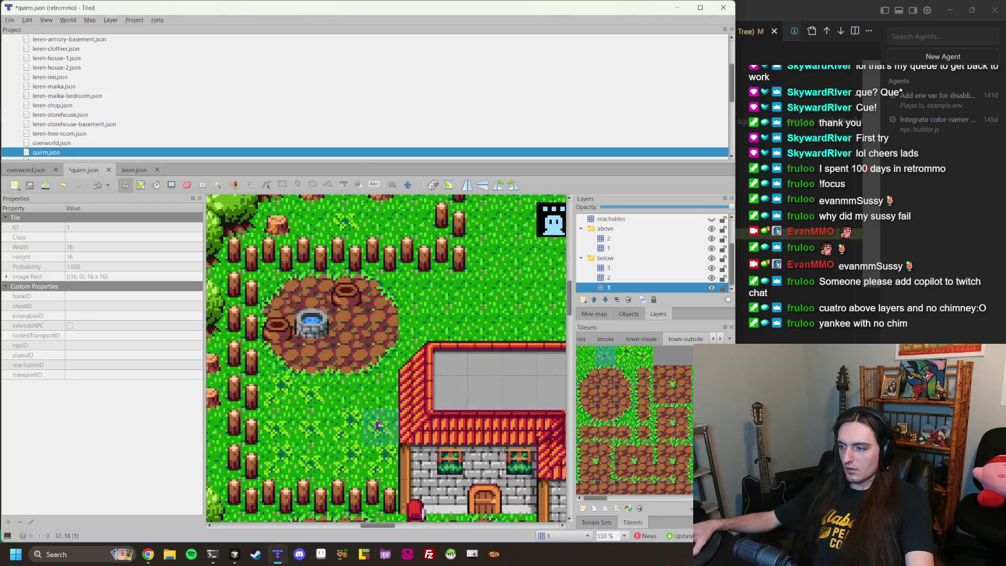
scroll(382, 416, "down", 3)
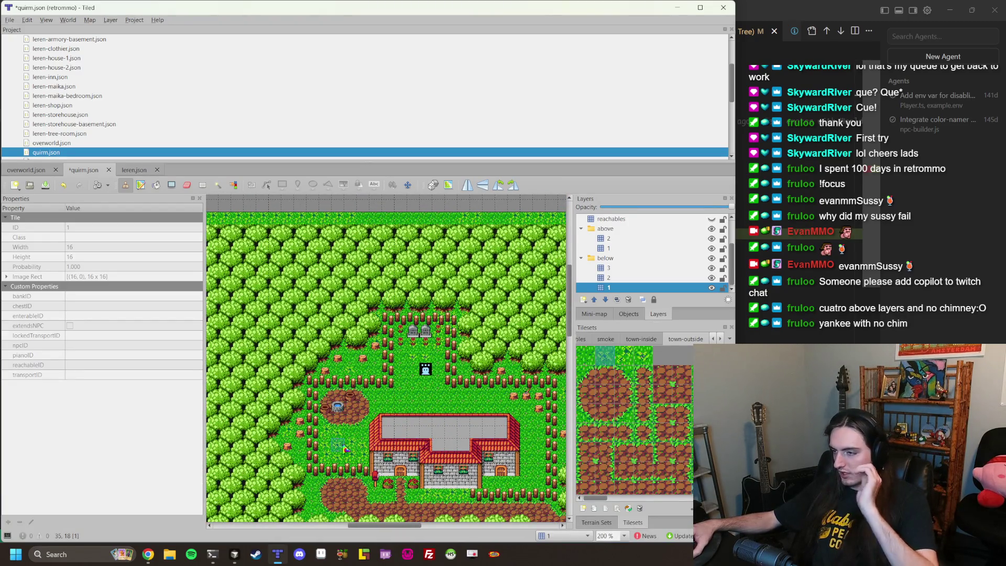
scroll(427, 407, "up", 2)
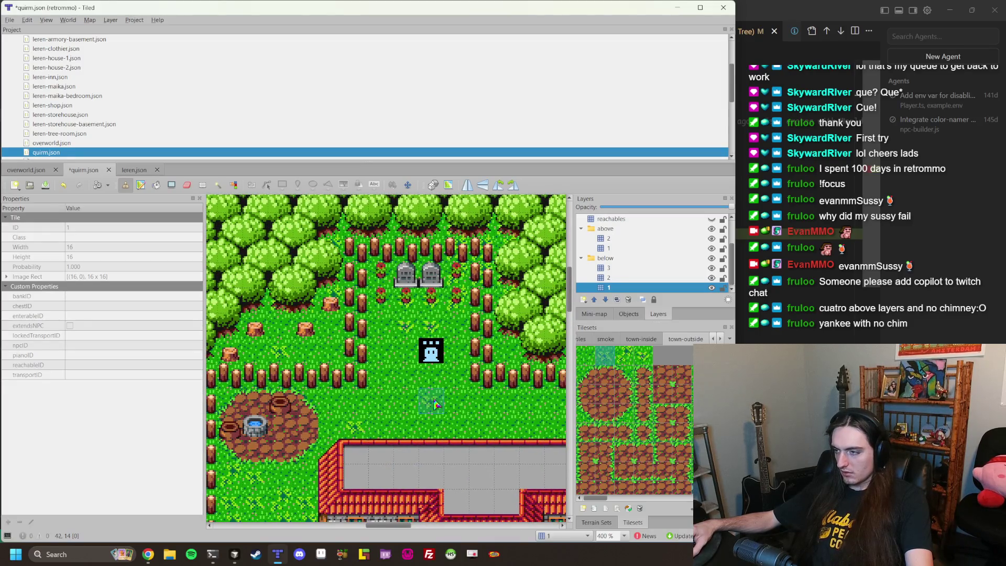
scroll(535, 429, "down", 2)
scroll(382, 321, "up", 2)
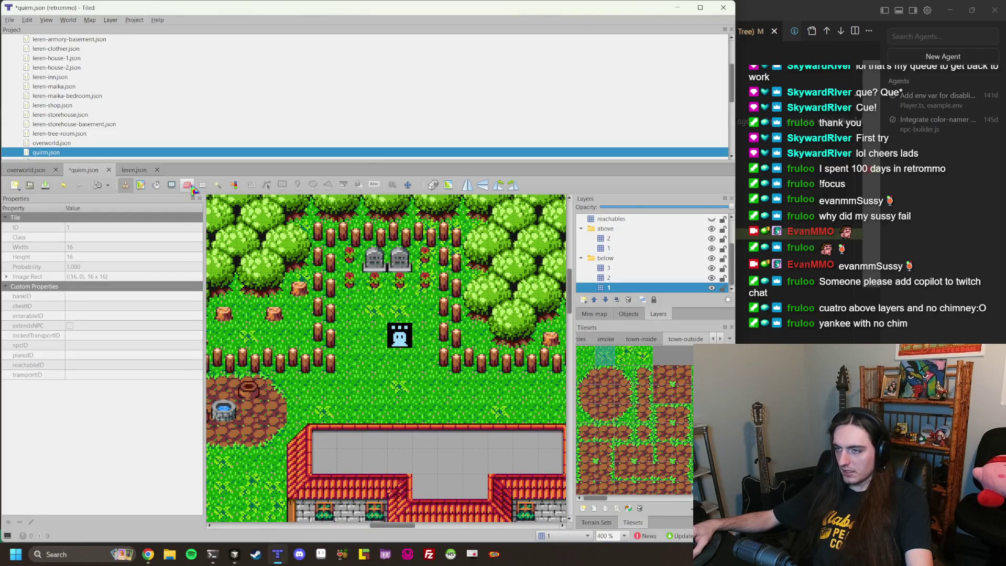
scroll(414, 385, "down", 1)
scroll(414, 385, "down", 3)
scroll(415, 398, "right", 3)
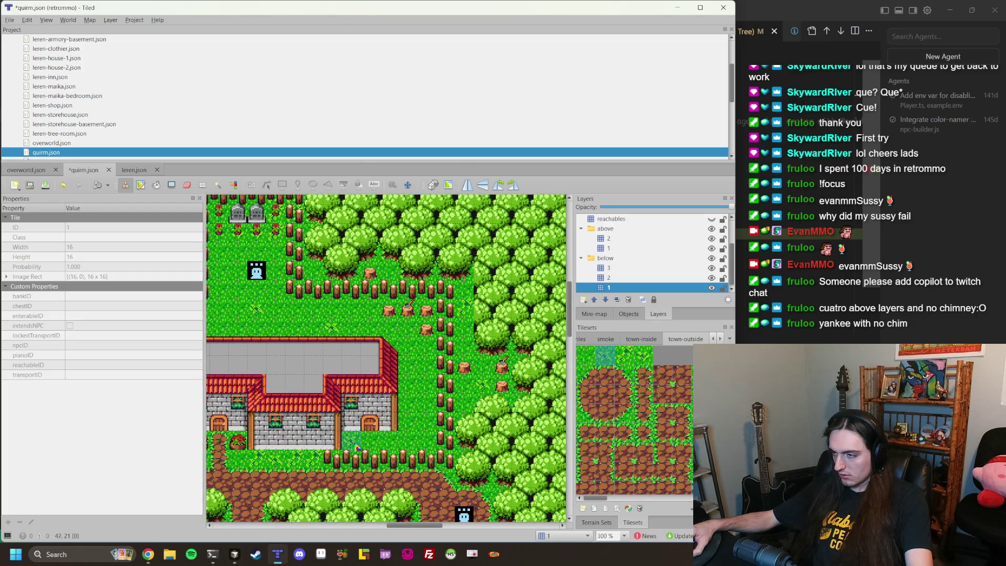
scroll(414, 351, "left", 2)
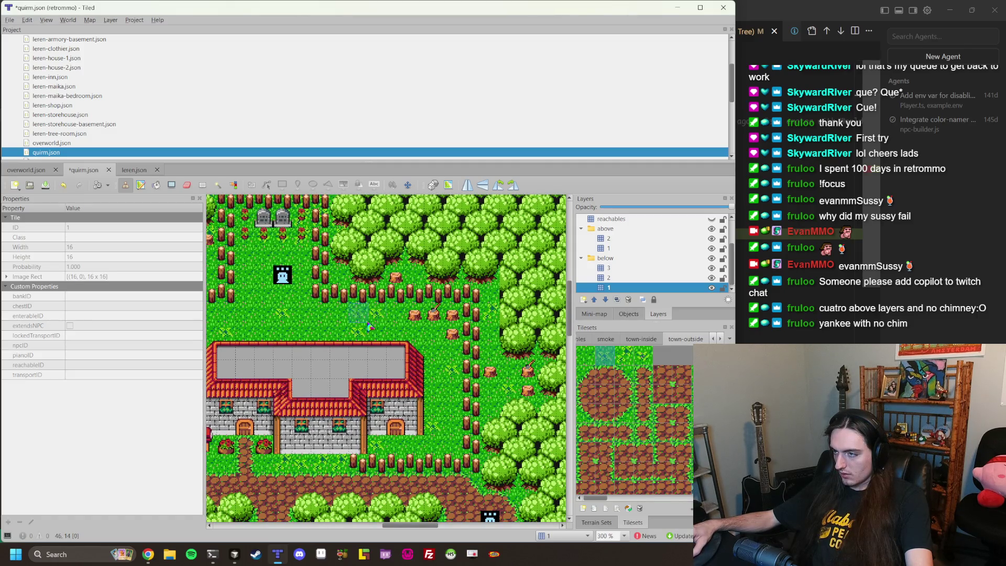
right_click(356, 325)
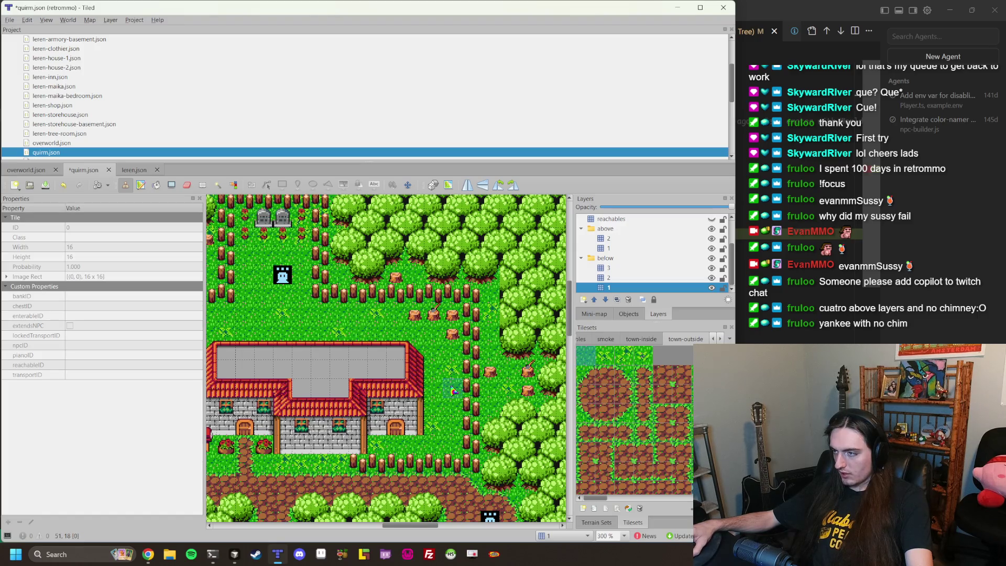
scroll(454, 390, "down", 3)
scroll(453, 390, "up", 3)
right_click(451, 380)
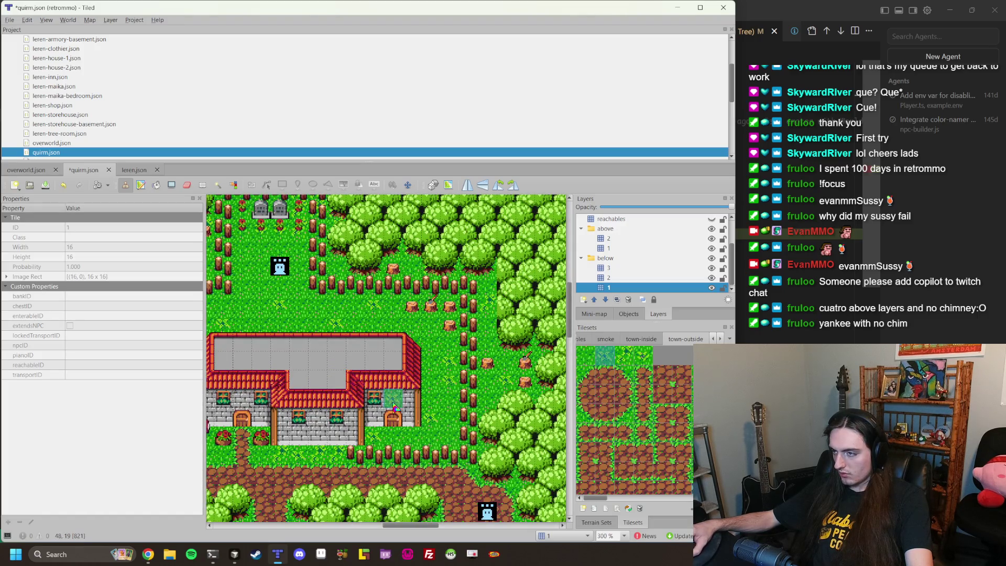
scroll(394, 408, "down", 2)
scroll(338, 332, "up", 2)
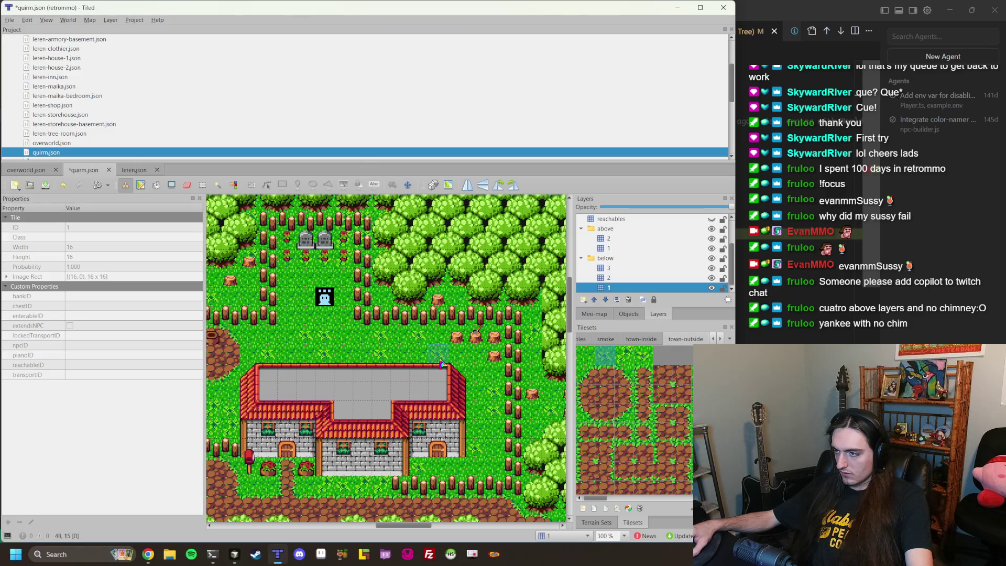
scroll(401, 358, "down", 1)
scroll(329, 349, "up", 1)
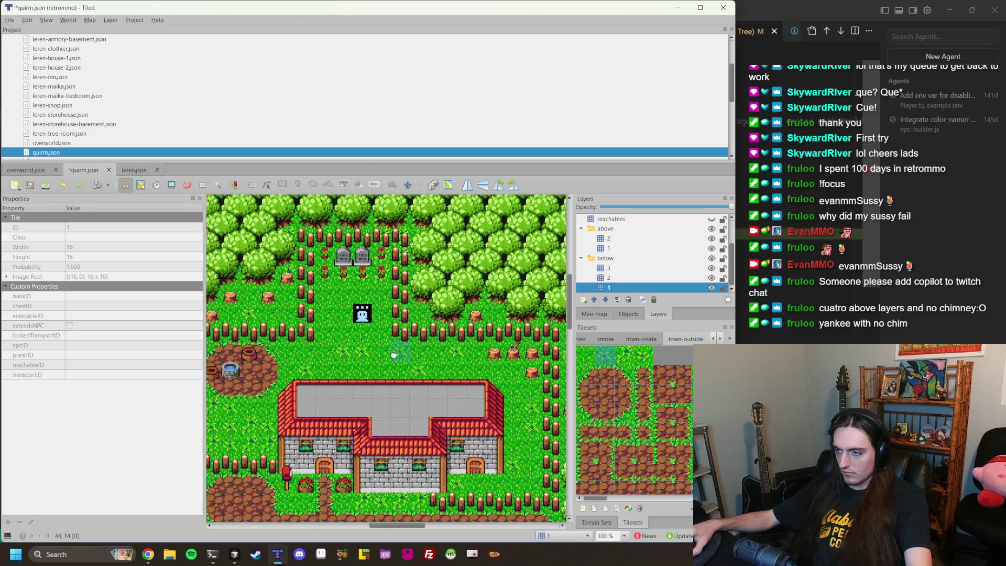
left_click(330, 316)
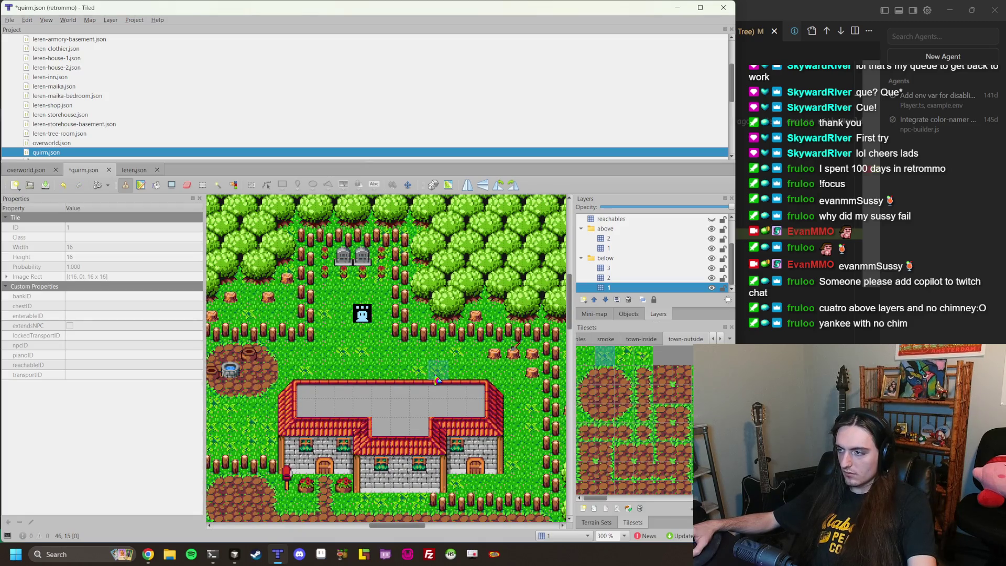
scroll(437, 381, "down", 2)
scroll(445, 383, "up", 2)
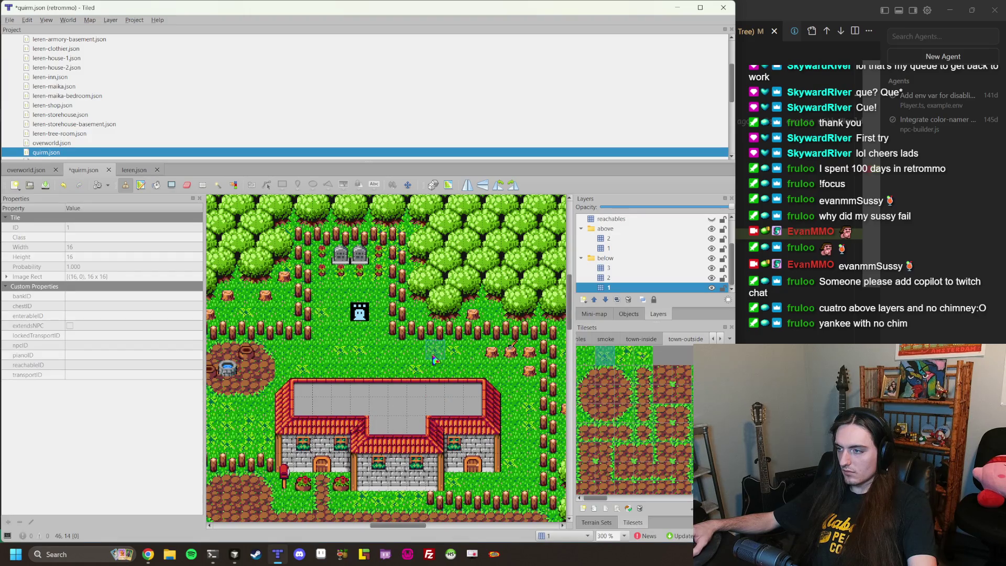
scroll(353, 370, "down", 1)
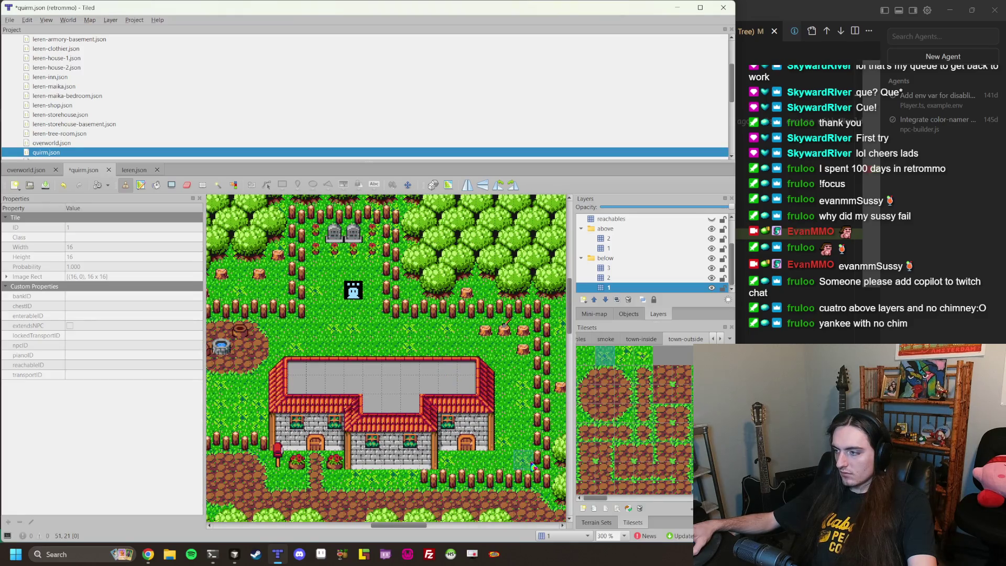
scroll(531, 465, "right", 1)
right_click(506, 462)
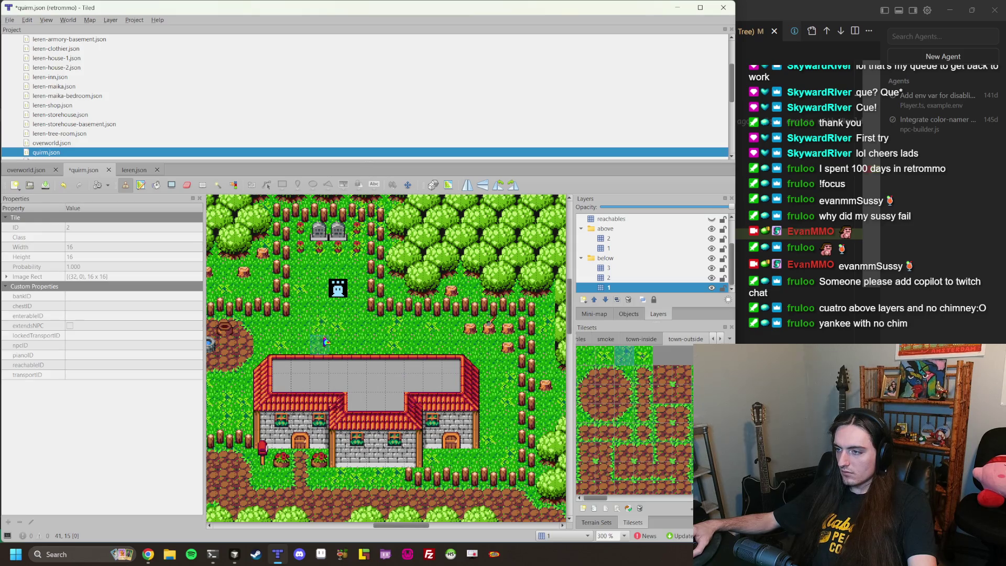
scroll(325, 340, "left", 1)
key("ctrl+z")
scroll(414, 367, "left", 3)
scroll(478, 365, "right", 1)
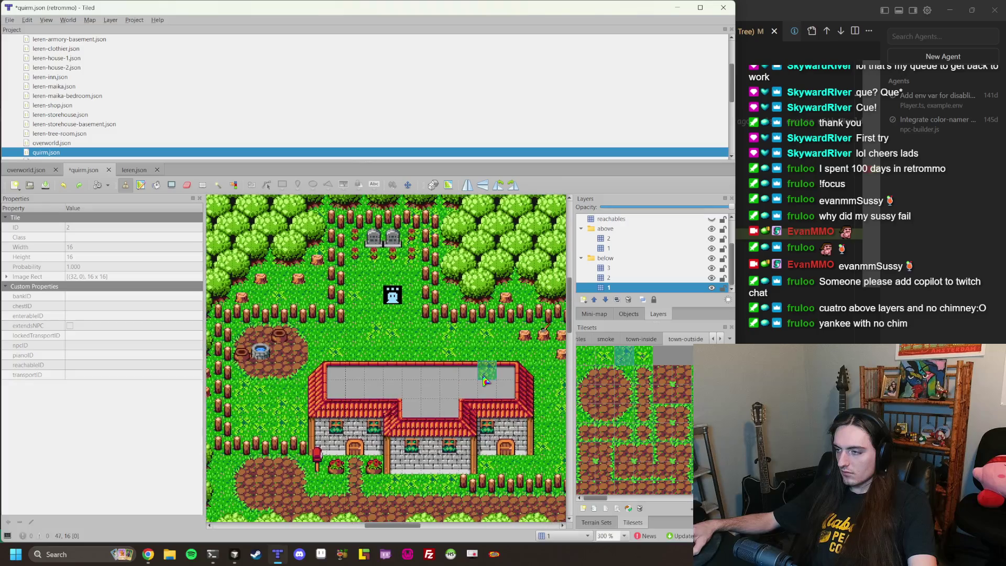
scroll(450, 364, "down", 3)
scroll(409, 361, "up", 2)
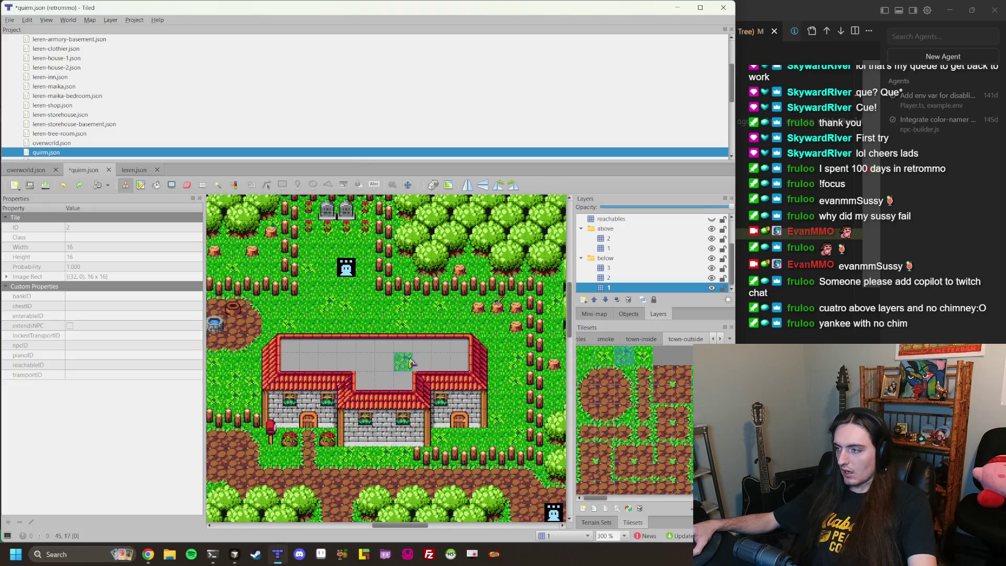
scroll(408, 361, "up", 1)
scroll(386, 393, "right", 5)
scroll(386, 393, "right", 2)
scroll(388, 390, "right", 3)
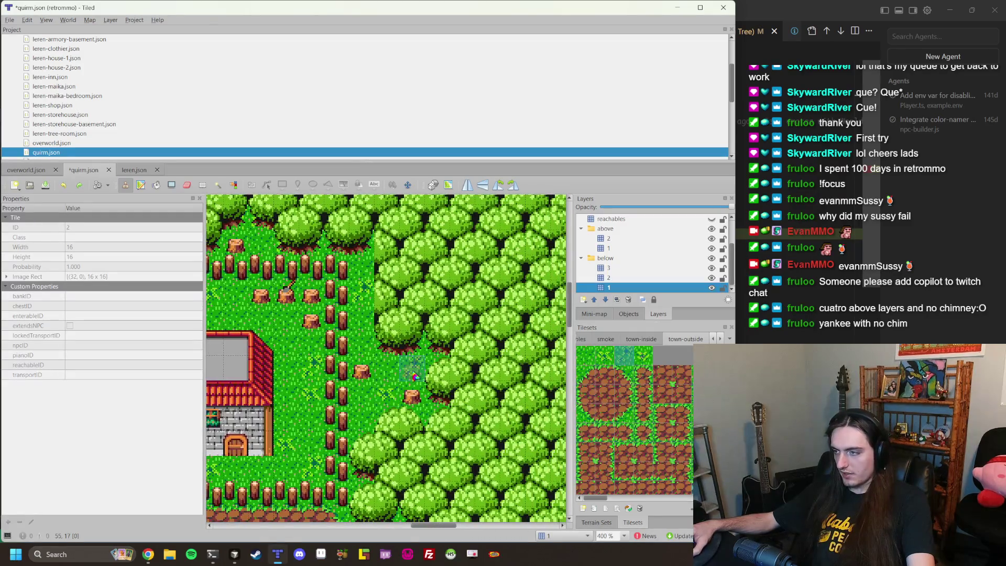
scroll(414, 375, "right", 1)
scroll(490, 407, "down", 1)
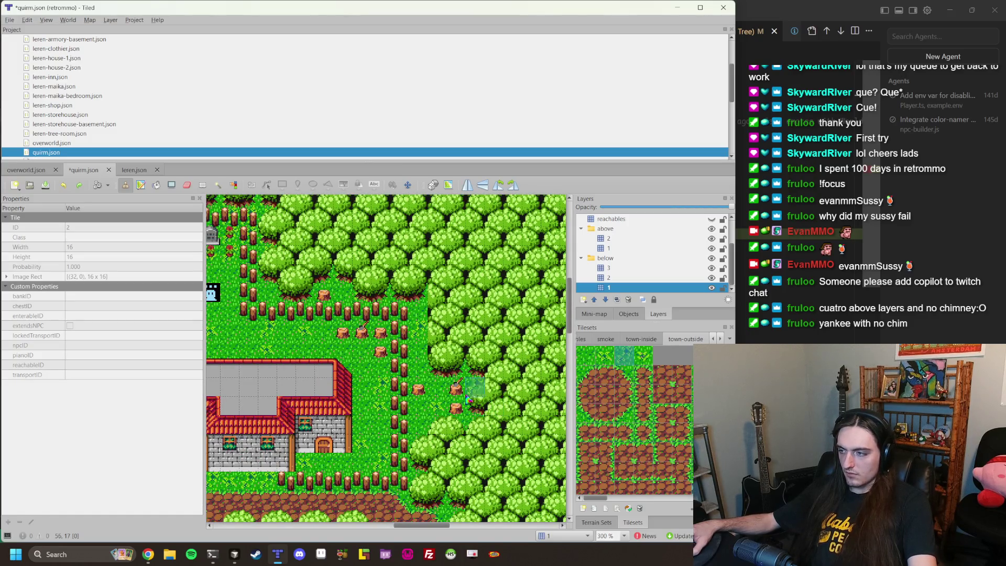
scroll(488, 365, "down", 1)
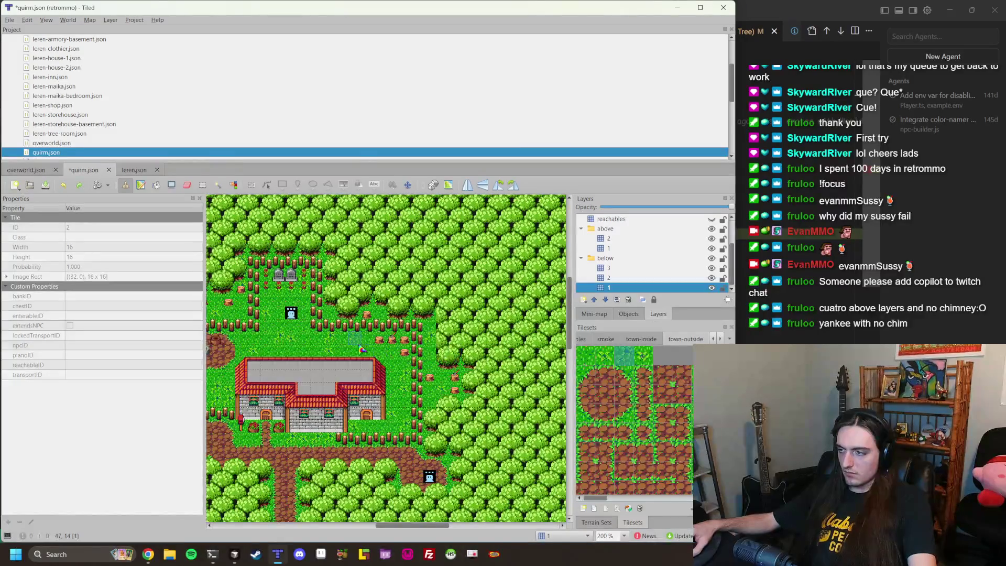
scroll(447, 390, "left", 3)
scroll(446, 390, "up", 1)
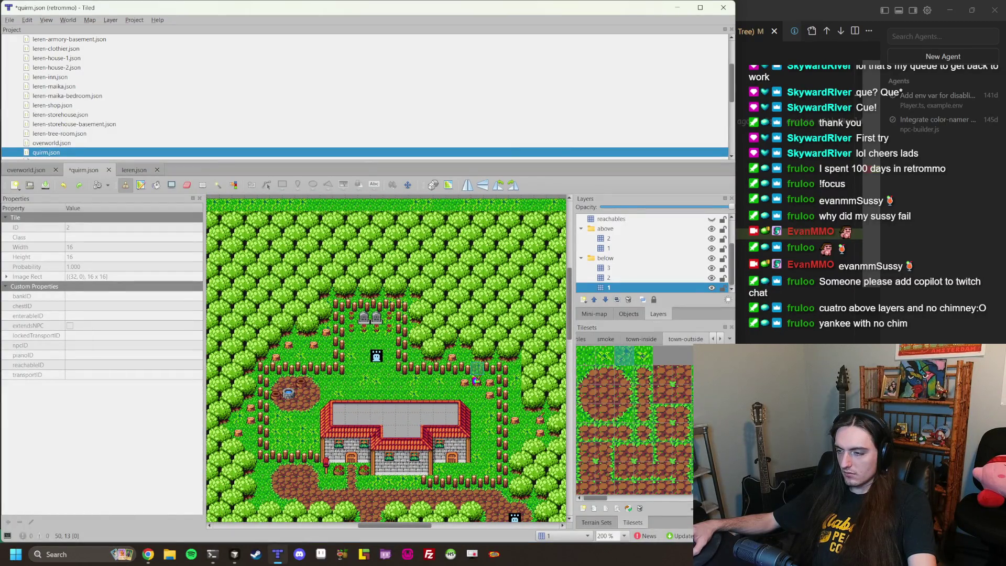
scroll(475, 379, "up", 1)
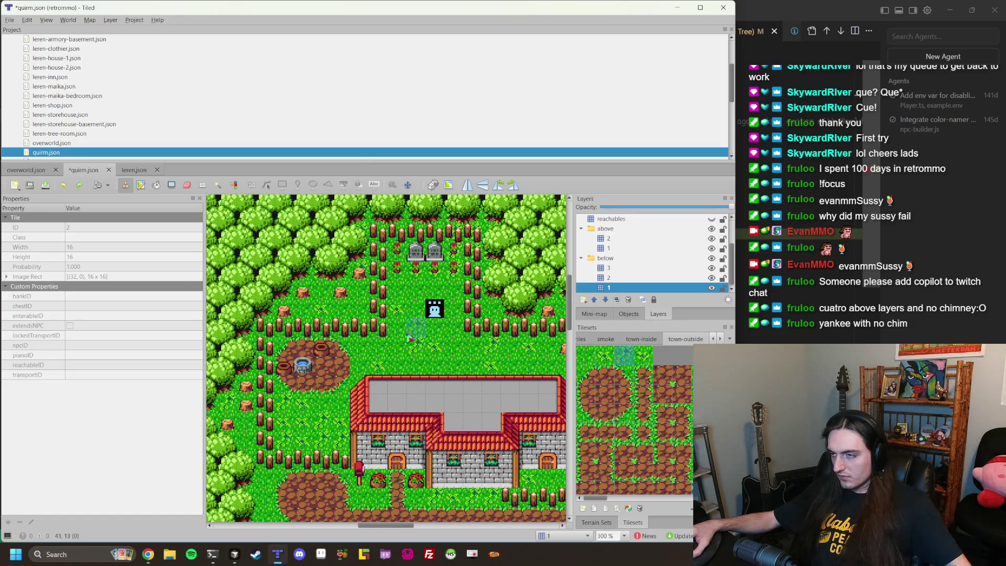
Capture a stamp from map tiles and try it twice at the well's dirt edge, undoing both
right_click(340, 384)
left_click(339, 384)
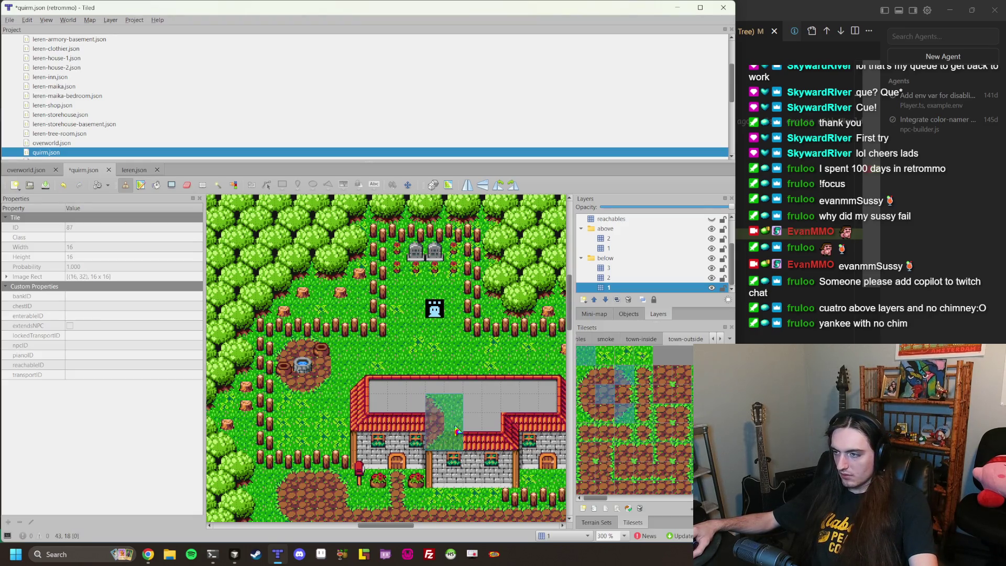
key("ctrl+z")
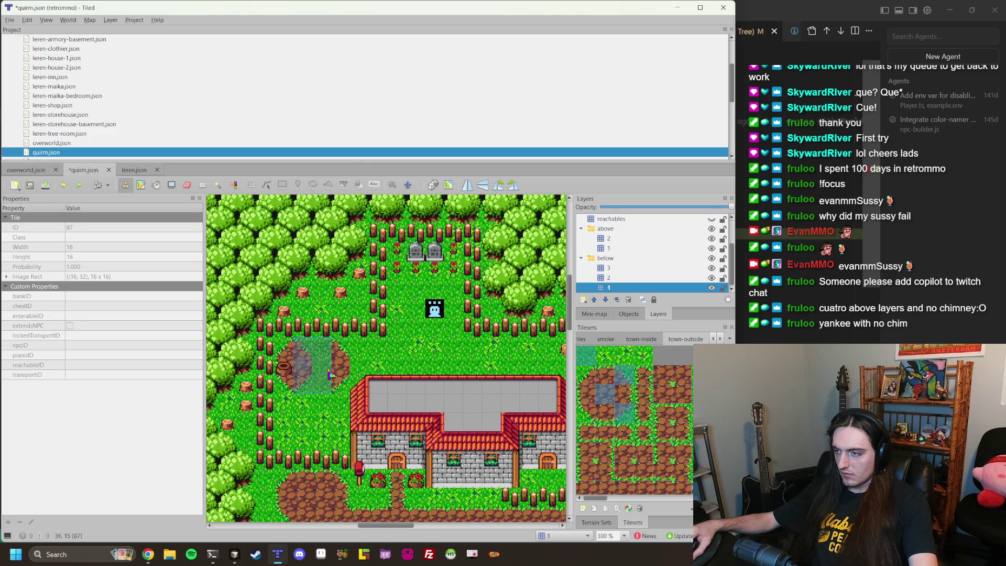
left_click(336, 367)
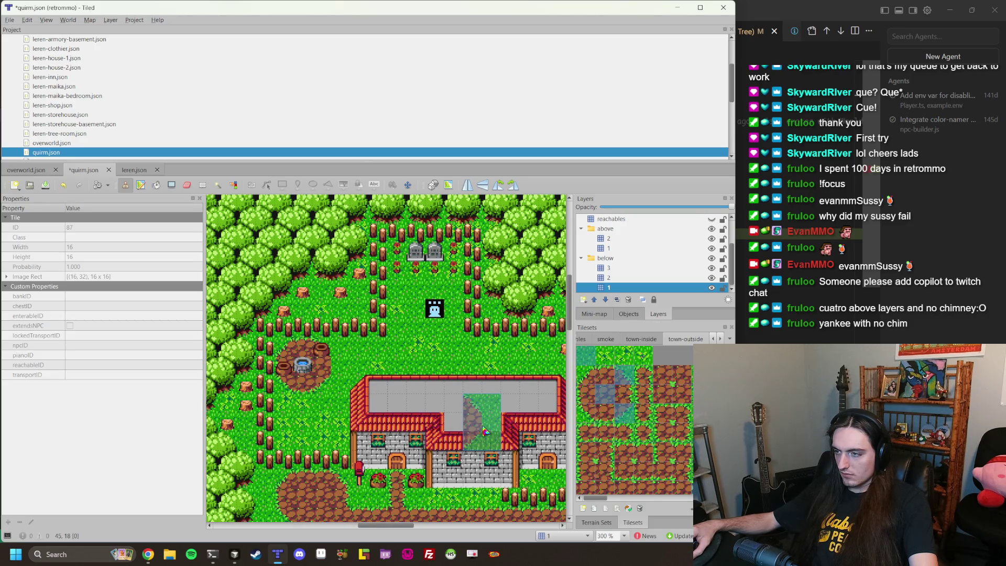
key("ctrl+z")
Try the stamp on the dirt's right edge and as a compact patch around the well, undoing both
scroll(345, 414, "up", 1)
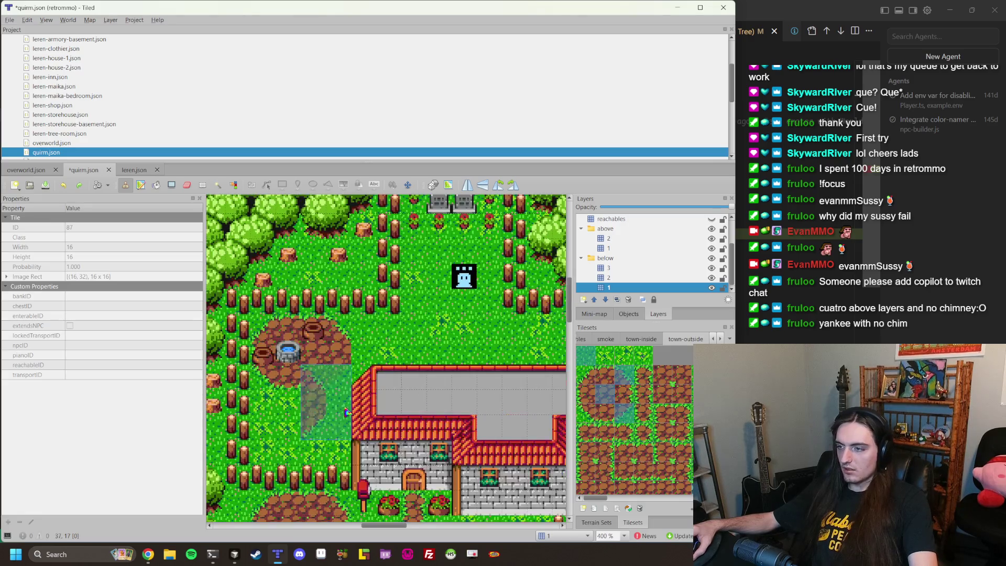
scroll(395, 422, "up", 1)
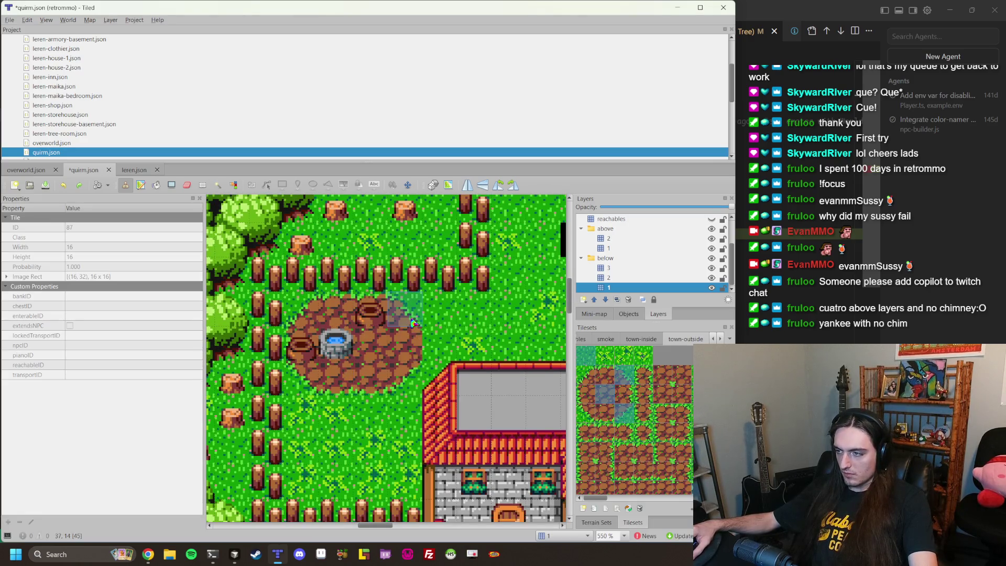
left_click(386, 352)
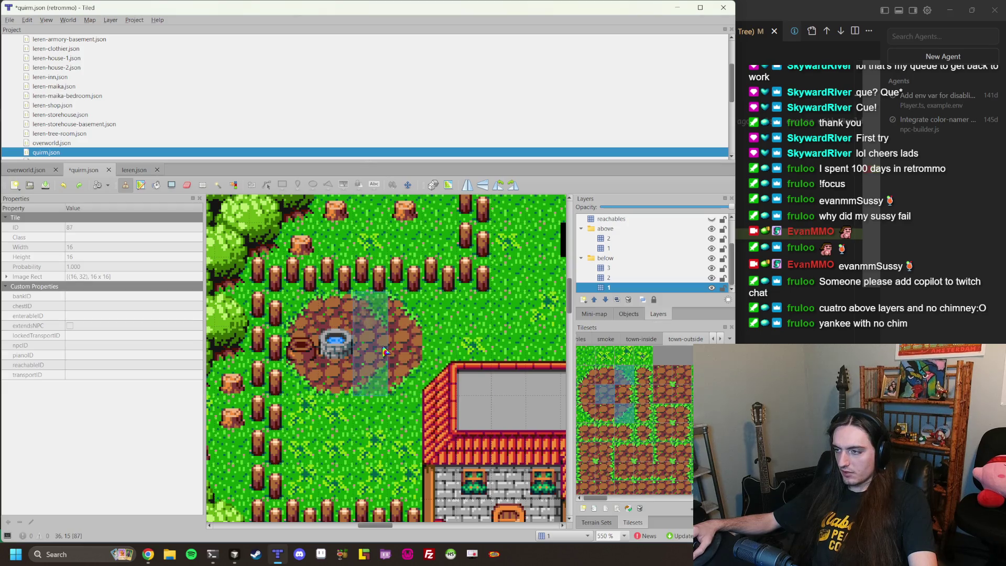
key("ctrl+z")
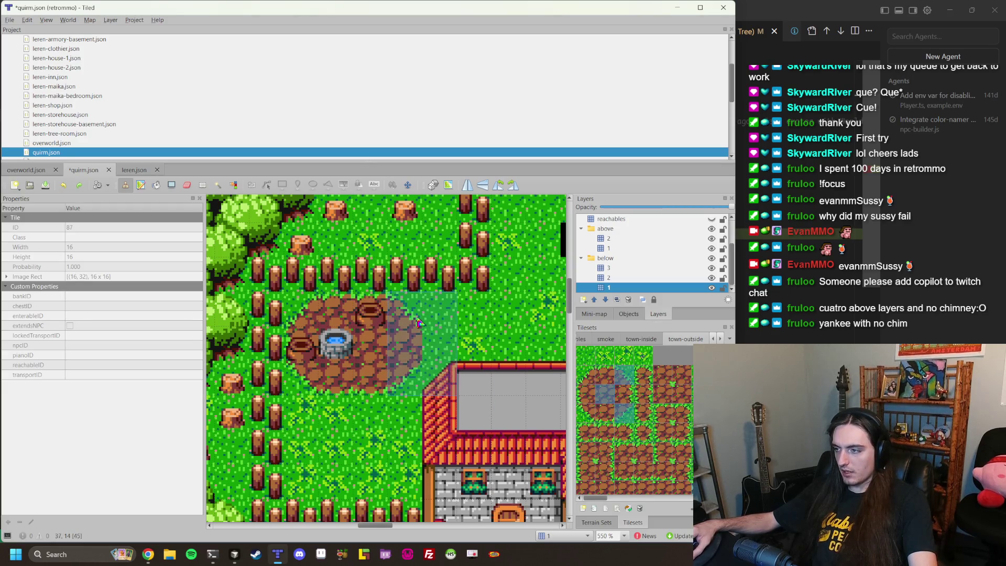
left_click(381, 340)
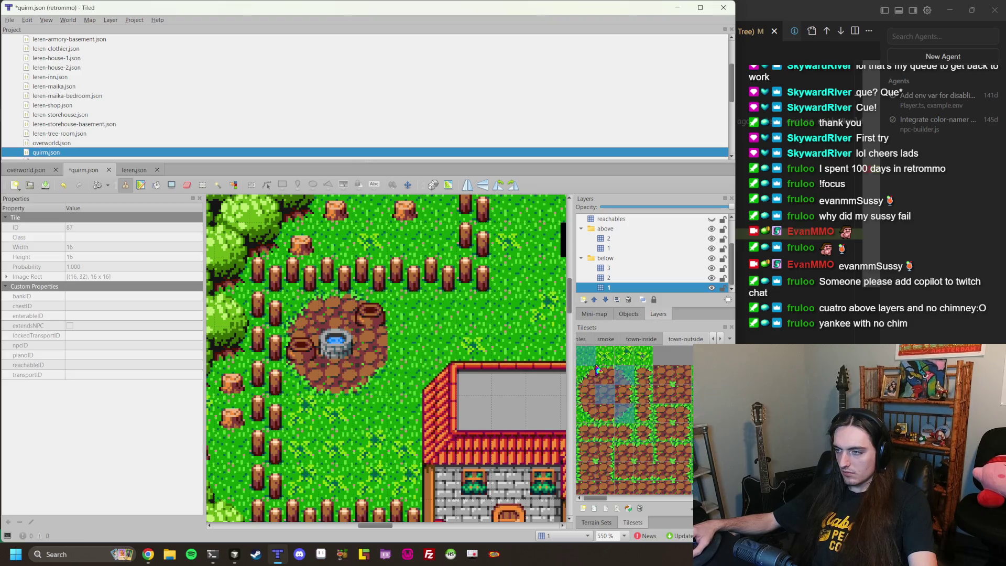
scroll(594, 374, "down", 2)
scroll(422, 410, "down", 4)
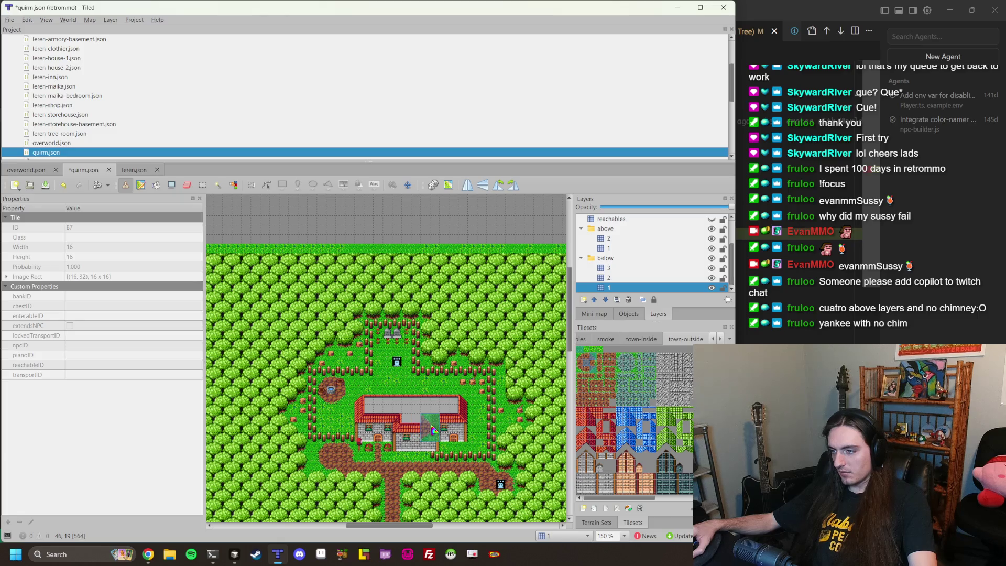
scroll(433, 430, "up", 1)
scroll(433, 430, "up", 1)
key("ctrl+z")
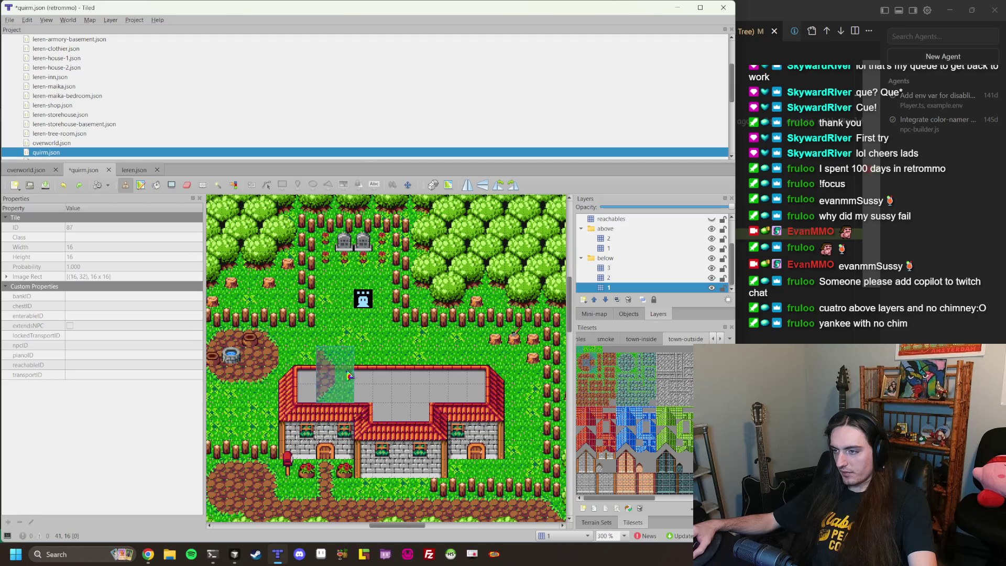
Place a stump at the well's upper right and restore the roof tiles above the house
scroll(491, 365, "down", 2)
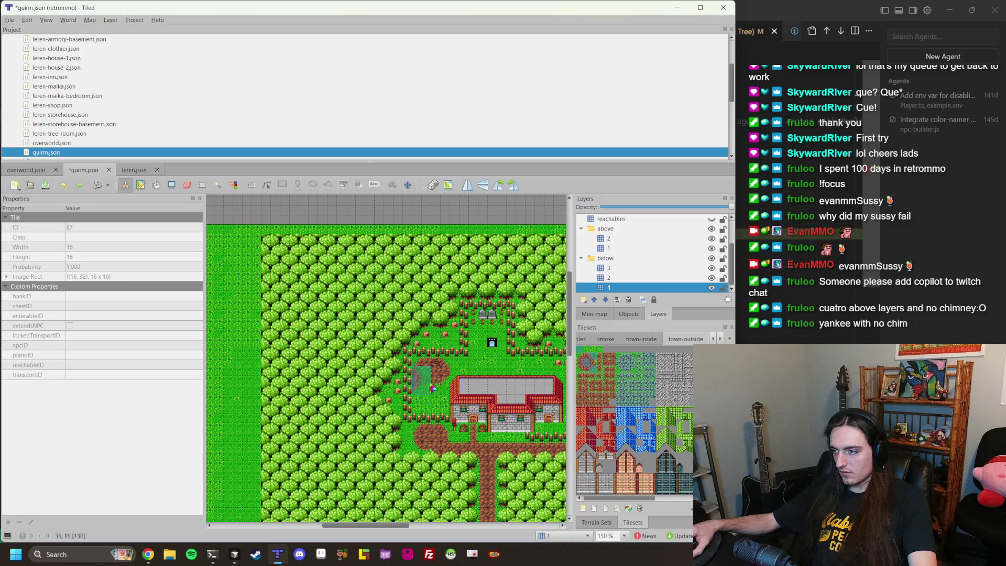
scroll(425, 386, "up", 3)
left_click(425, 386)
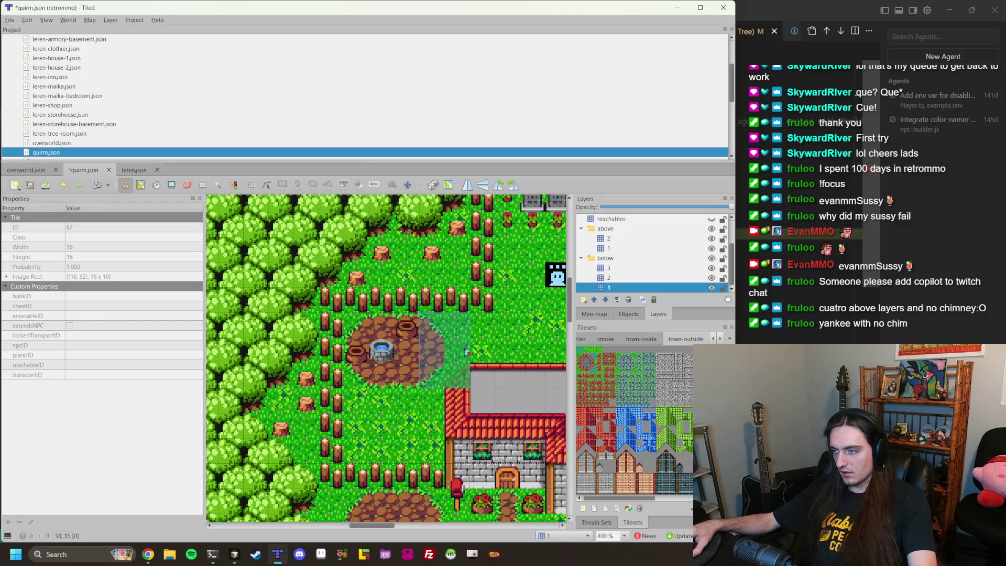
key("ctrl+z")
left_click(425, 362)
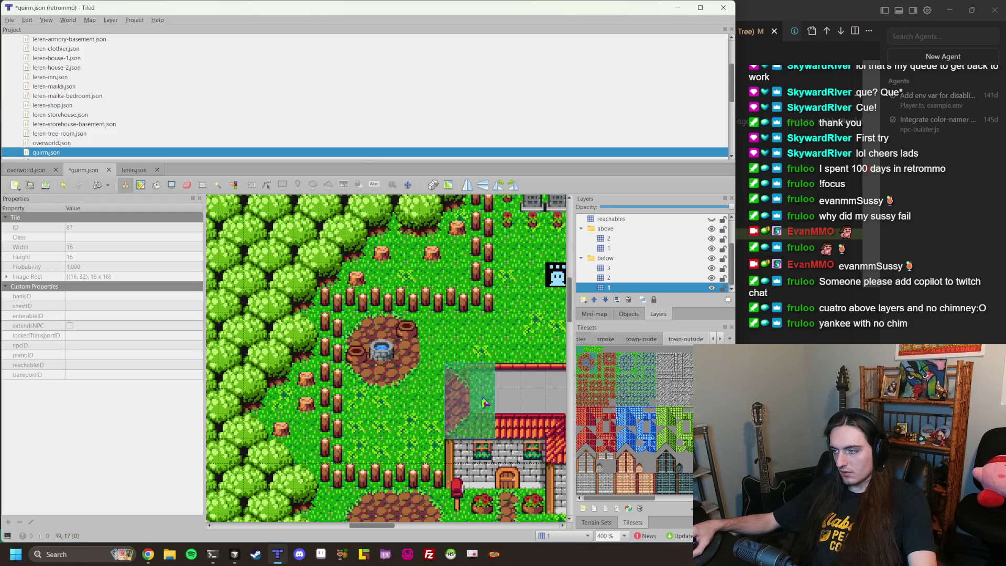
key("ctrl+z")
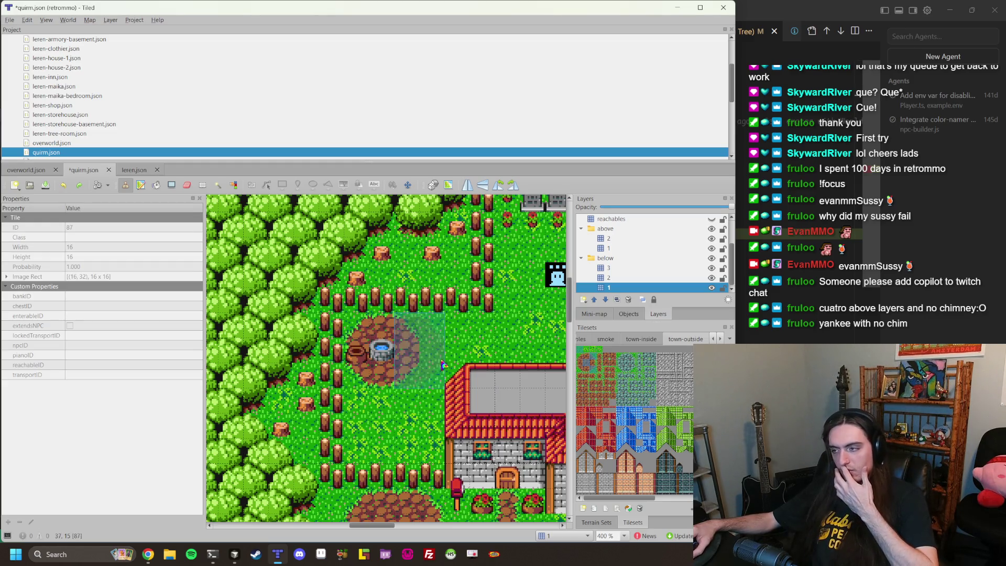
left_click(425, 363)
key("ctrl+y")
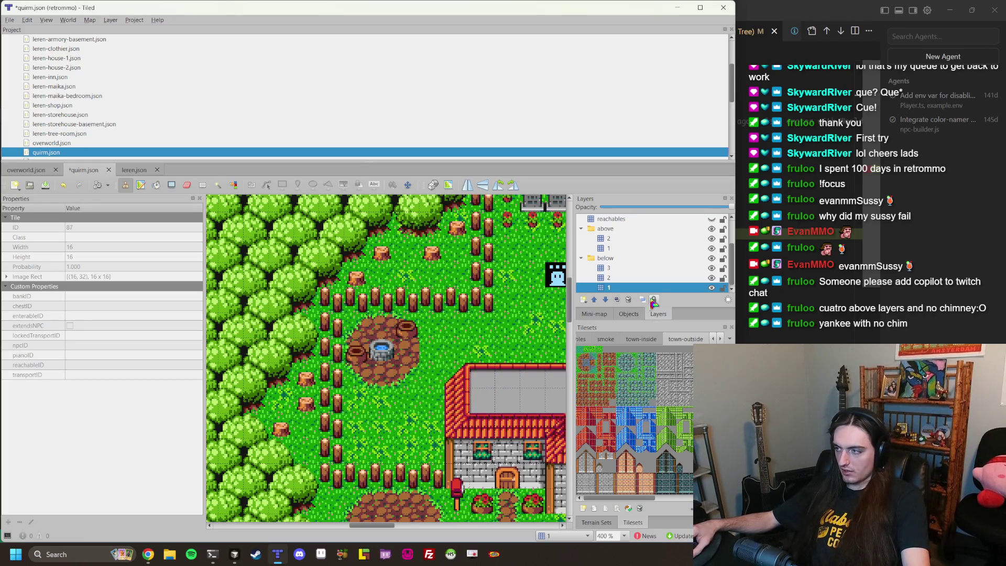
On layer 2 of the below group, erase the small object tile beside the well
left_click(648, 279)
left_click(187, 187)
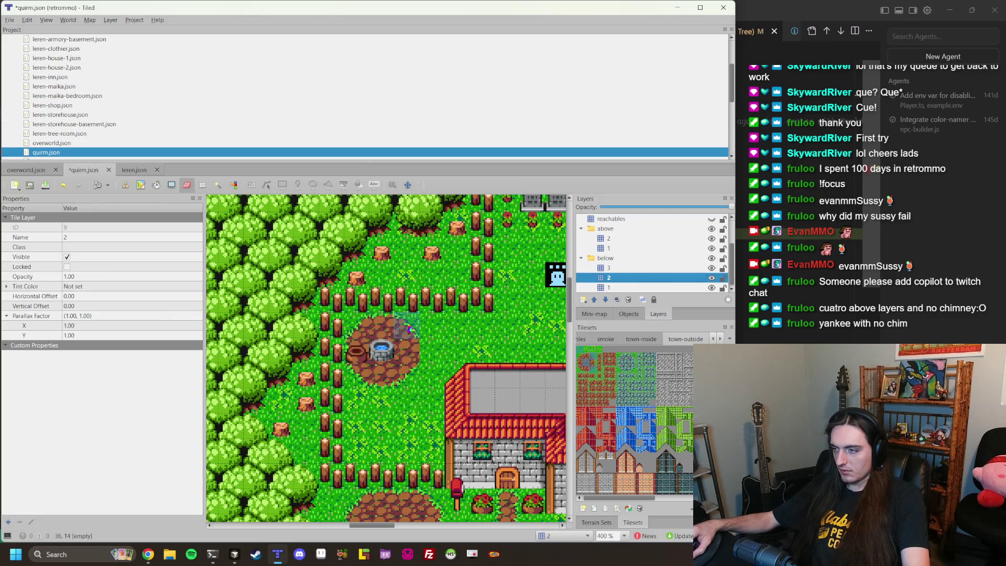
scroll(473, 416, "down", 2)
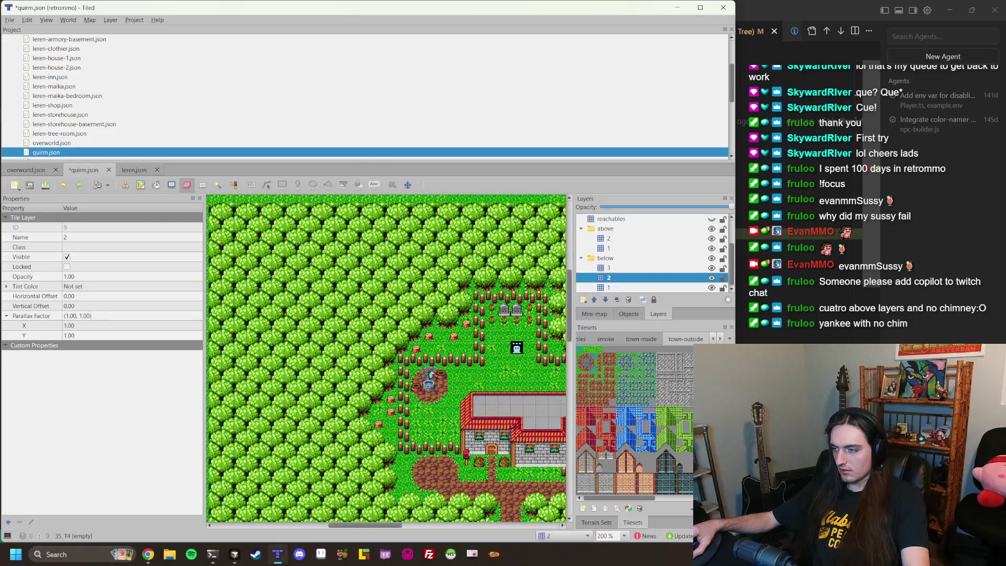
left_click(125, 185)
scroll(485, 380, "up", 2)
right_click(348, 374)
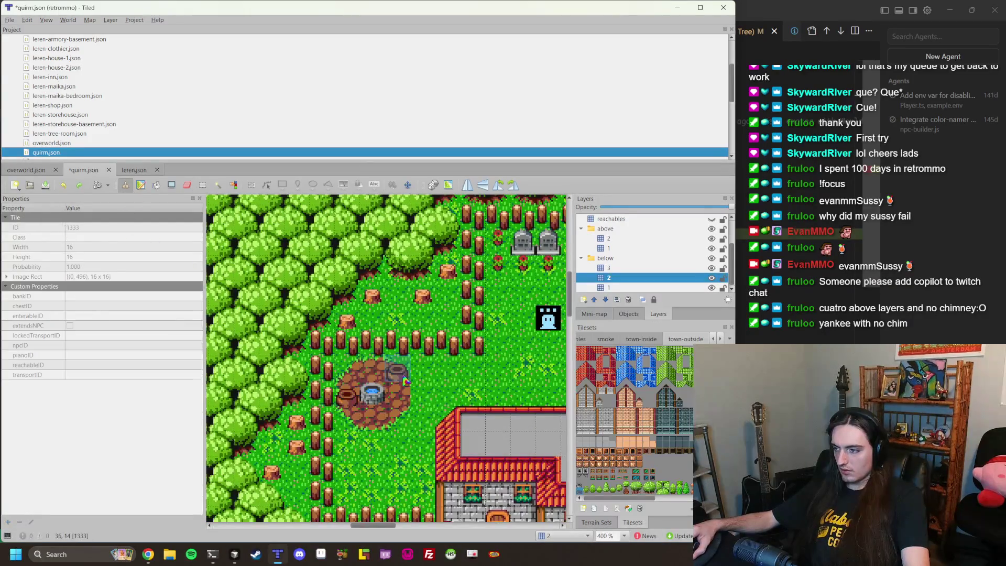
left_click(186, 184)
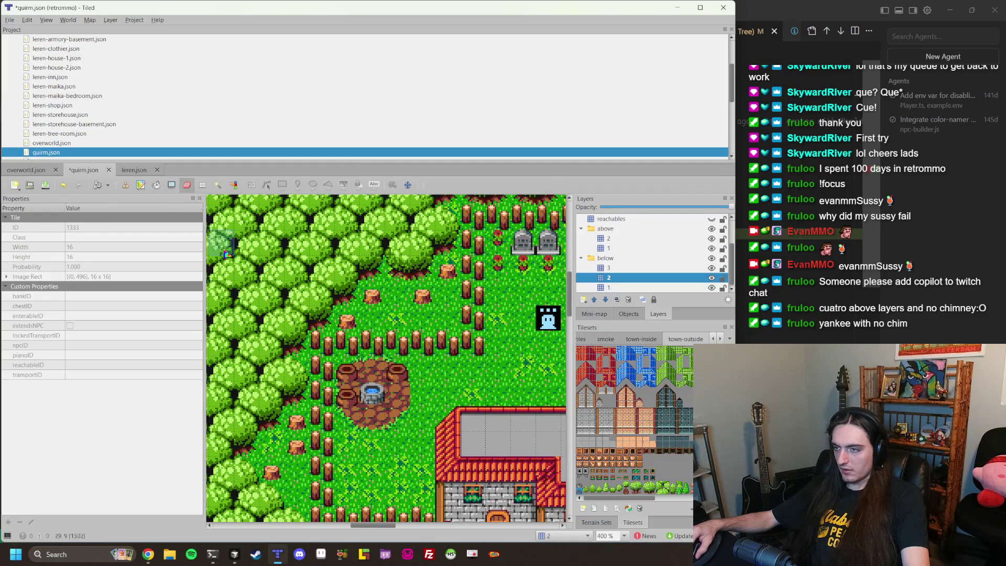
left_click(396, 373)
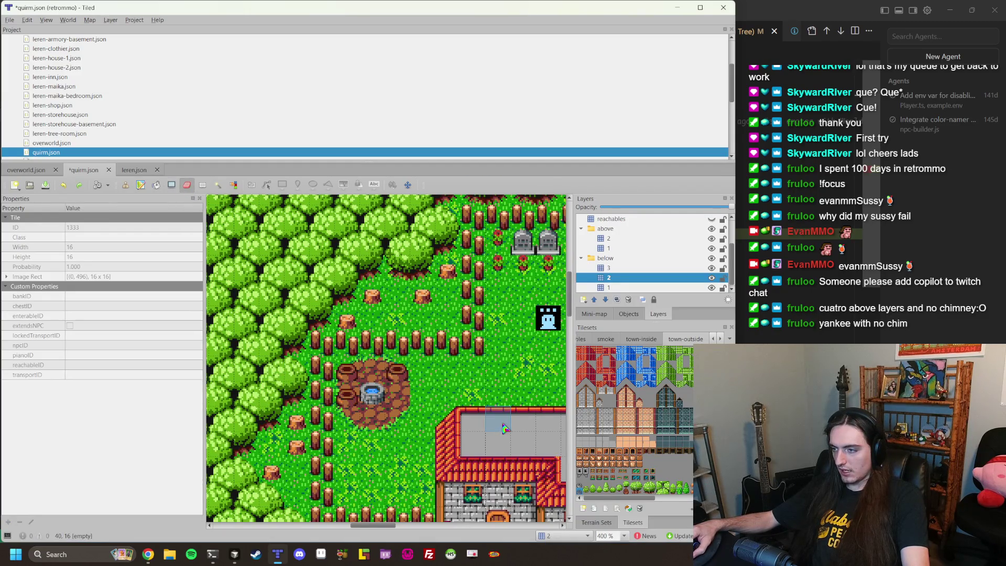
Pan to the eastern part of the map and blink layer 2's visibility to check it
scroll(503, 429, "down", 2)
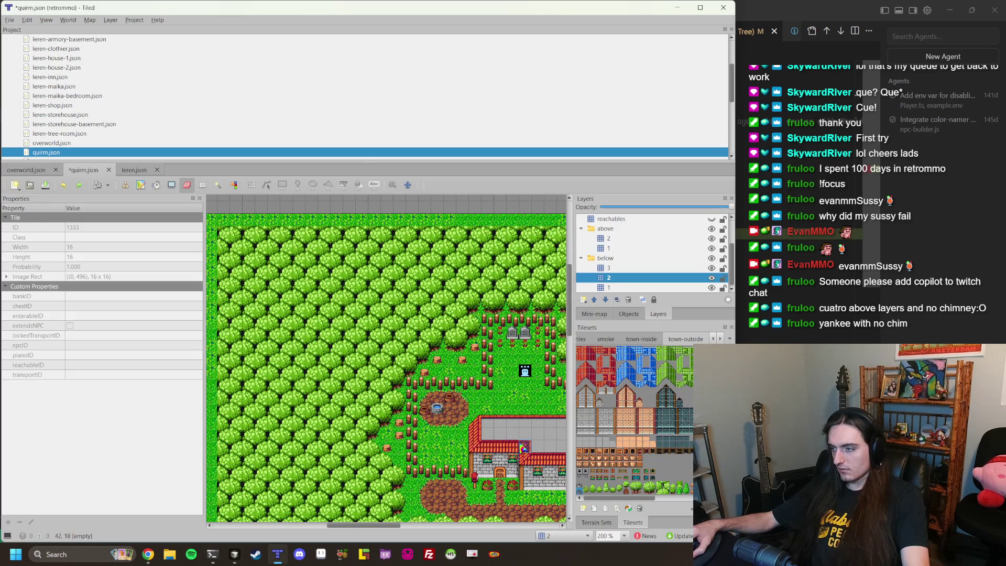
scroll(522, 448, "down", 2)
scroll(478, 441, "up", 3)
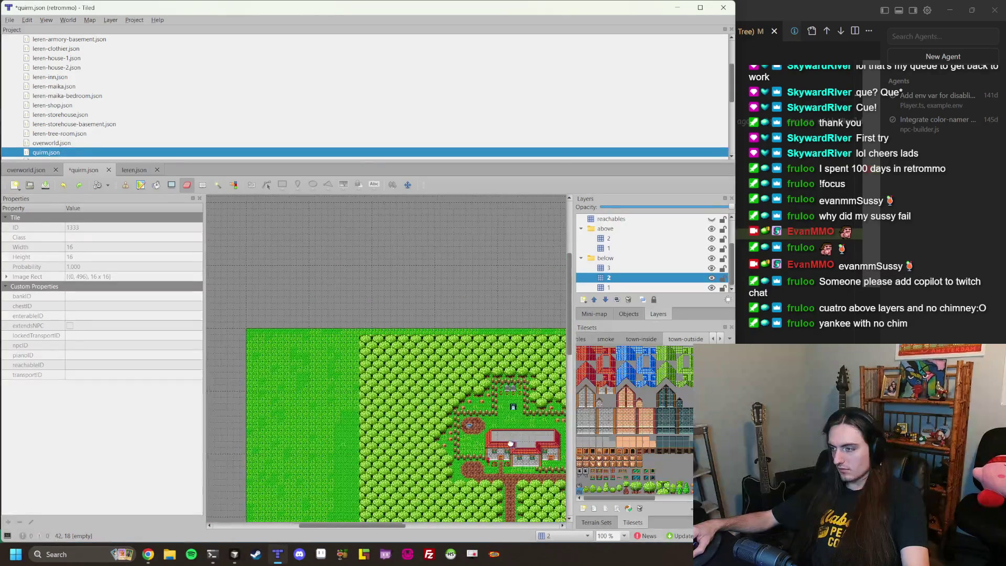
mouse_move(479, 442)
left_mouse_down()
mouse_move(400, 444)
mouse_move(343, 415)
left_mouse_up()
scroll(343, 416, "down", 3)
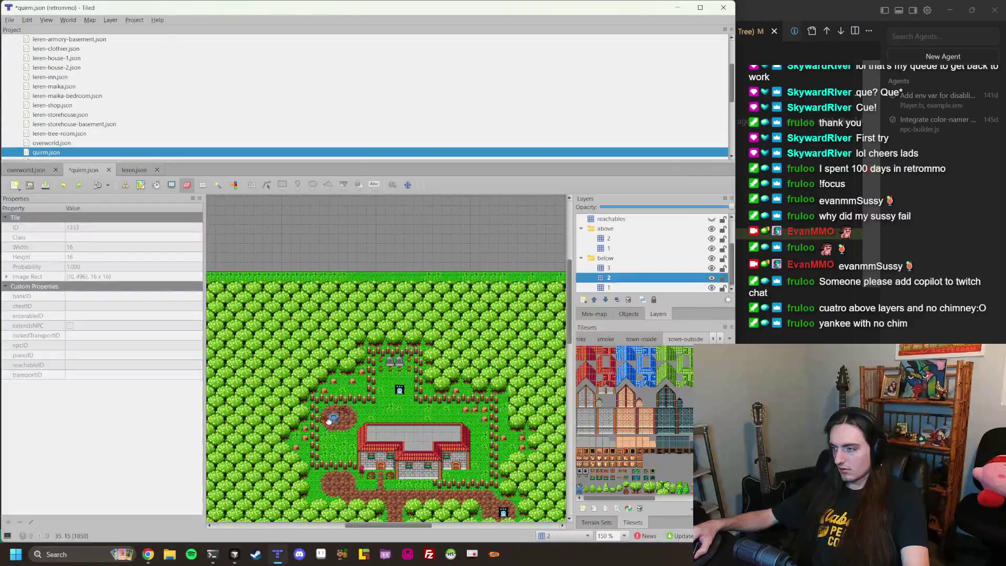
scroll(330, 386, "up", 4)
scroll(401, 401, "up", 1)
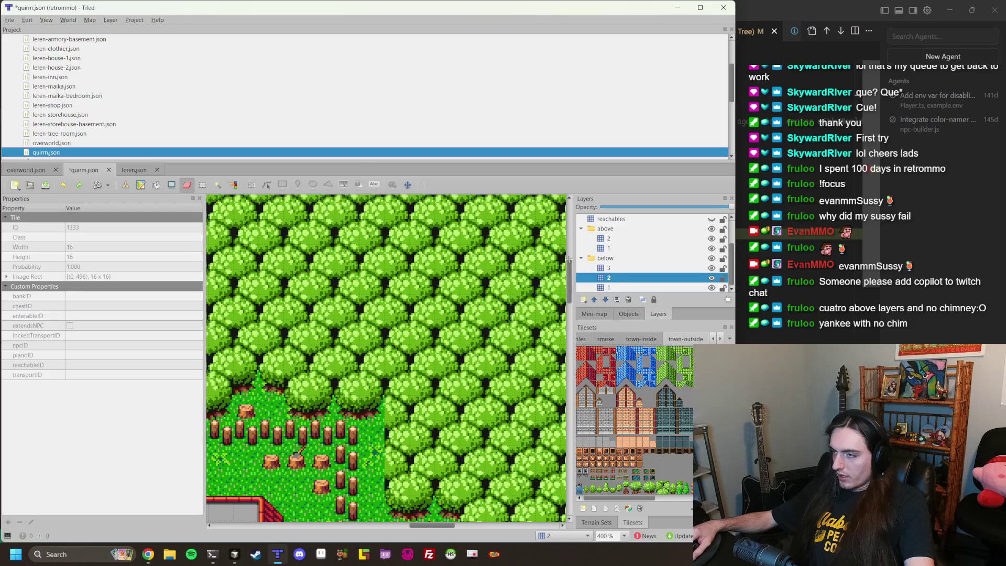
double_click(713, 278)
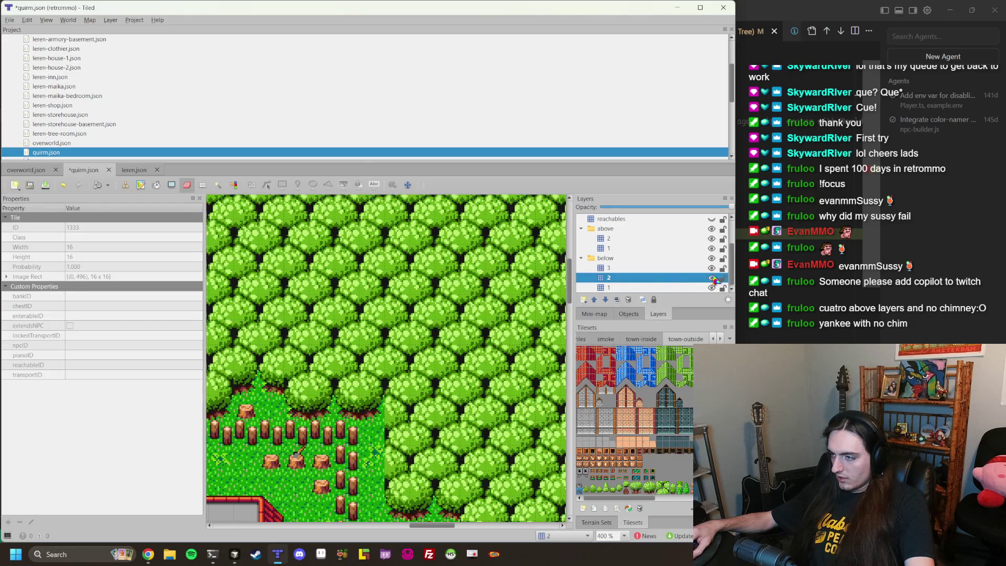
left_click(126, 187)
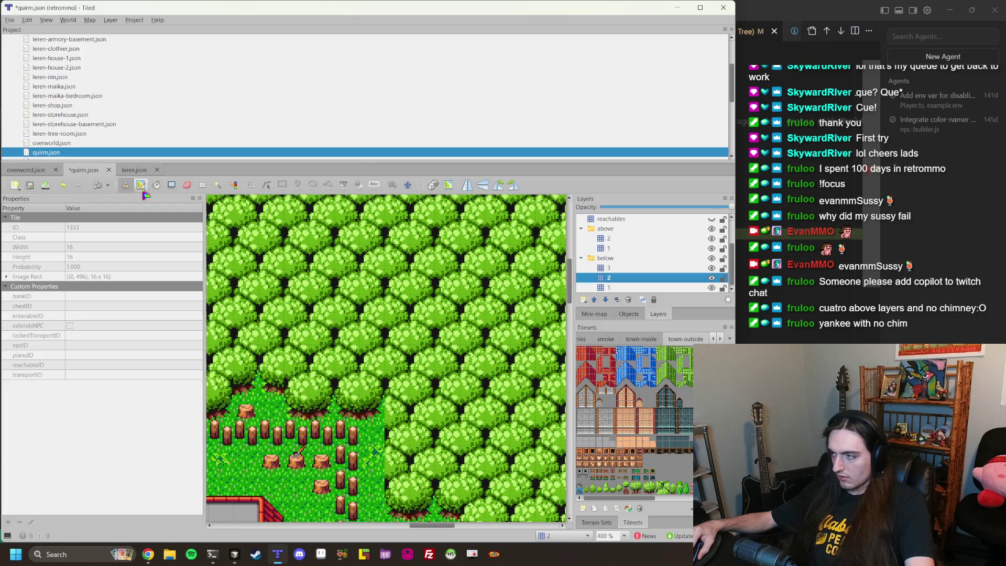
left_click(711, 278)
left_click(676, 288)
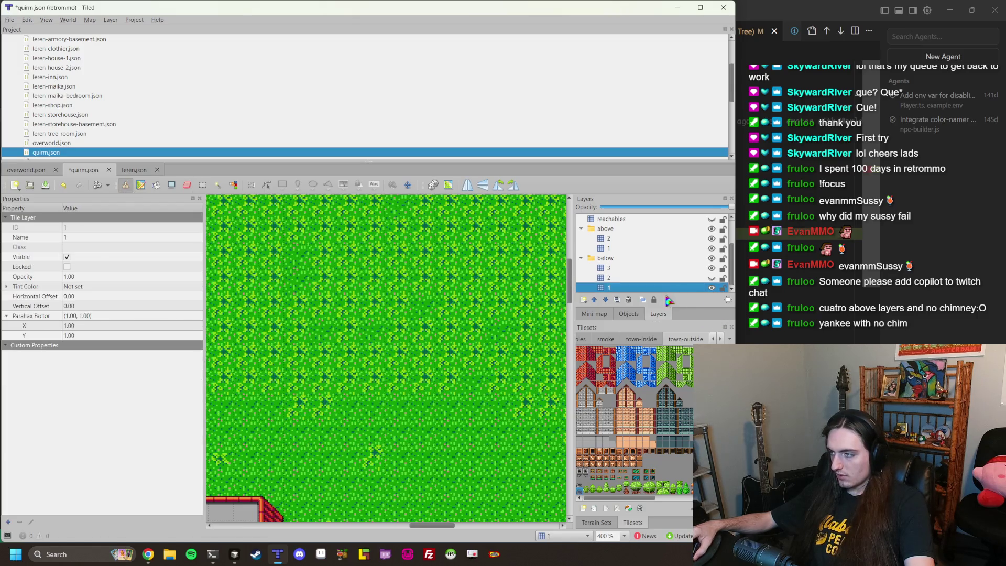
scroll(524, 319, "down", 4)
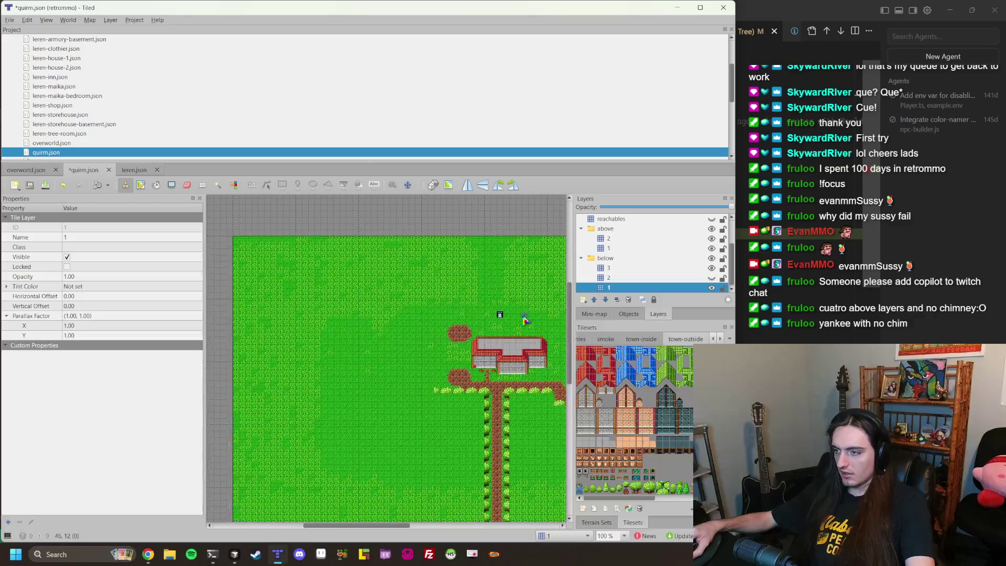
scroll(525, 318, "down", 1)
right_click(414, 403)
left_click(156, 185)
scroll(345, 457, "up", 3)
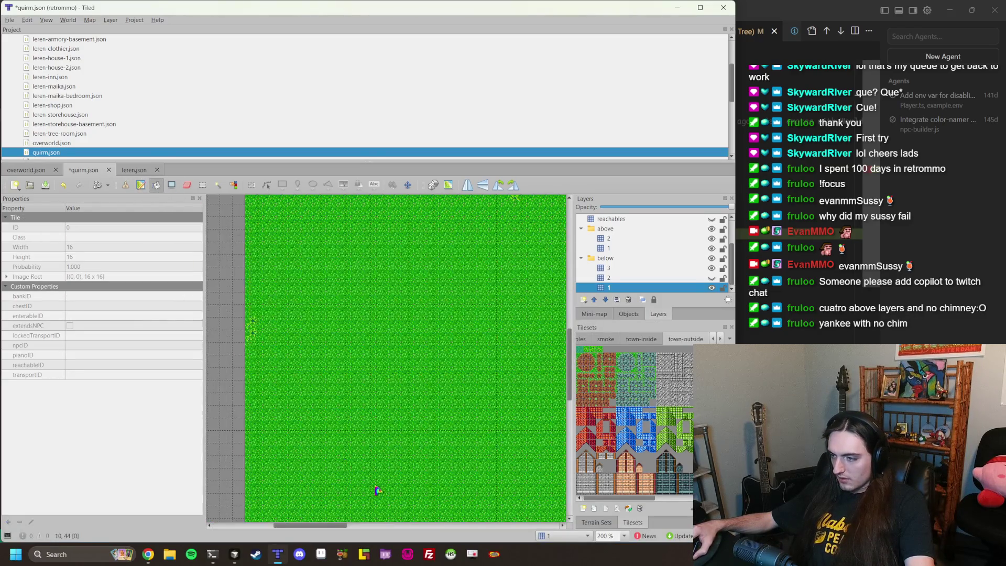
scroll(498, 379, "right", 5)
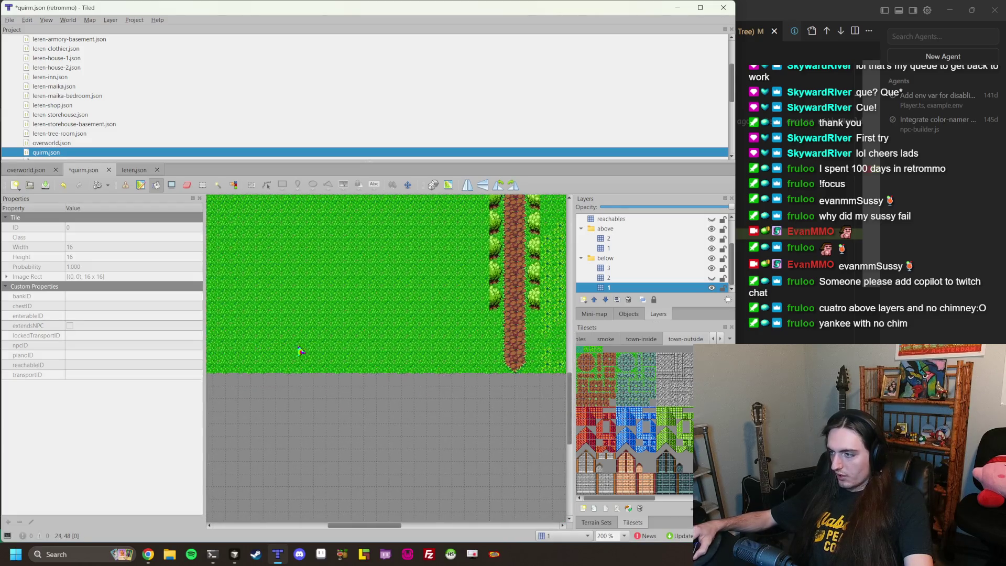
scroll(438, 370, "right", 5)
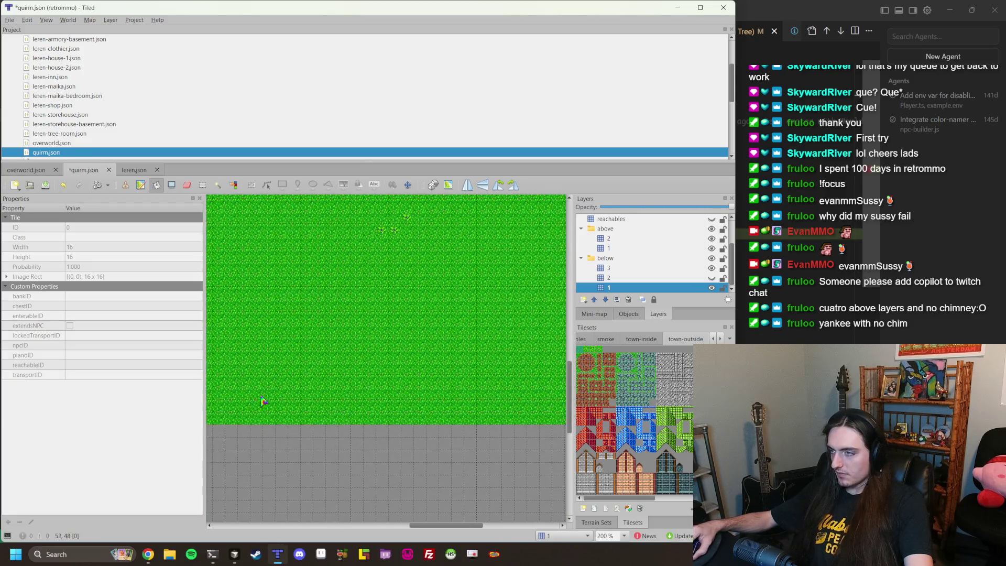
scroll(314, 399, "up", 5)
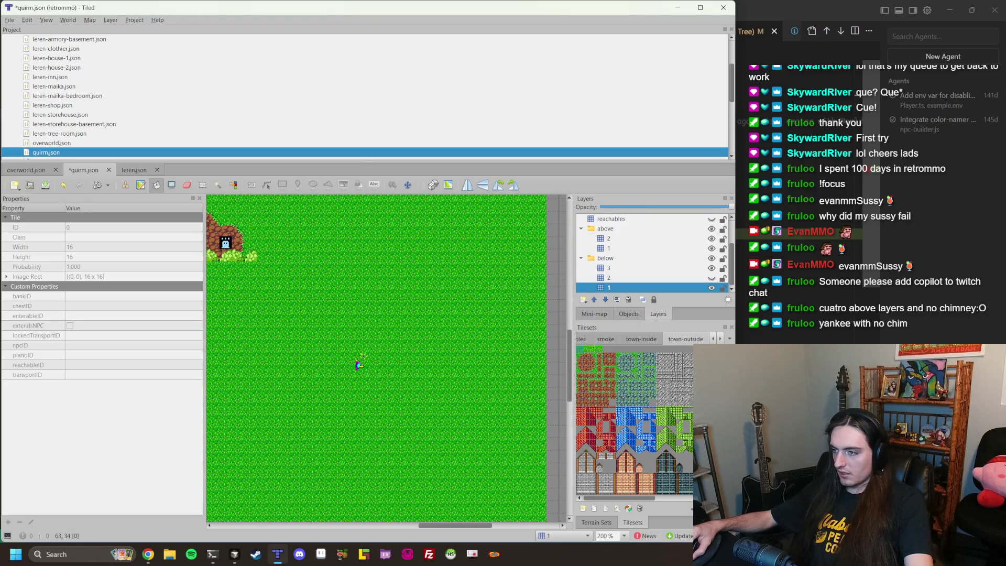
scroll(422, 306, "up", 5)
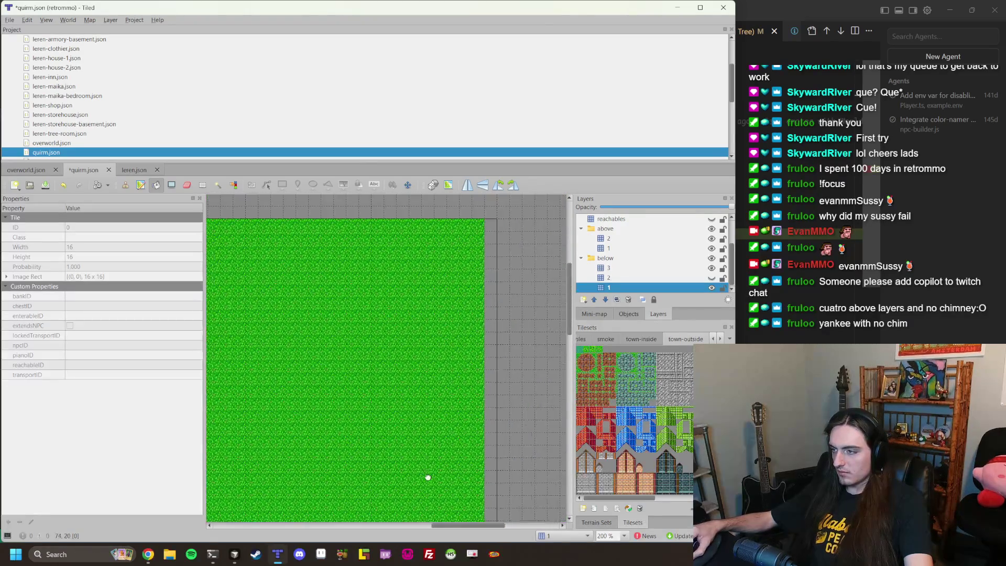
scroll(487, 373, "left", 3)
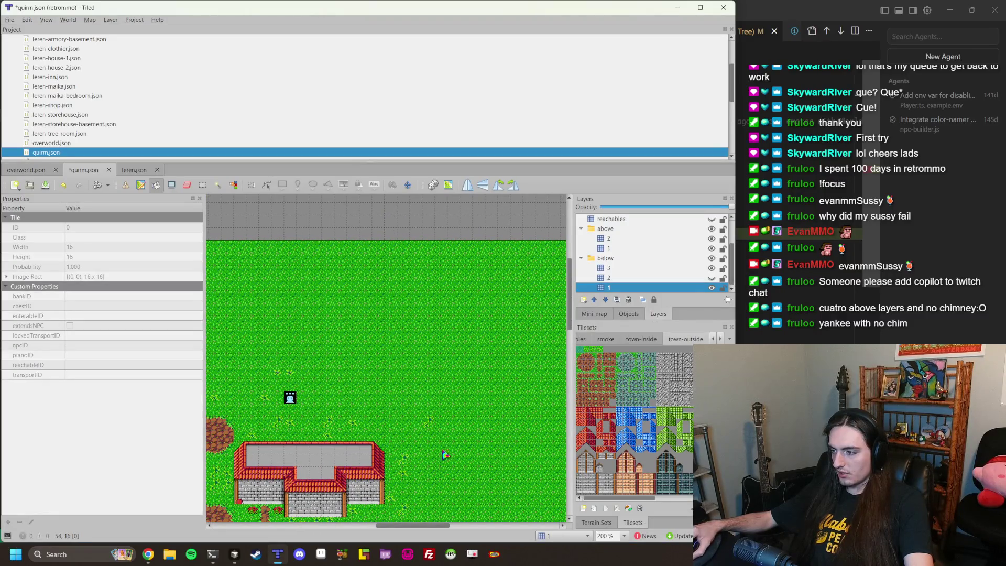
left_click(712, 278)
left_click(712, 278)
left_click(712, 278)
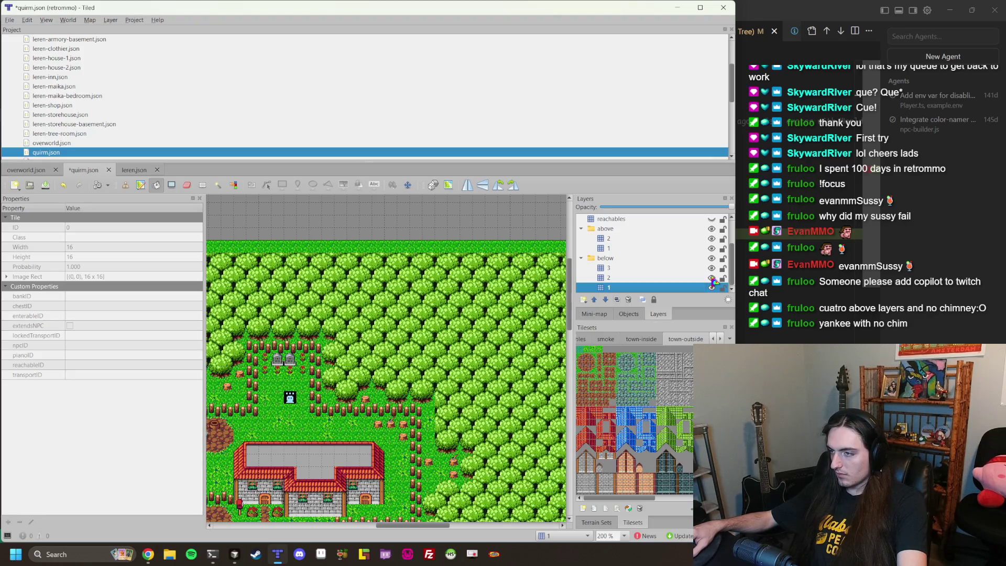
left_click(712, 278)
scroll(404, 320, "left", 5)
scroll(403, 320, "down", 3)
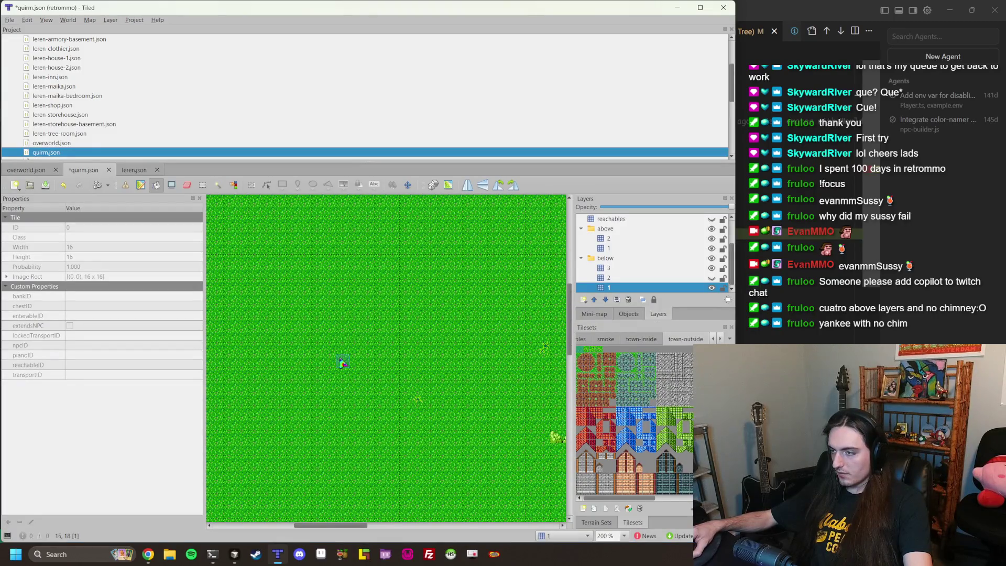
left_click(712, 278)
left_click(711, 278)
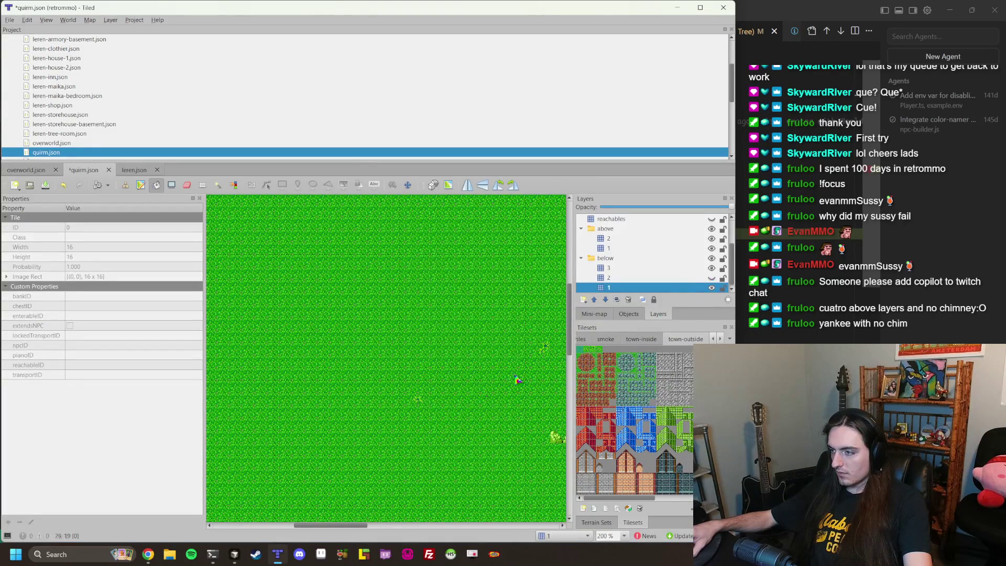
scroll(416, 403, "down", 4)
scroll(416, 387, "up", 3)
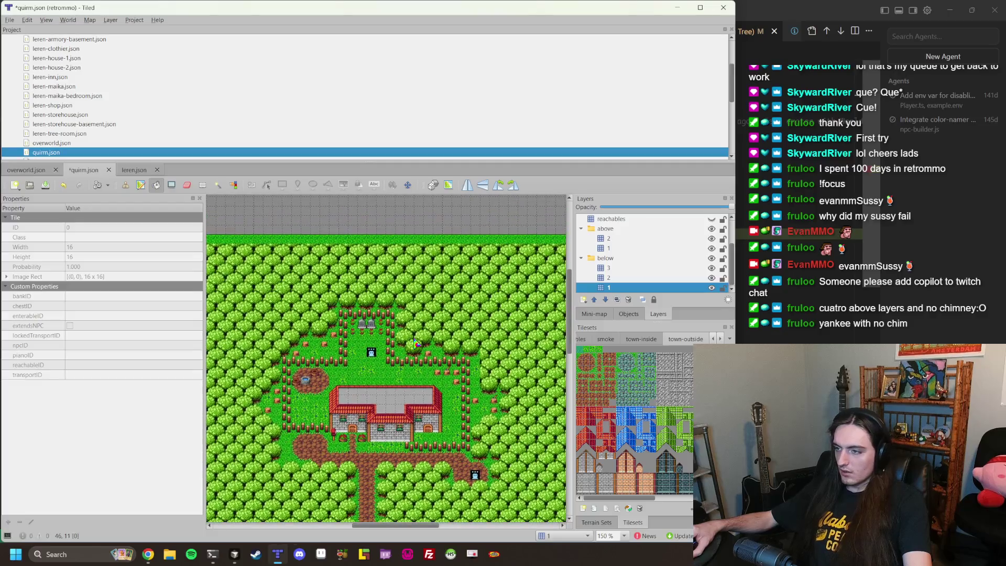
With the Stamp Brush on tree layer 2, pick a tree tile from the map
scroll(419, 365, "up", 3)
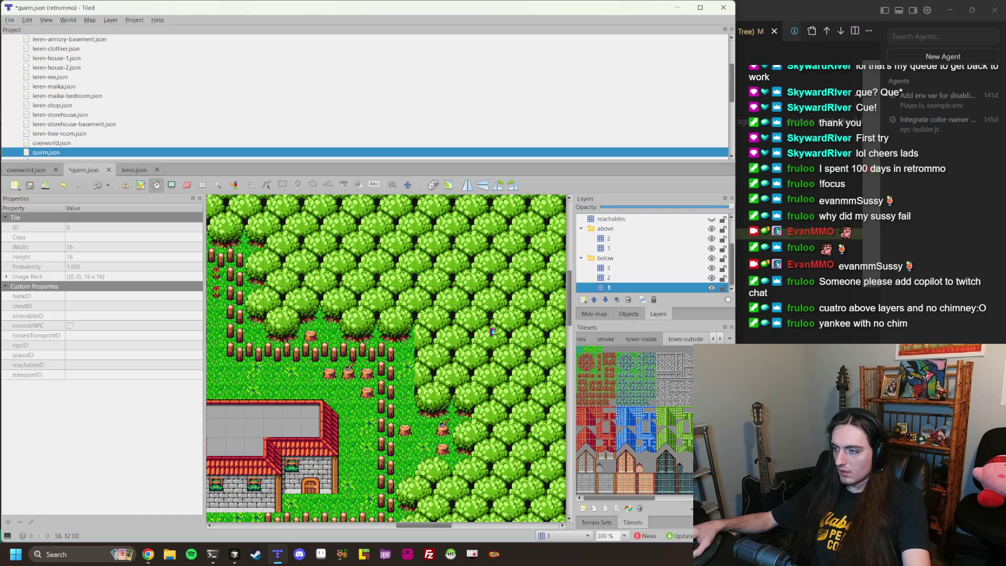
scroll(437, 361, "up", 2)
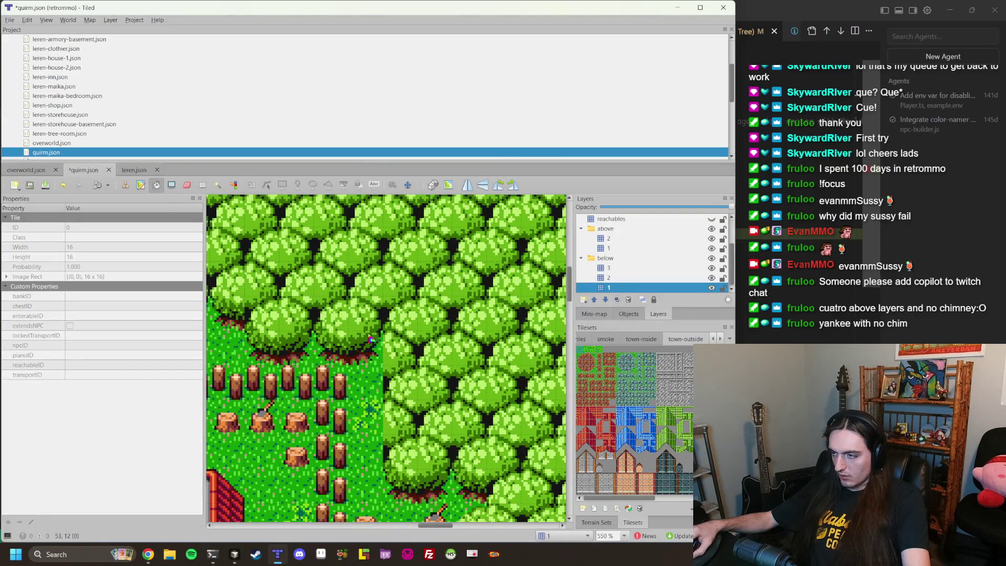
left_click(125, 188)
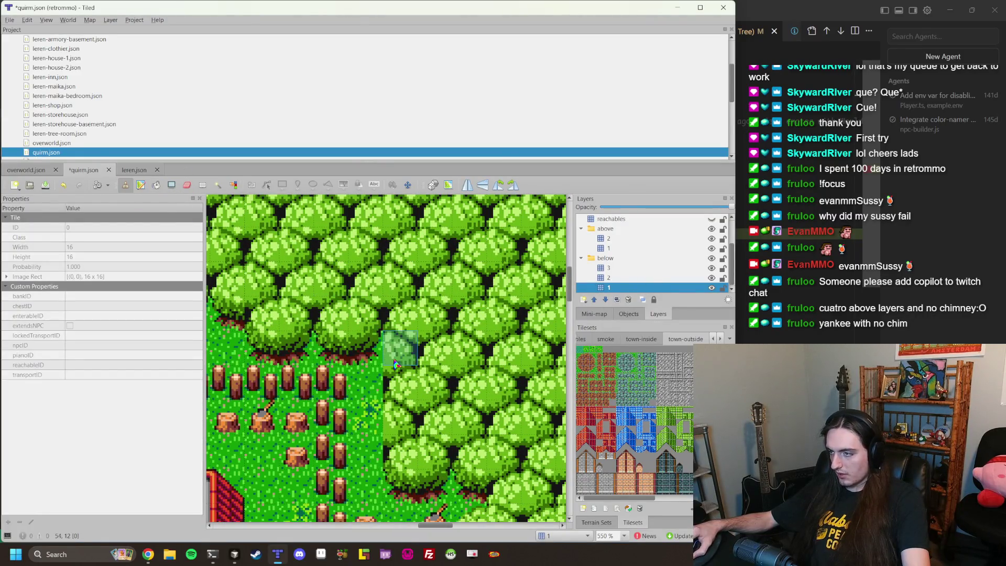
left_click(655, 277)
right_click(400, 347)
Choose stacked tree tiles 1300 and 1343 from the forest tileset as the brush
scroll(668, 483, "down", 2)
scroll(669, 483, "down", 1)
left_click(618, 443)
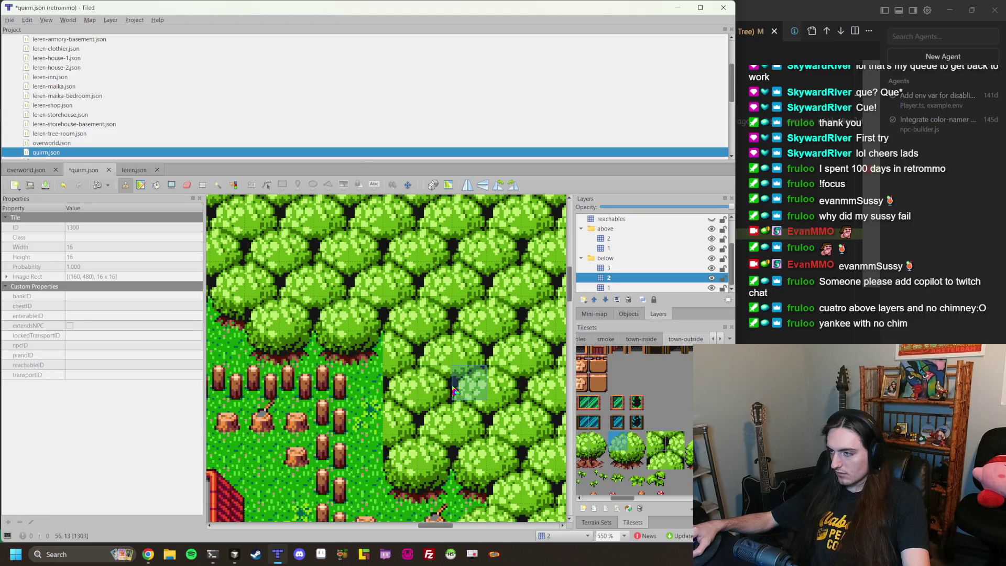
left_click_drag(618, 442, 618, 459)
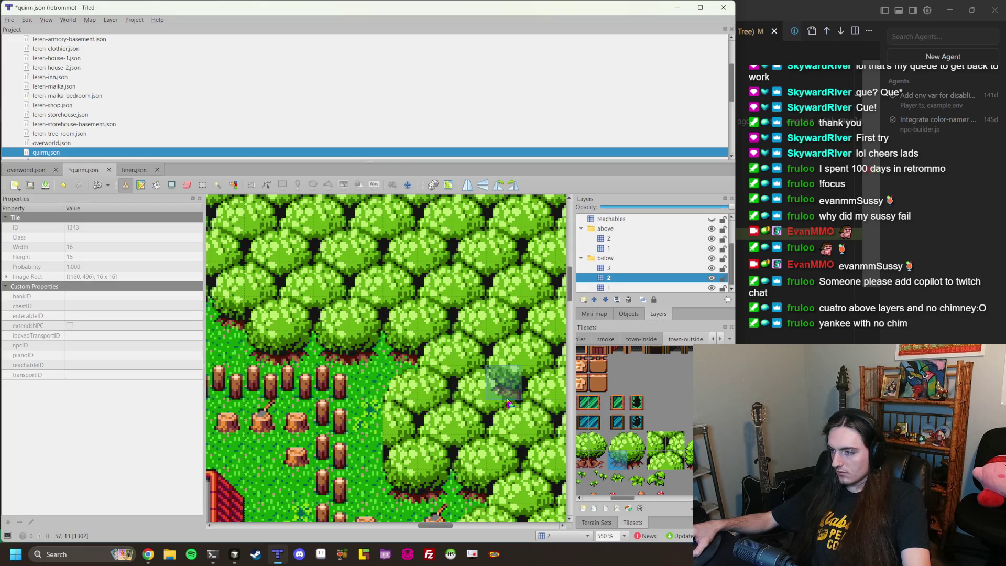
scroll(507, 406, "down", 1)
left_click(618, 441)
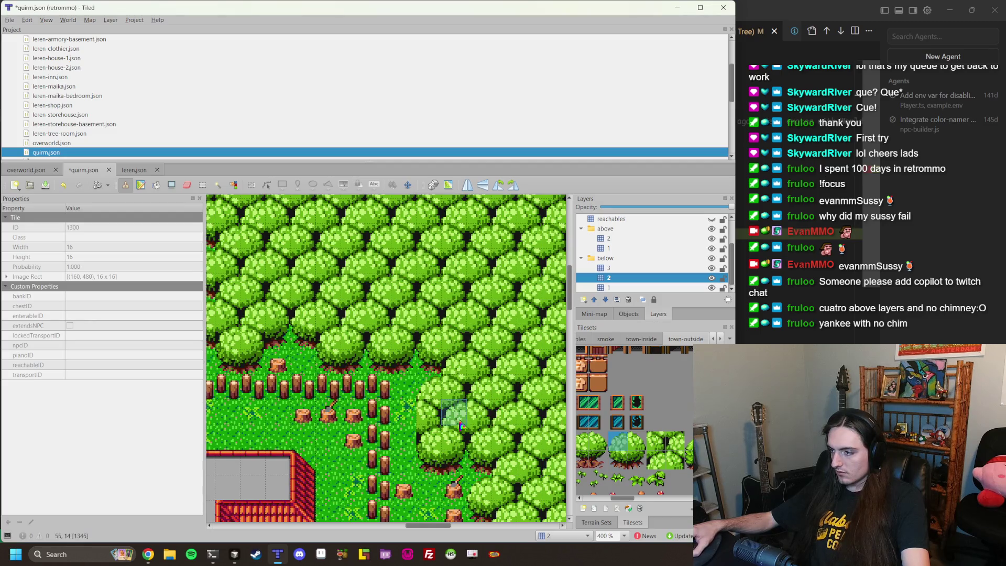
left_click(617, 459)
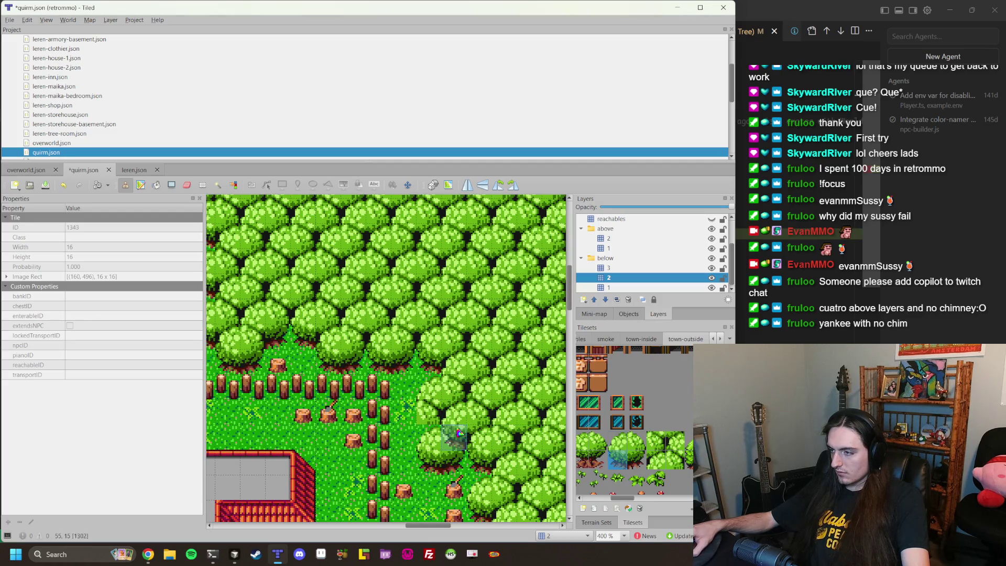
Navigate to the forest-edge gap beside the fenced yard and make ground layer 1 active
scroll(501, 449, "down", 2)
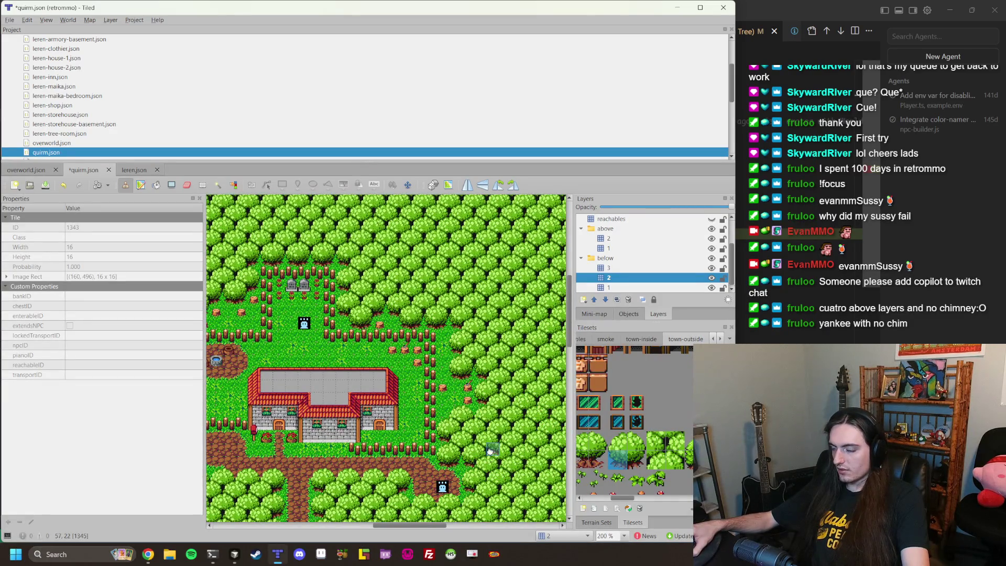
scroll(492, 456, "up", 3)
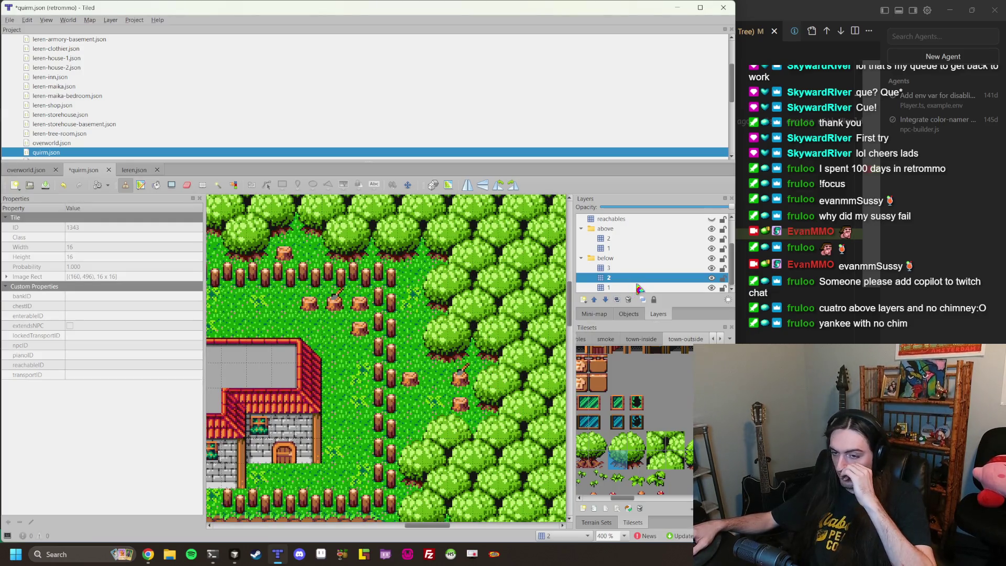
scroll(461, 375, "up", 2)
scroll(461, 374, "left", 2)
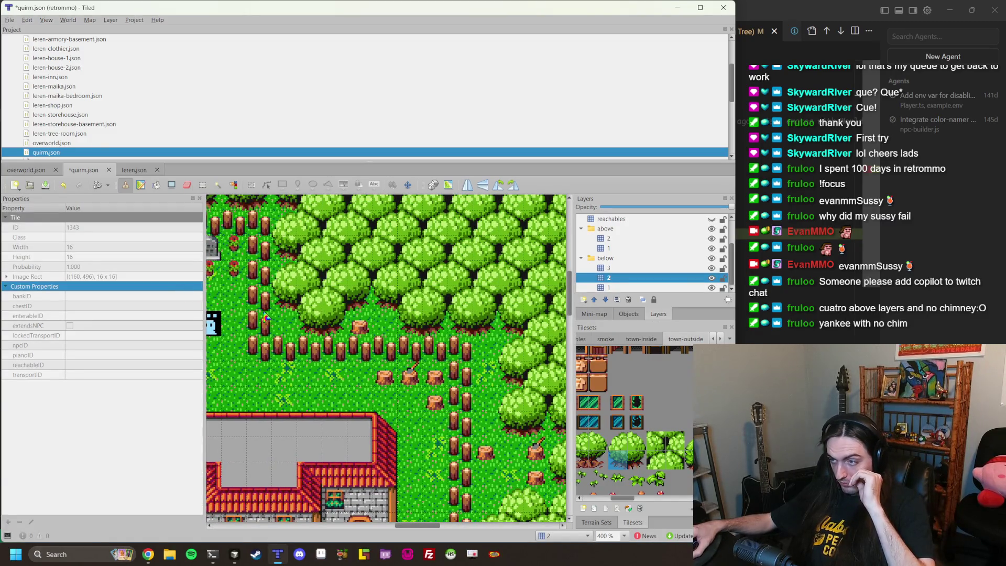
scroll(476, 371, "up", 3)
scroll(476, 371, "left", 6)
scroll(481, 373, "left", 7)
scroll(481, 373, "down", 3)
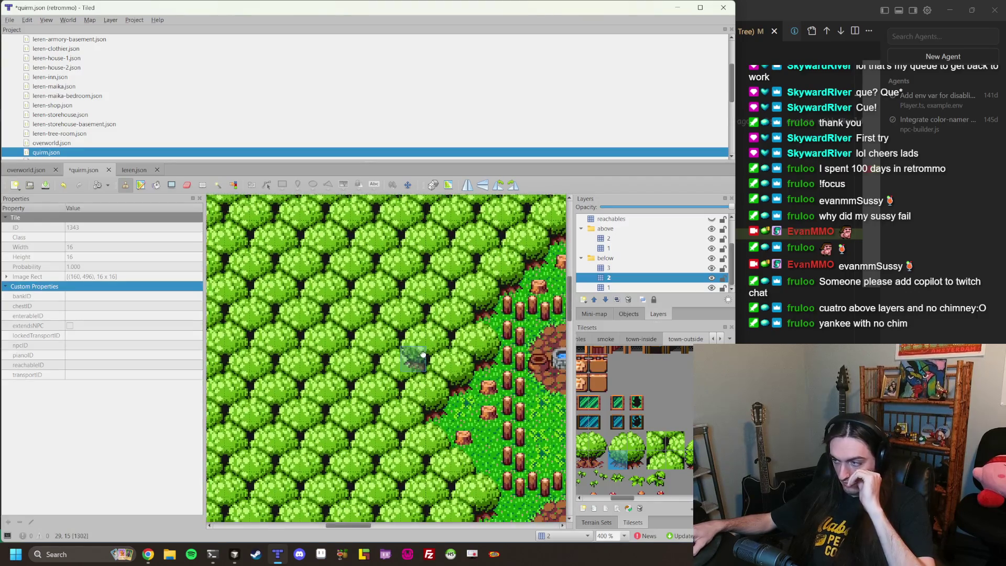
scroll(434, 365, "down", 2, "ctrl")
scroll(367, 356, "down", 2)
scroll(340, 351, "right", 3)
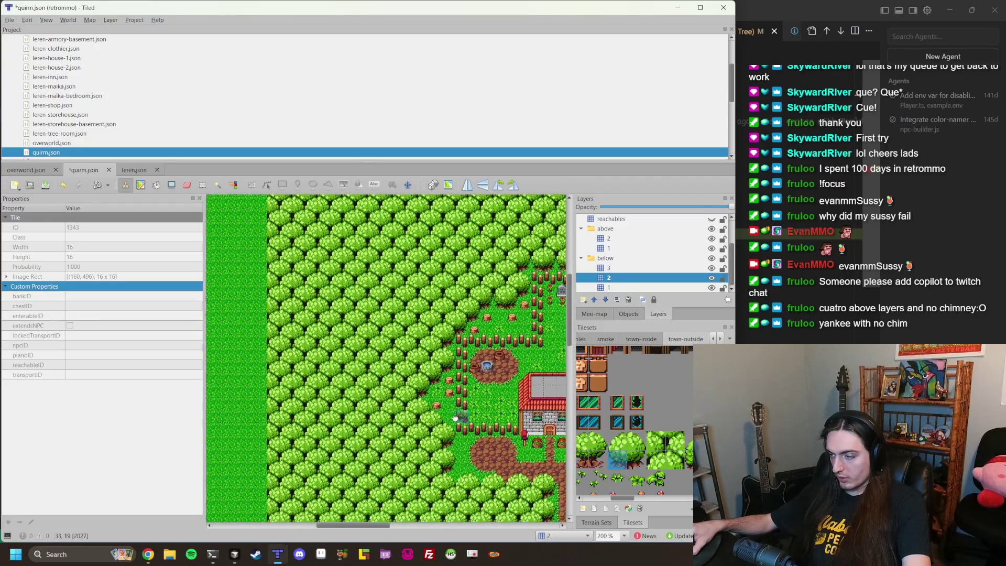
scroll(330, 347, "down", 4)
scroll(322, 314, "right", 2)
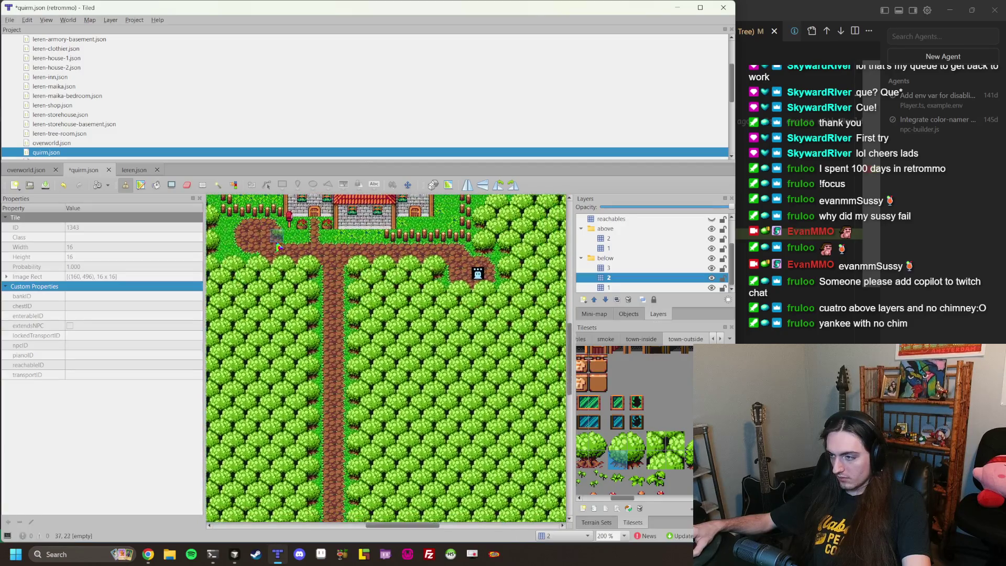
scroll(354, 446, "left", 1)
scroll(362, 450, "down", 5)
scroll(367, 453, "up", 8)
scroll(361, 445, "right", 4)
scroll(348, 419, "up", 6)
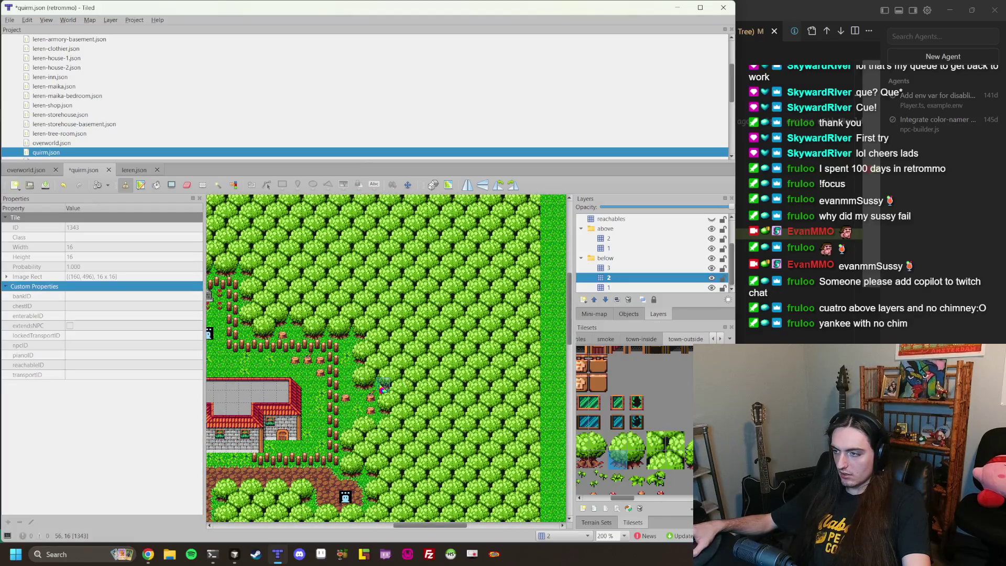
scroll(362, 391, "up", 2)
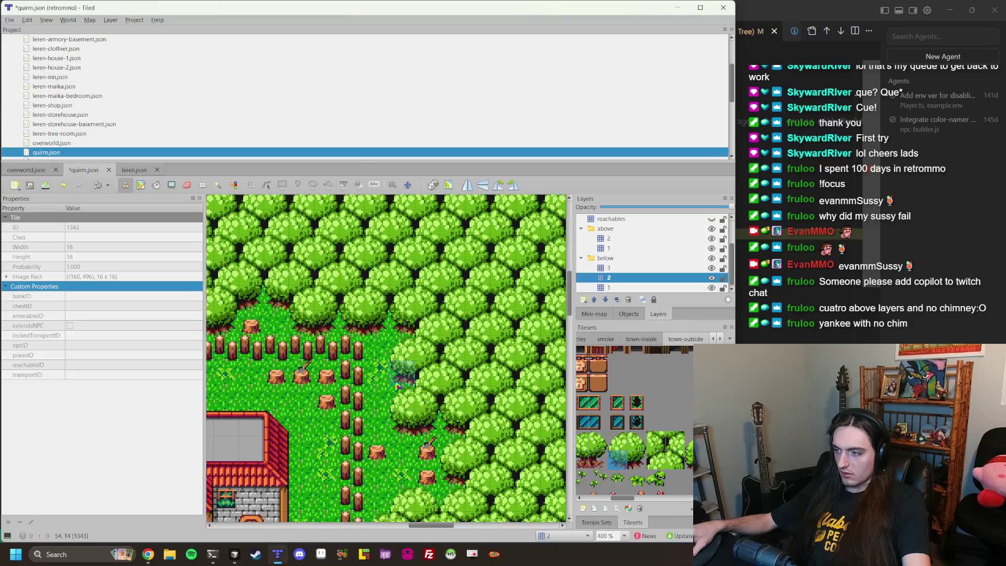
left_click(623, 287)
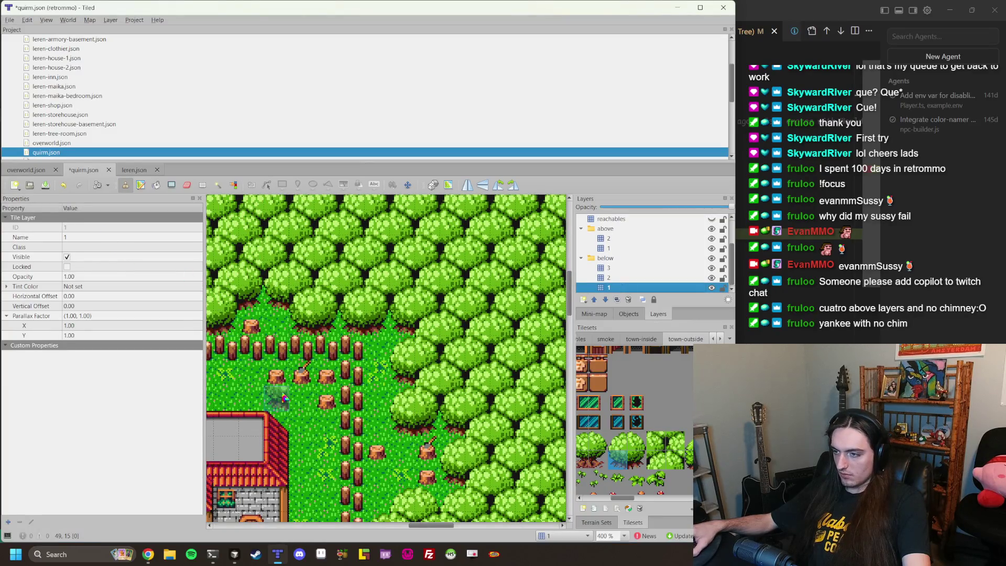
scroll(277, 398, "left", 2)
right_click(370, 416)
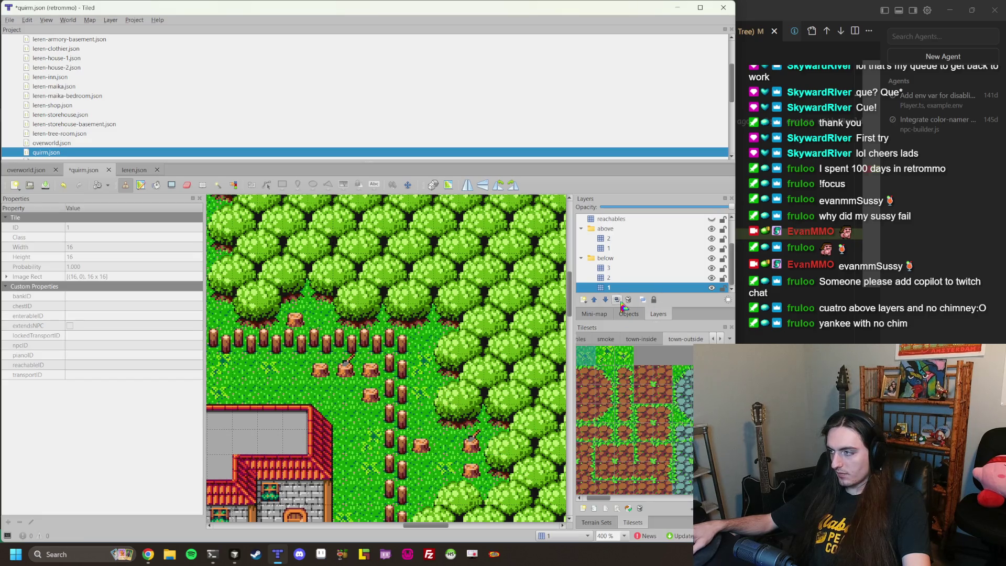
right_click(445, 418)
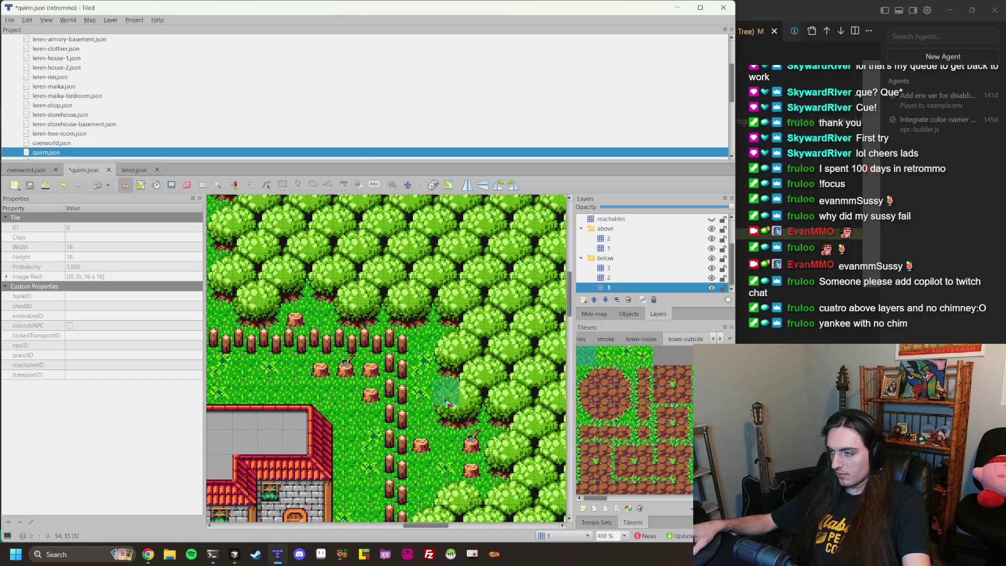
right_click(463, 472)
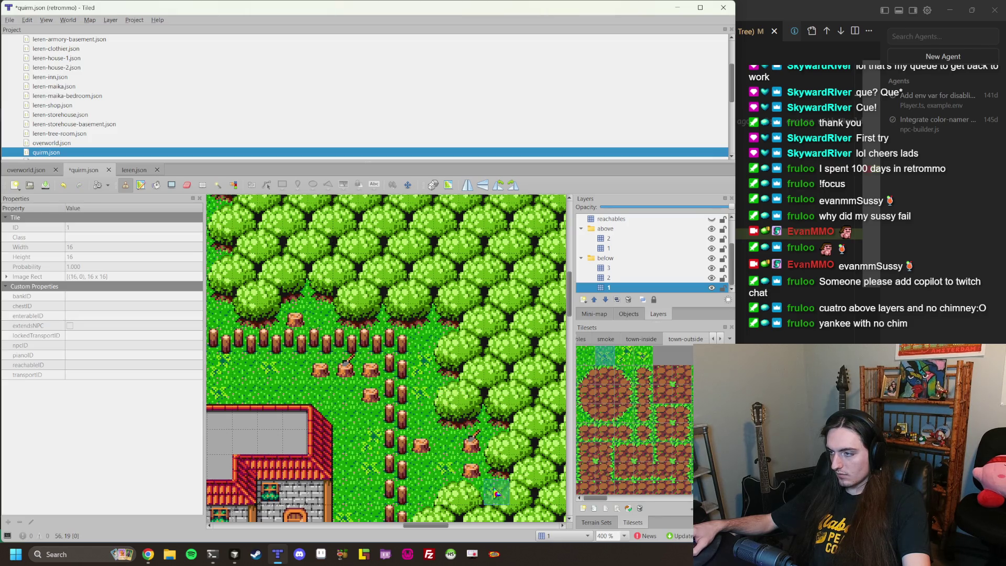
scroll(400, 444, "down", 2, "ctrl")
scroll(406, 445, "up", 3, "ctrl")
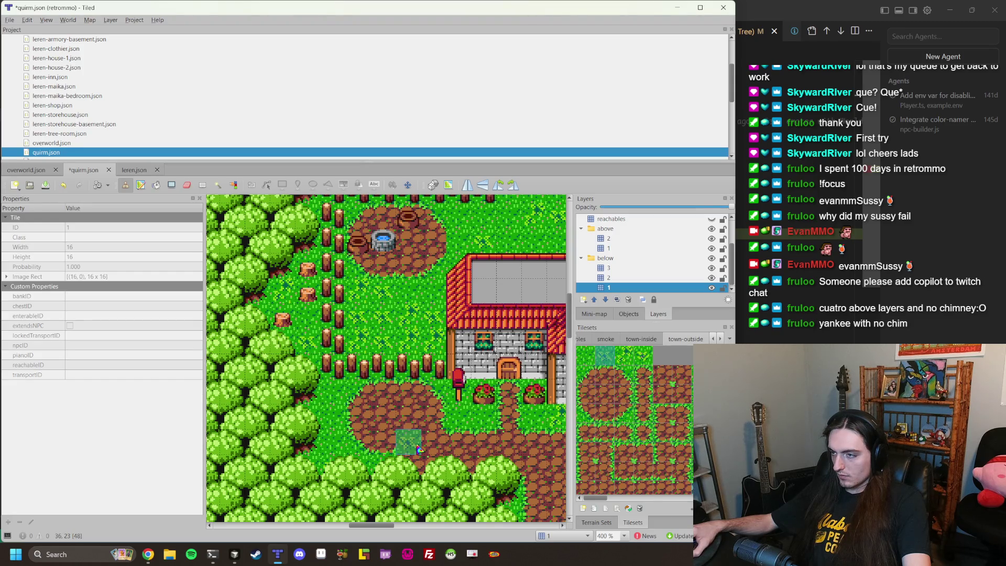
scroll(417, 446, "down", 1)
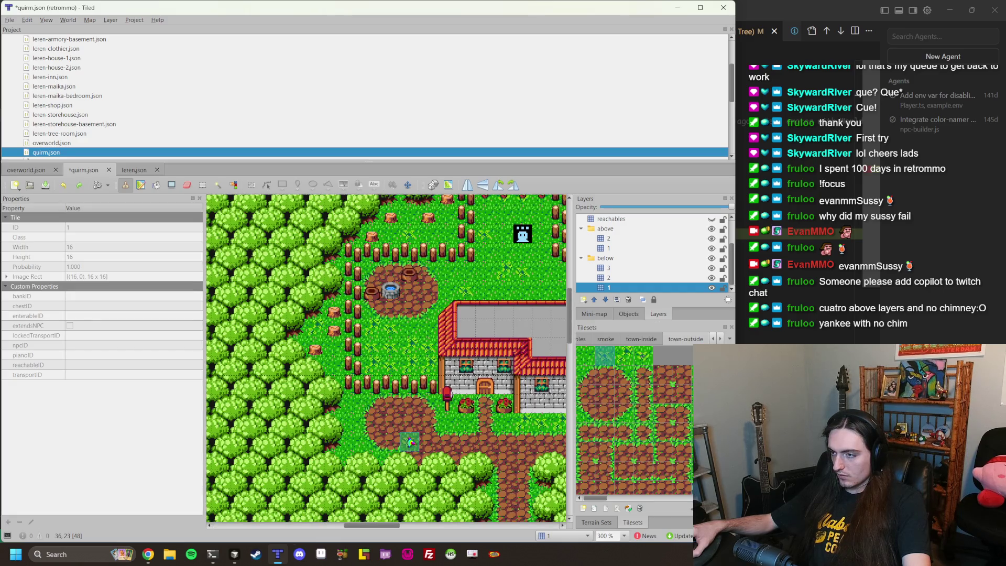
scroll(410, 441, "down", 2)
scroll(476, 409, "up", 4)
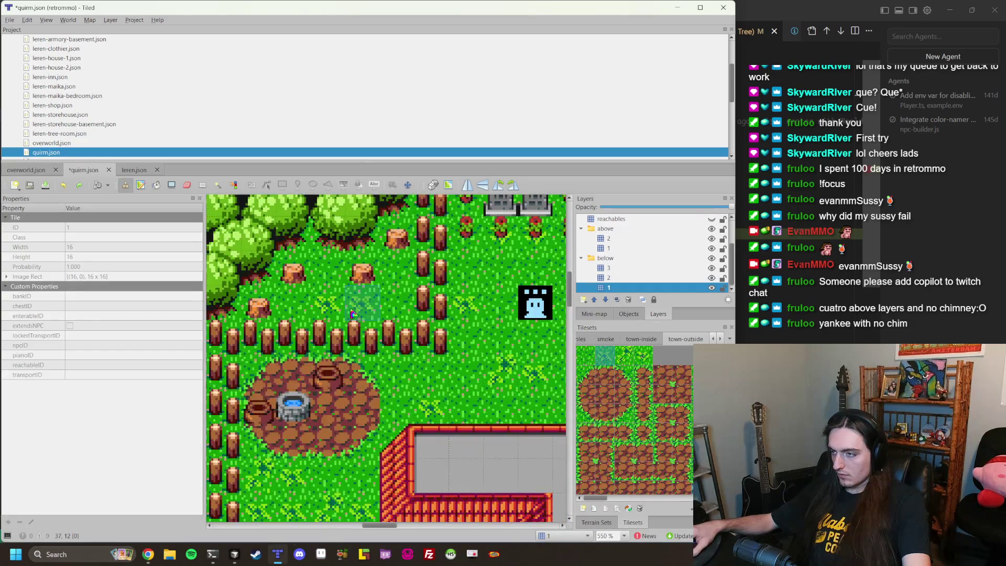
scroll(418, 405, "down", 1)
scroll(418, 404, "down", 3)
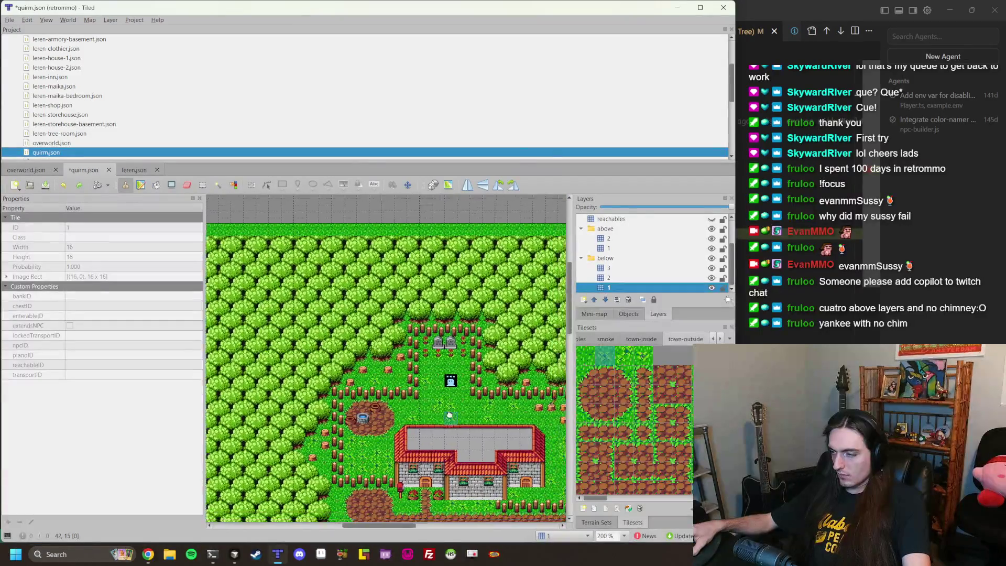
scroll(356, 401, "up", 2)
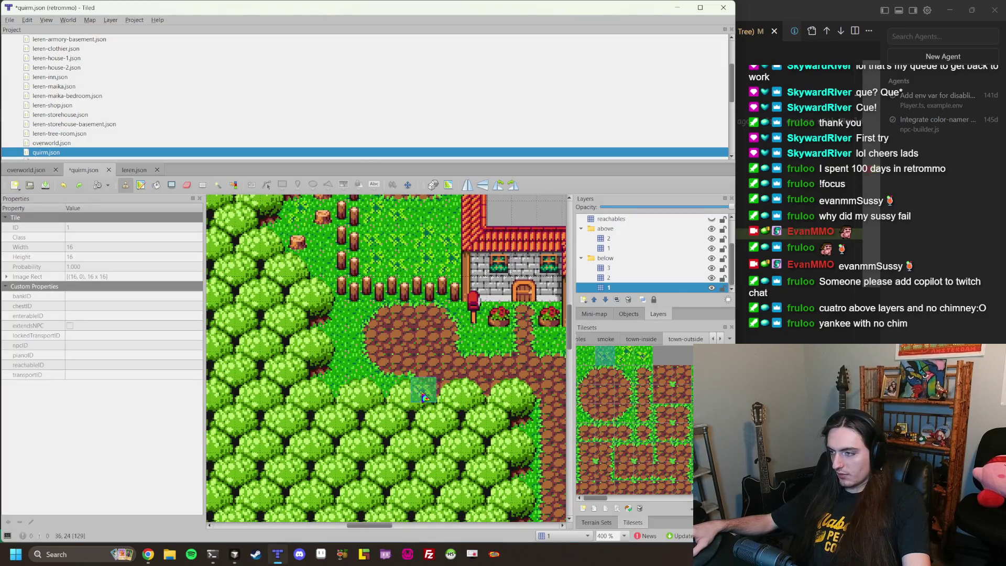
left_click(704, 238)
Erase the stray tree tiles along the forest edge beside the dirt path
key("e")
scroll(368, 396, "right", 3)
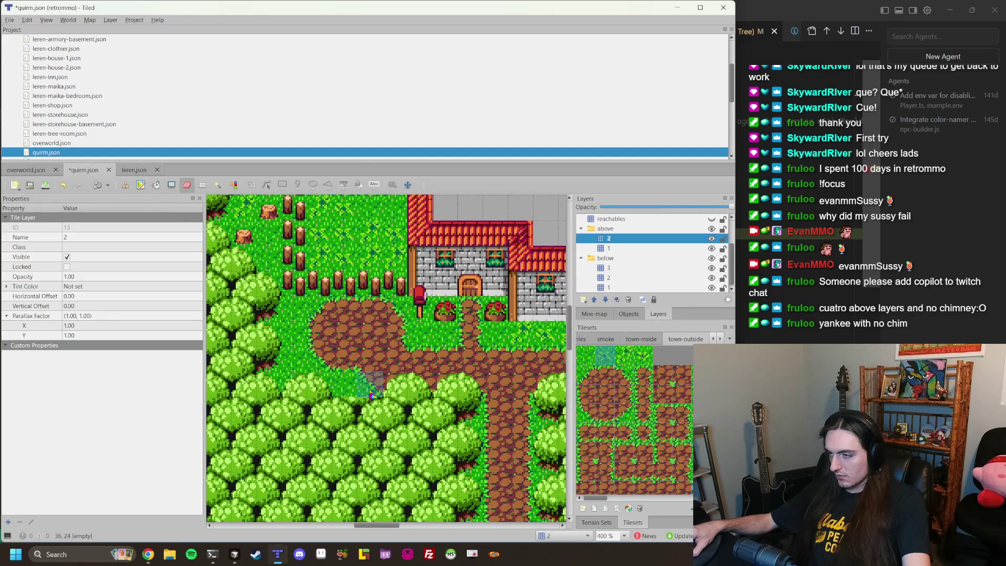
left_click_drag(383, 390, 504, 393)
scroll(487, 391, "right", 2)
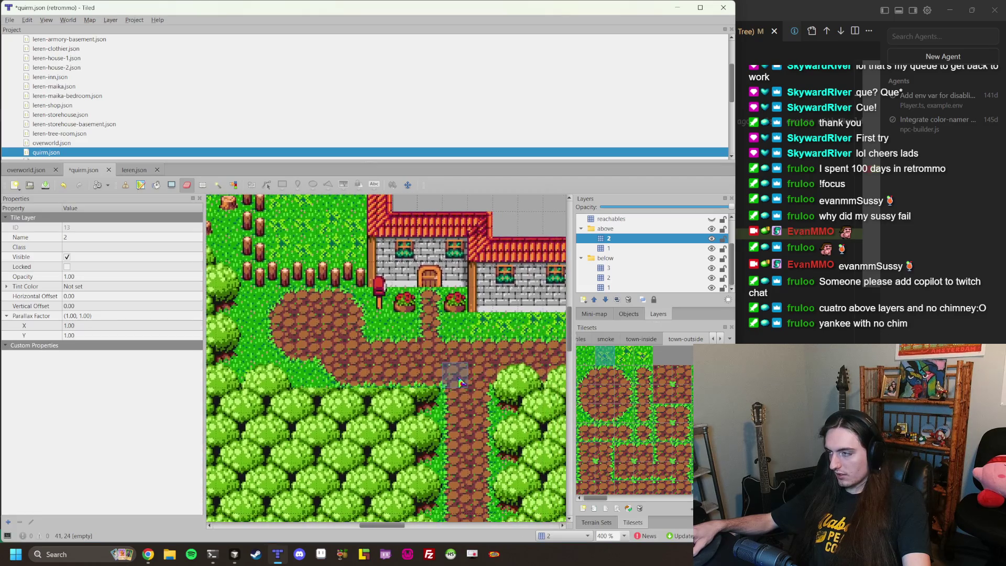
Select below layer 2 and blink the layer and roof visibilities to compare tiles
left_click(609, 278)
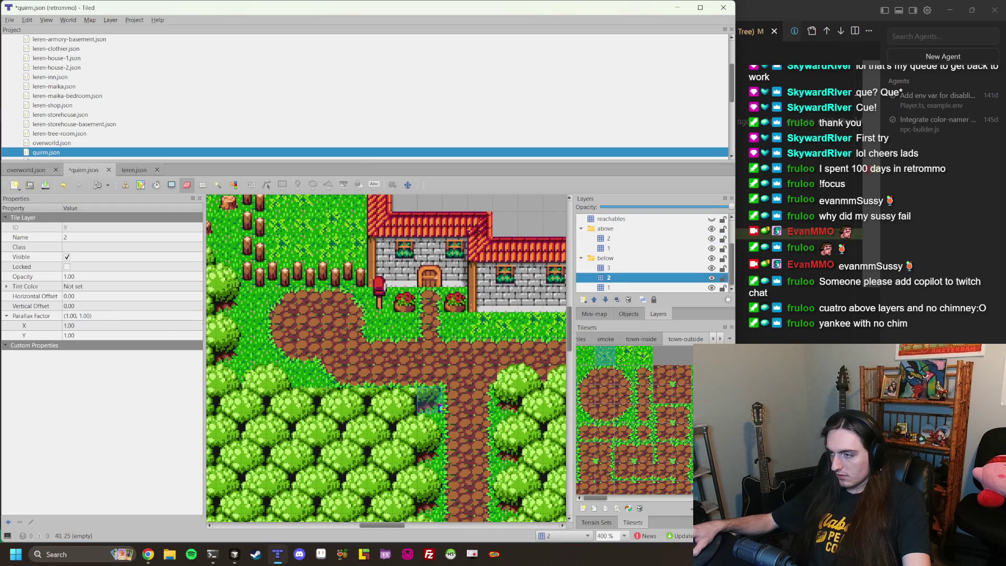
left_click(712, 283)
left_click(712, 283)
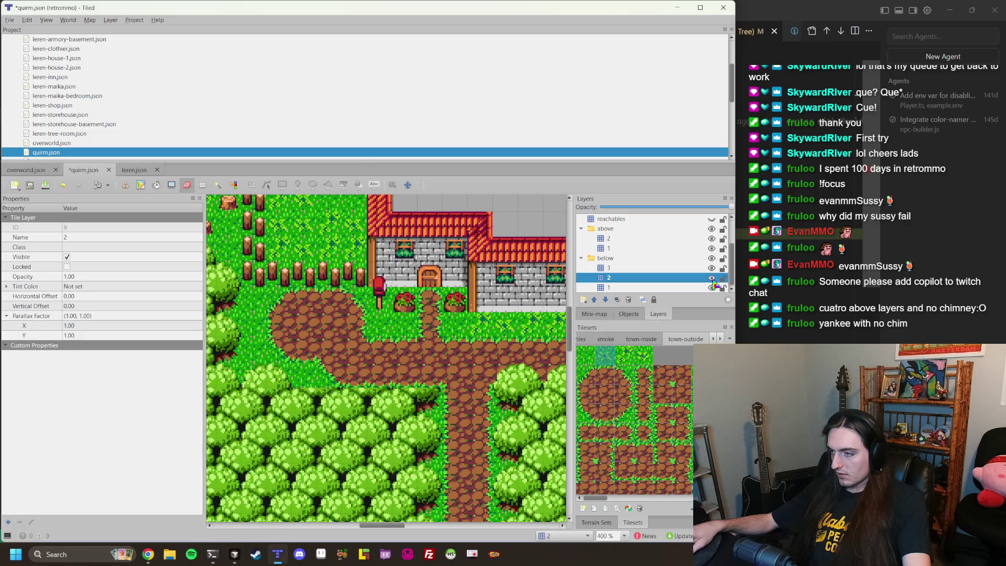
left_click(712, 282)
left_click(713, 282)
left_click(713, 289)
left_click(713, 288)
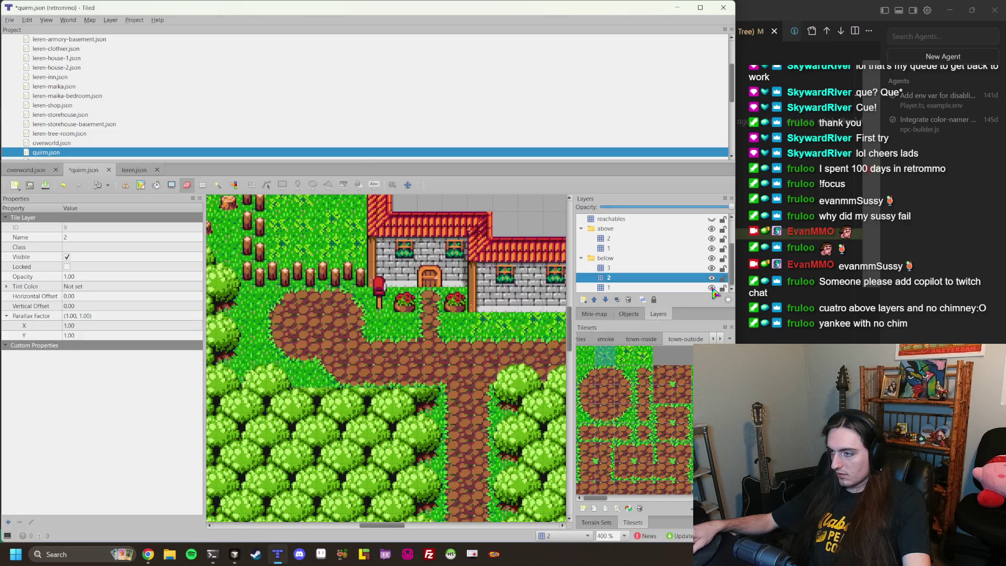
left_click(711, 248)
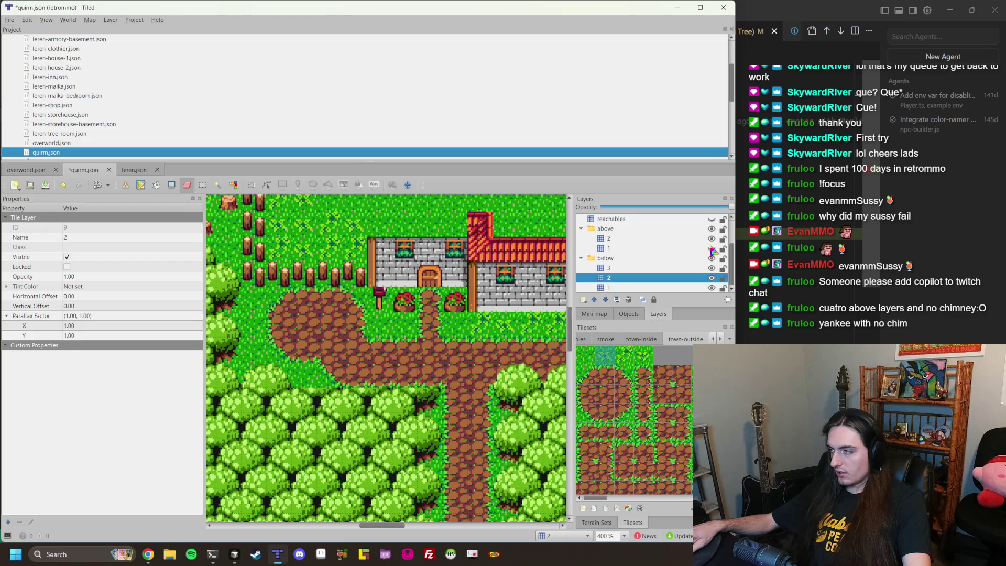
left_click(711, 248)
left_click(711, 238)
left_click(711, 239)
scroll(485, 344, "down", 2)
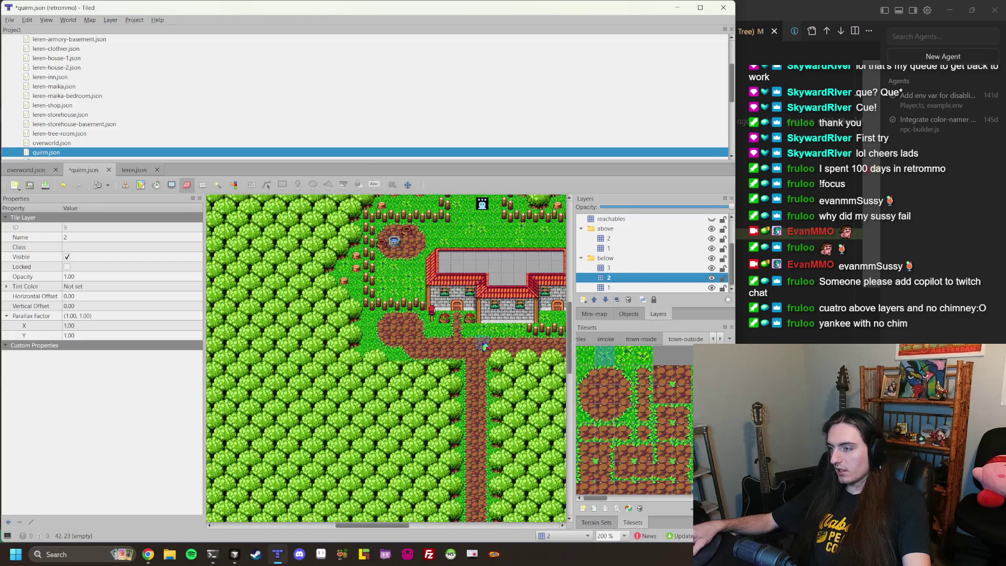
left_click(712, 248)
left_click(711, 248)
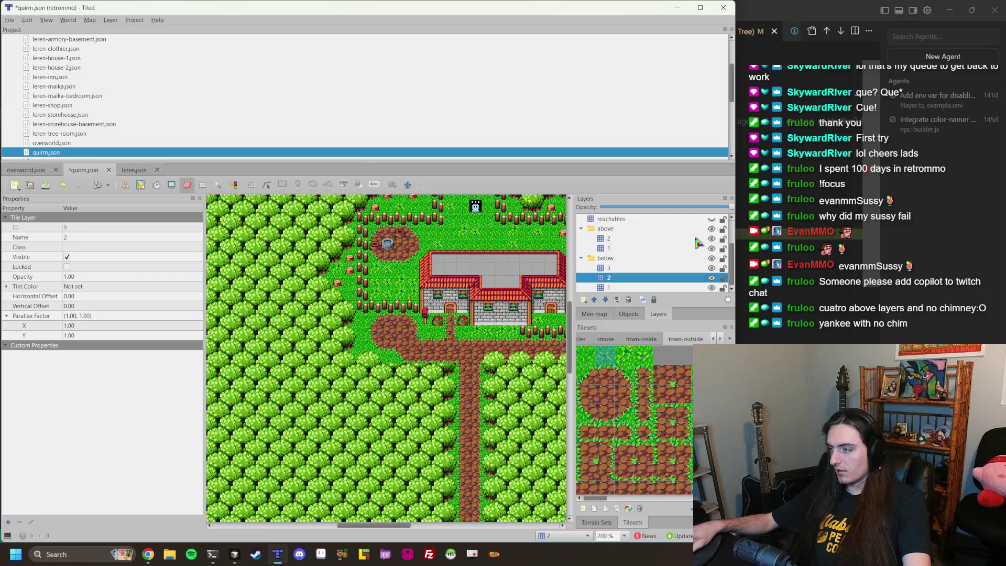
Return to upper layer 2 and toggle roof and layer-2 visibility to check trees along the path
left_click(687, 238)
scroll(466, 386, "up", 1)
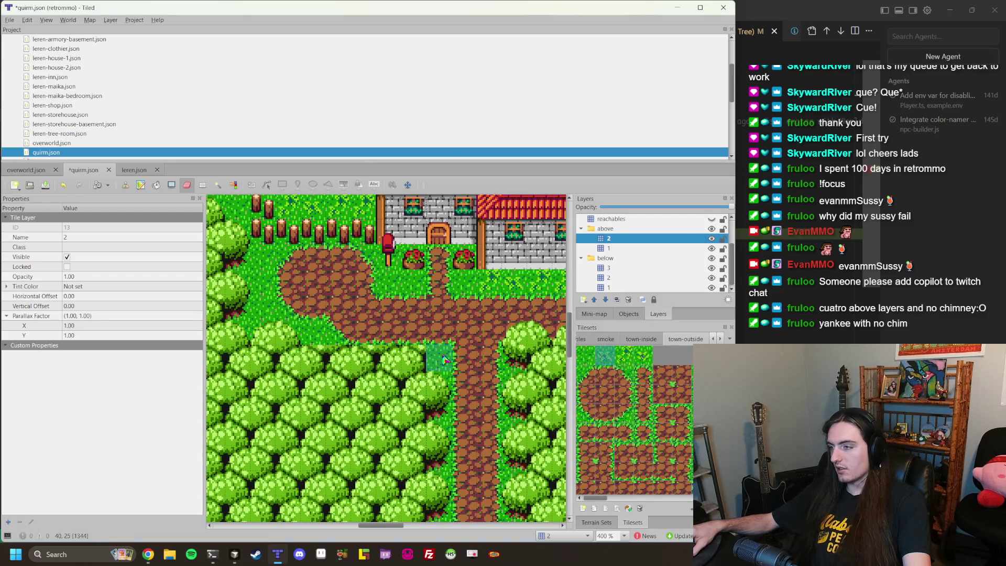
left_click(710, 248)
left_click(711, 248)
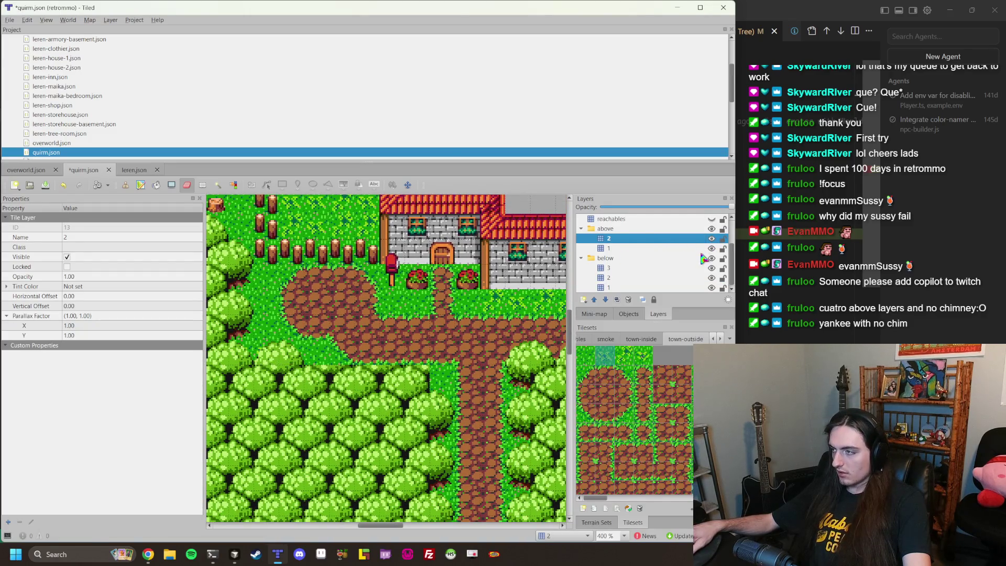
left_click(711, 247)
left_click(712, 248)
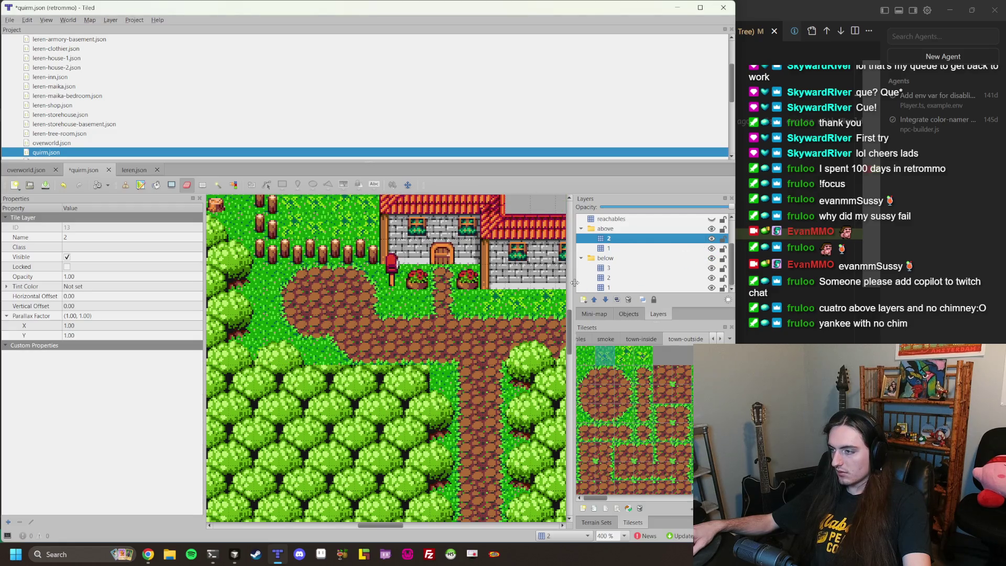
left_click(711, 239)
left_click(710, 238)
scroll(406, 359, "down", 2)
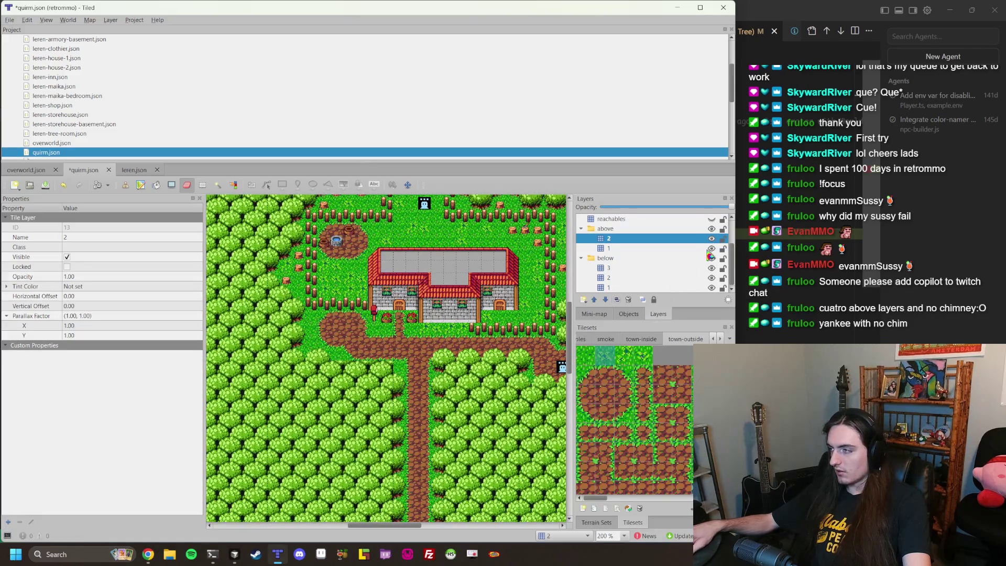
left_click(711, 238)
left_click(710, 238)
left_click(711, 239)
left_click(711, 238)
Patch the path's forest edge with a bush tile at 800% zoom
scroll(491, 360, "down", 3)
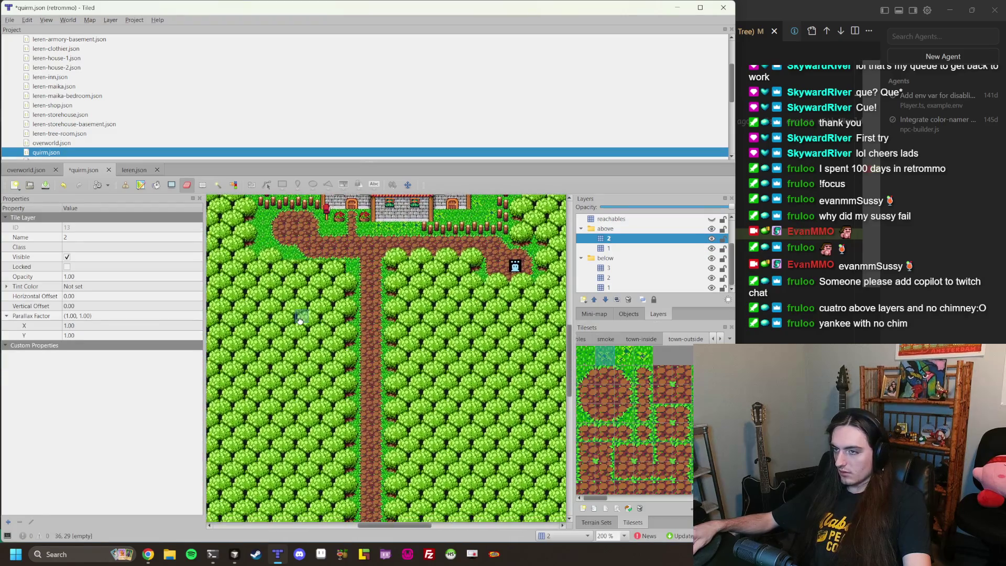
scroll(299, 321, "up", 1)
left_click(711, 238)
left_click(711, 239)
scroll(359, 398, "up", 3)
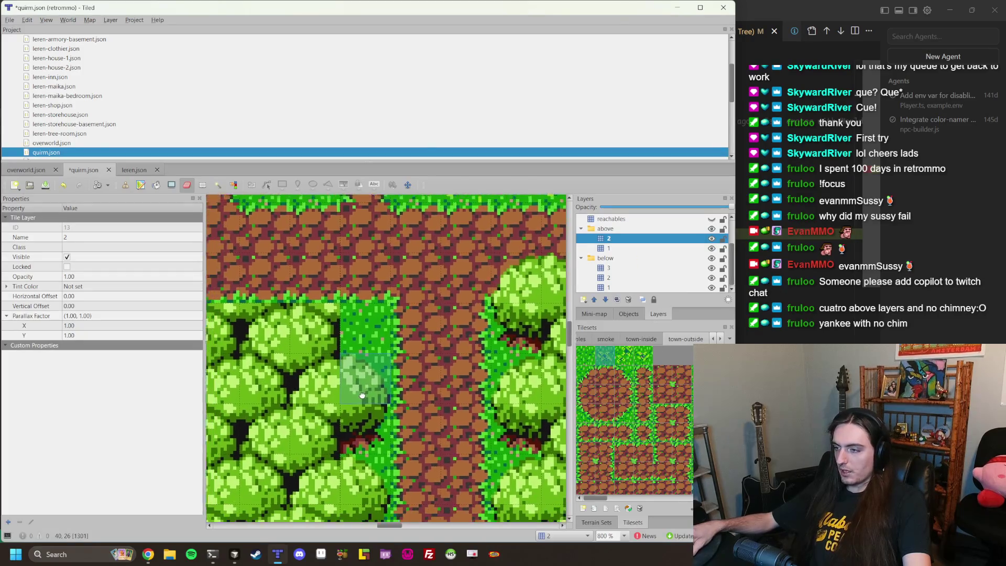
left_click(369, 376)
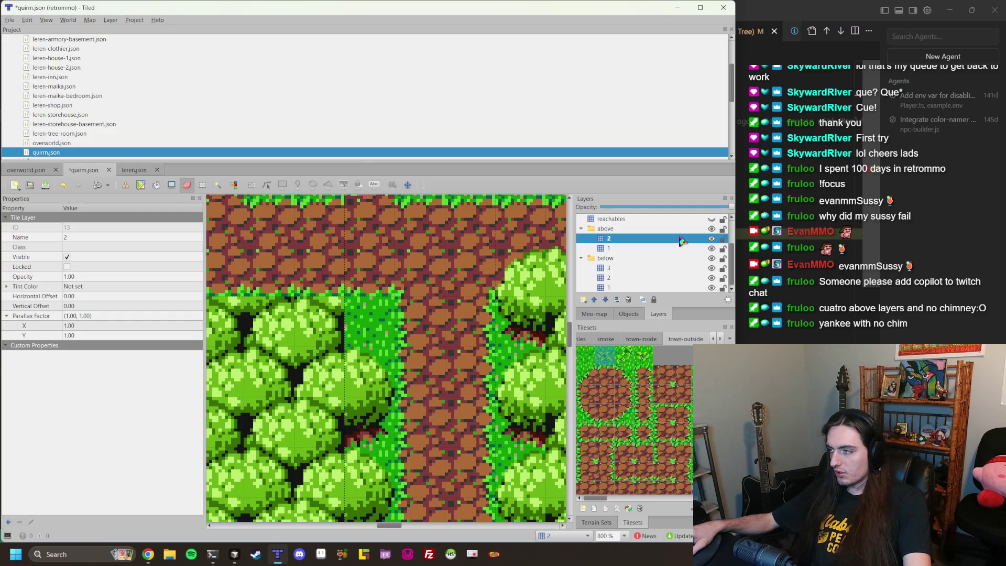
scroll(456, 358, "down", 2)
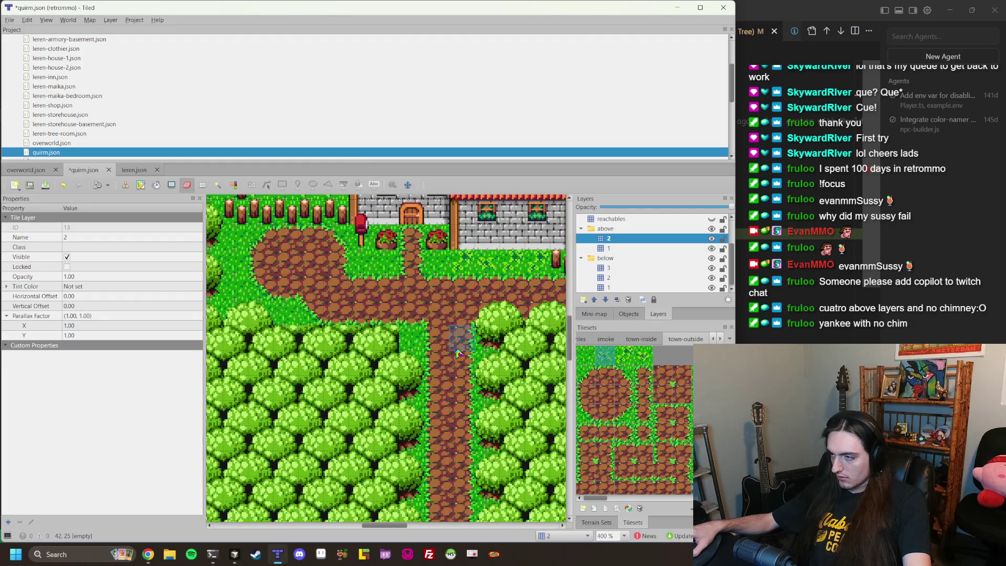
Erase the above/2 tree tiles crowding both sides of the southern forest path
scroll(457, 353, "down", 2)
scroll(357, 345, "down", 2)
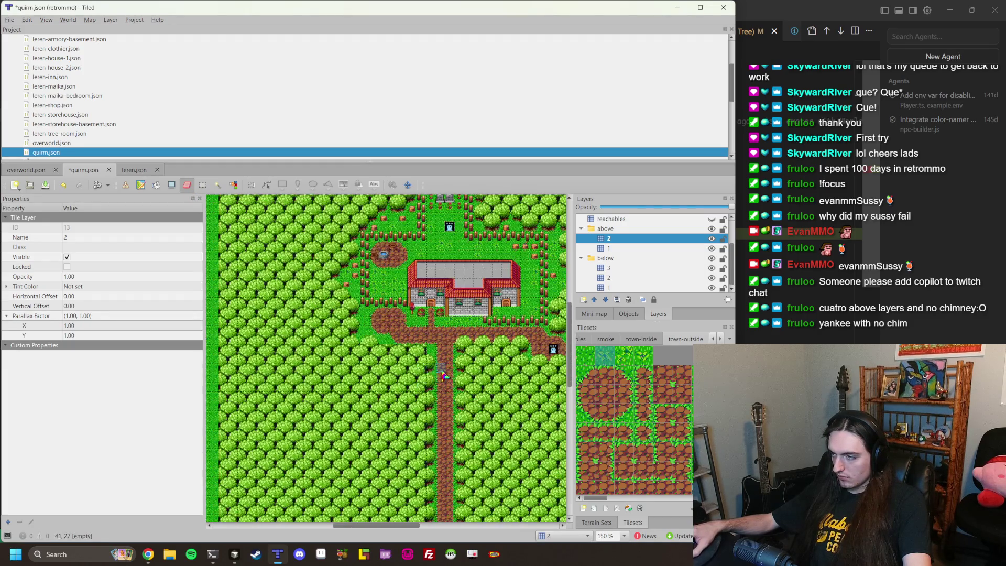
scroll(440, 425, "up", 4)
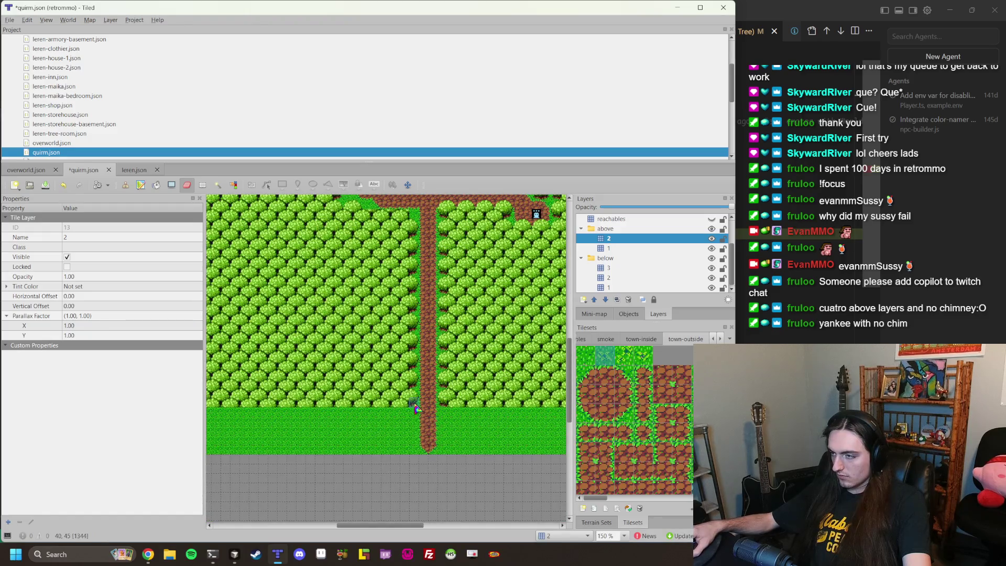
mouse_move(460, 440)
left_mouse_down()
mouse_move(459, 390)
mouse_move(384, 343)
mouse_move(460, 350)
left_mouse_up()
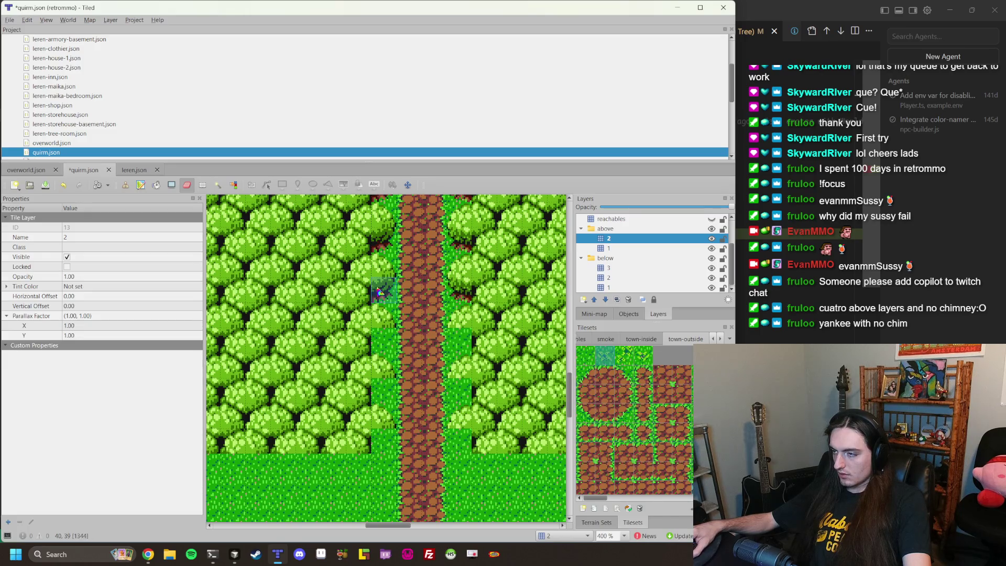
scroll(416, 425, "up", 2)
left_click_drag(373, 359, 451, 360)
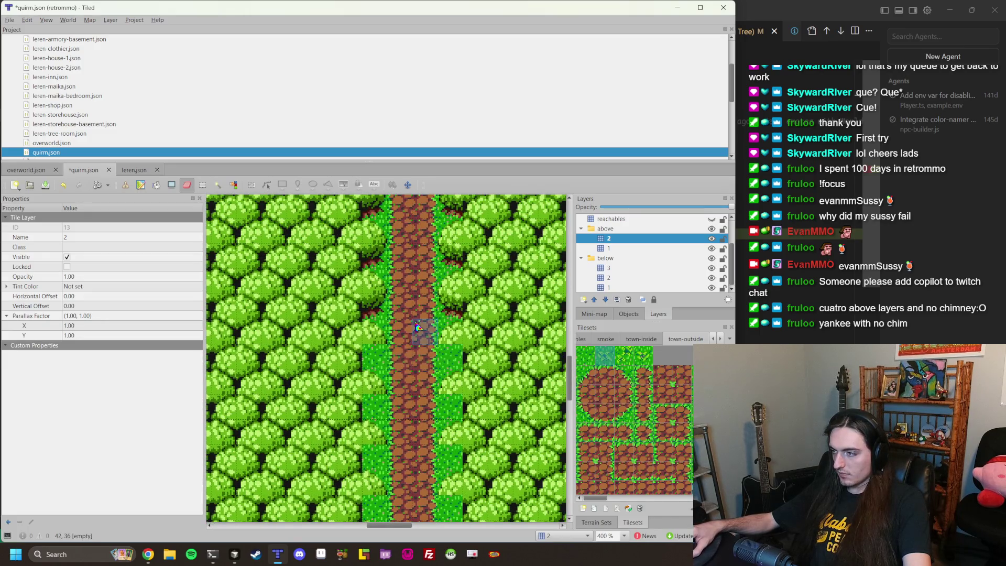
scroll(414, 357, "up", 1)
mouse_move(370, 371)
left_mouse_down()
mouse_move(446, 369)
mouse_move(393, 327)
mouse_move(425, 315)
mouse_move(449, 319)
mouse_move(362, 371)
mouse_move(413, 374)
mouse_move(377, 366)
mouse_move(398, 322)
mouse_move(414, 320)
left_mouse_up()
scroll(448, 320, "up", 1)
scroll(414, 320, "up", 3)
mouse_move(335, 370)
left_mouse_down()
mouse_move(419, 361)
mouse_move(422, 317)
left_mouse_up()
scroll(503, 293, "down", 2)
scroll(504, 293, "up", 2)
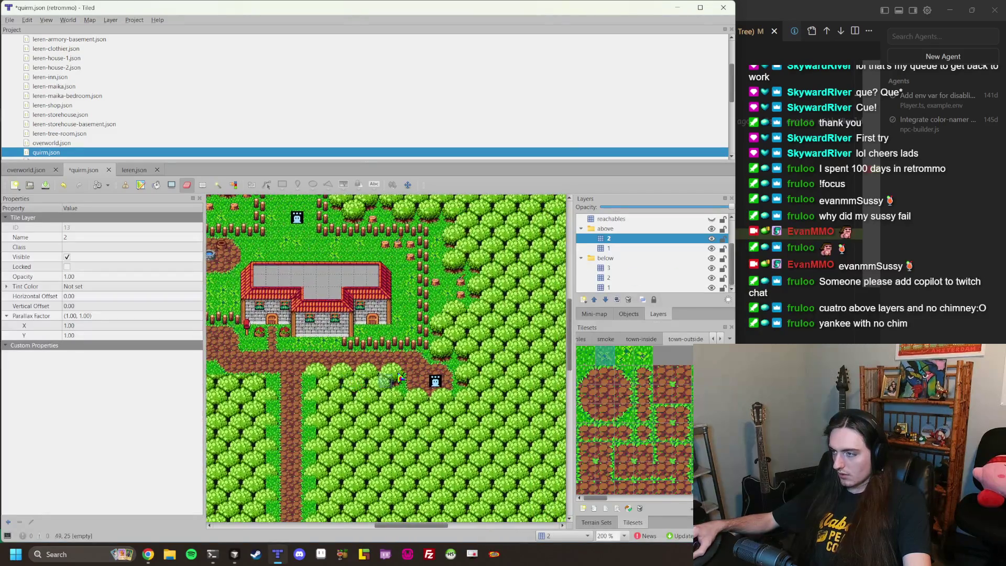
left_click_drag(418, 326, 528, 351)
Toggle upper layer 2 and the roof layer on and off to compare the path edges
left_click(712, 238)
left_click(712, 238)
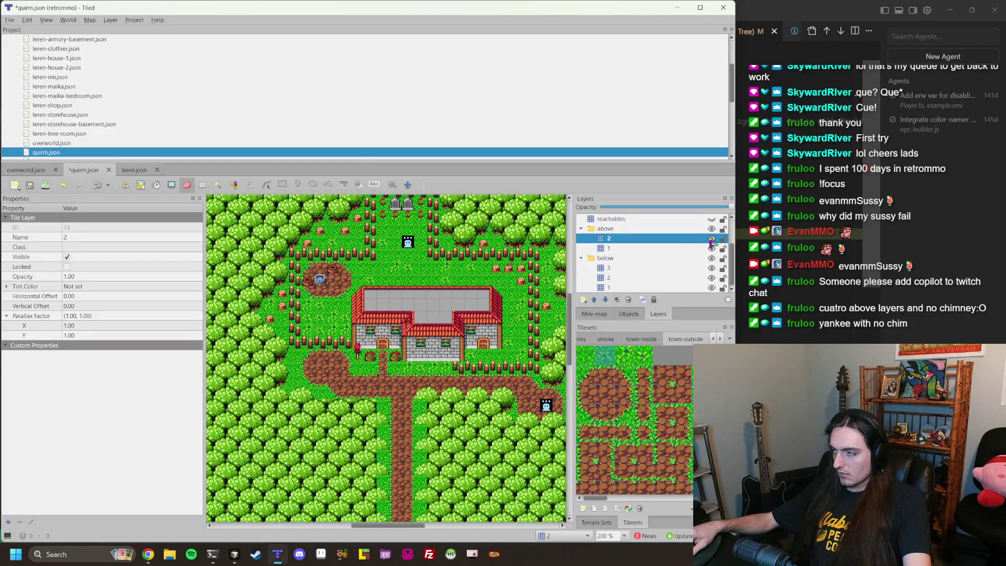
left_click(712, 249)
left_click(712, 248)
left_click(712, 249)
left_click(712, 248)
left_click(712, 248)
left_click(713, 249)
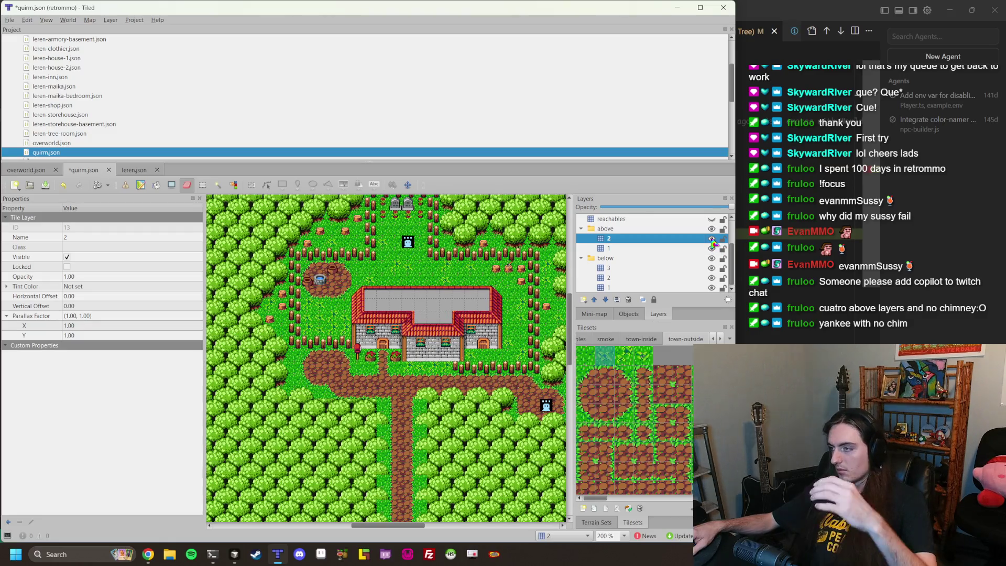
left_click(711, 238)
left_click(711, 238)
left_click(711, 239)
left_click(712, 238)
left_click(711, 239)
left_click(712, 238)
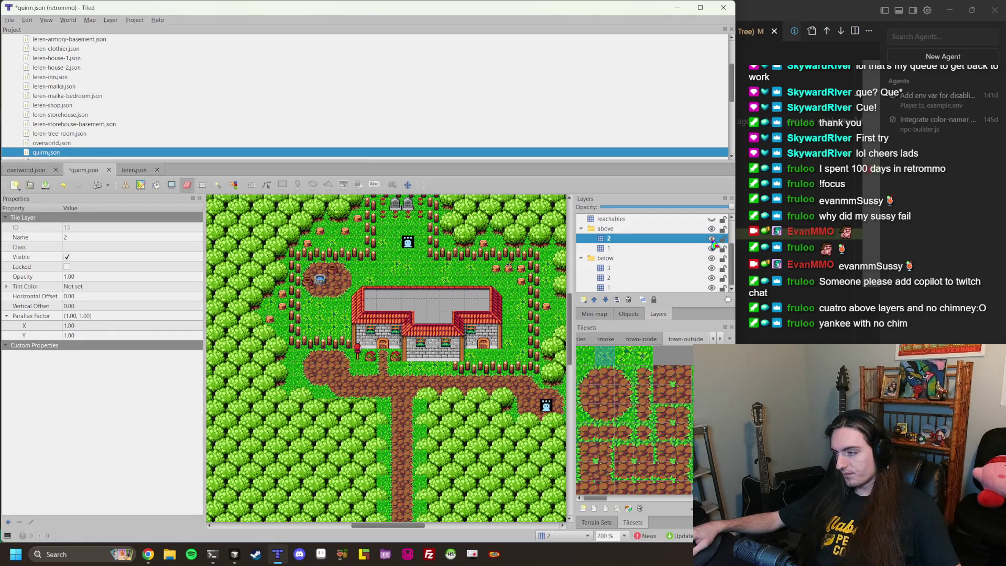
Turn on the reachables overlay layer and select it for painting
left_click(711, 220)
left_click(711, 219)
left_click(712, 219)
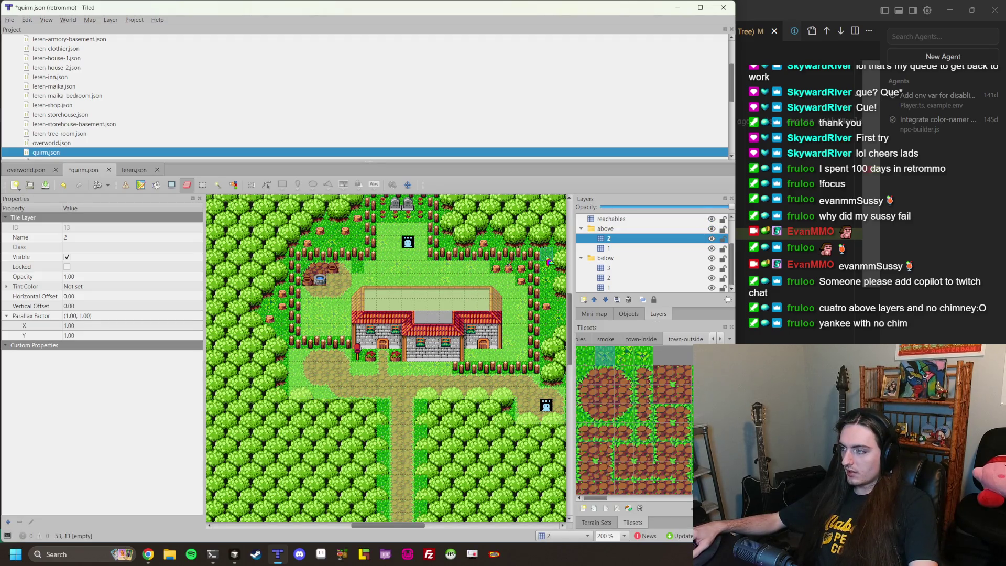
left_click(673, 220)
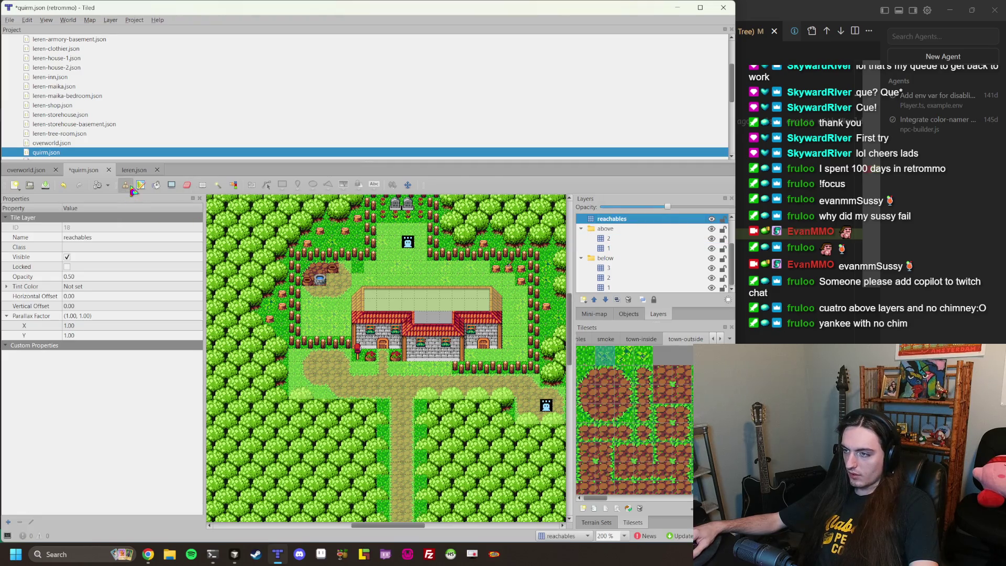
Switch to the stamp brush and pick up a reachables tile from the map
left_click(127, 185)
scroll(388, 314, "up", 1)
right_click(395, 307)
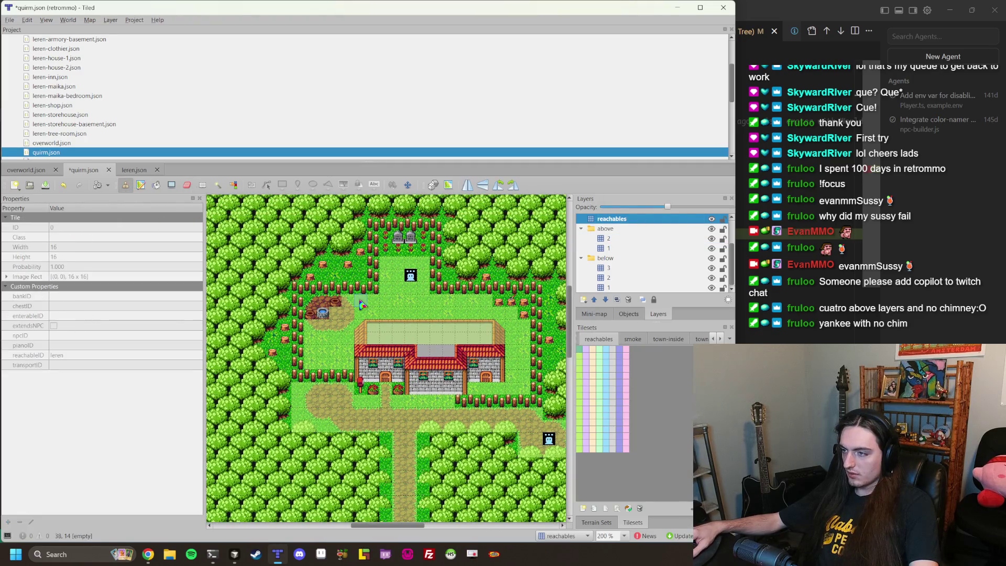
scroll(411, 341, "right", 3)
scroll(424, 324, "right", 3)
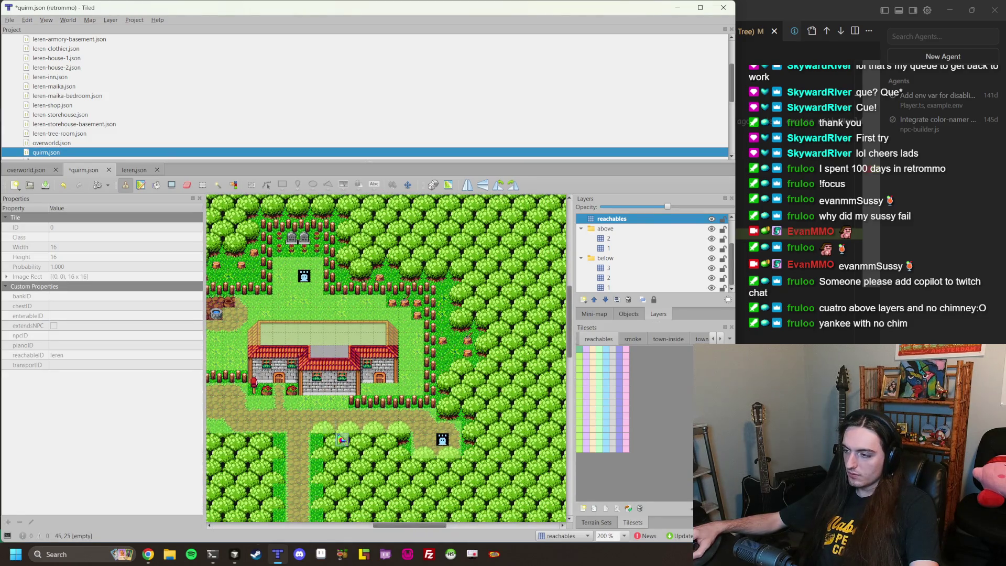
scroll(461, 475, "up", 2)
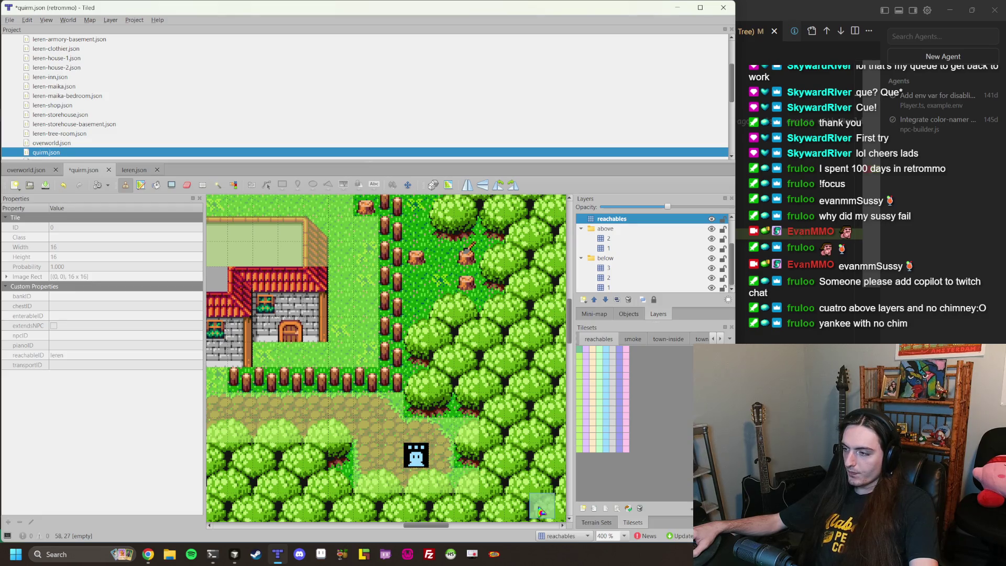
scroll(471, 461, "up", 5)
scroll(450, 376, "left", 2)
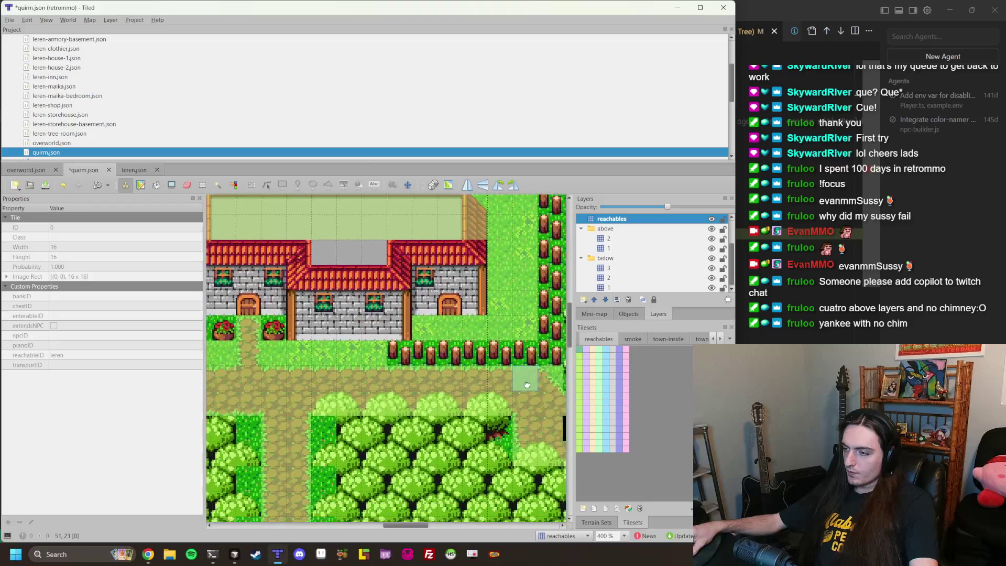
scroll(333, 443, "down", 12)
scroll(398, 367, "left", 10)
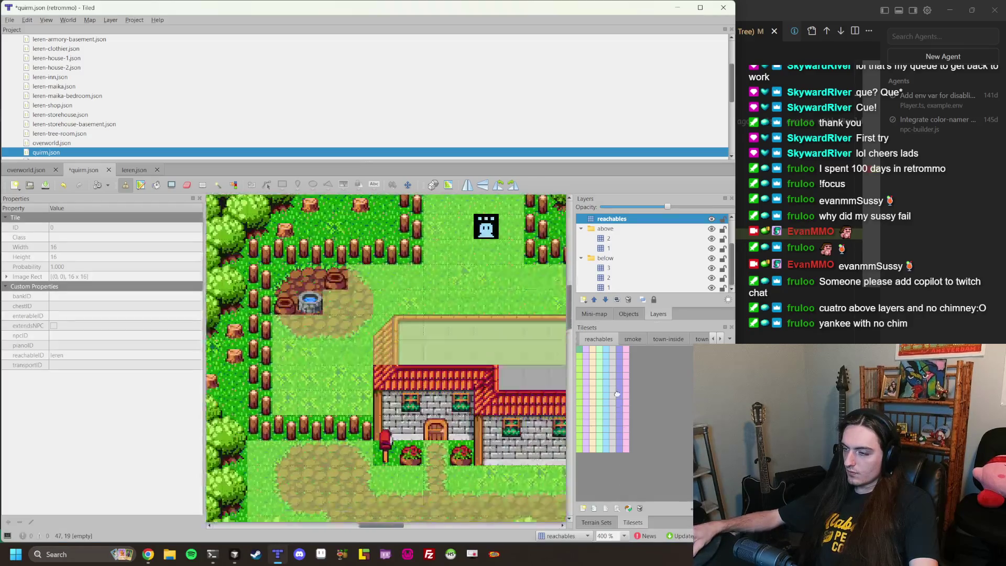
scroll(432, 316, "down", 2)
scroll(433, 317, "right", 1)
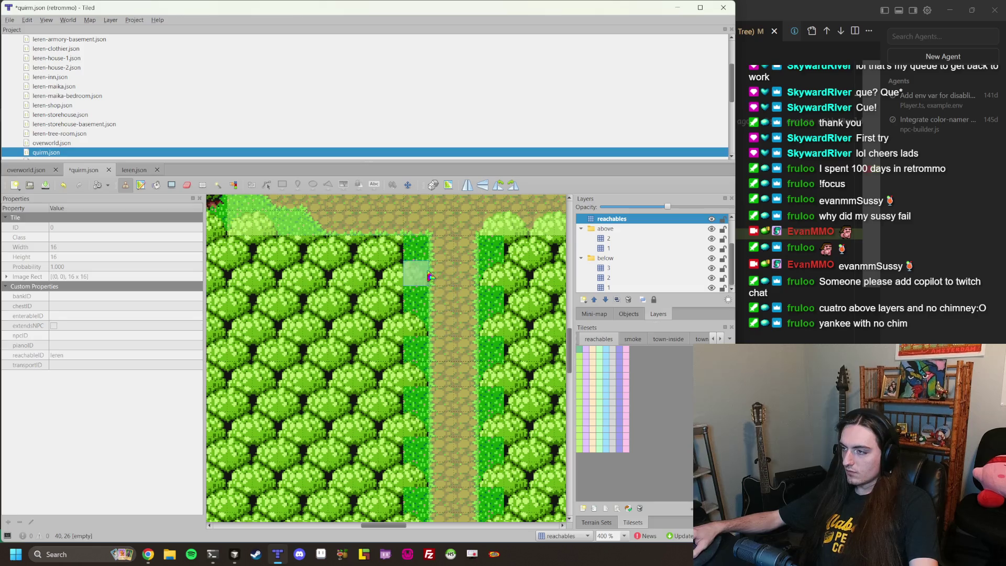
Stamp reachable tiles down both grass columns beside the southern path
left_click(416, 247)
left_click(490, 247)
left_click(414, 278)
left_click(491, 273)
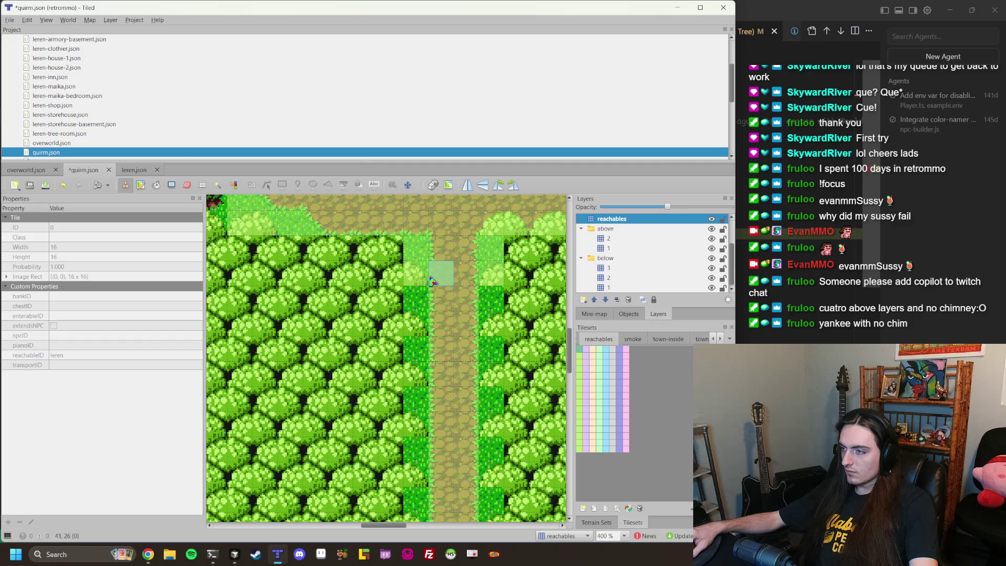
left_click(473, 332)
left_click(473, 383)
left_click(464, 419)
left_click_drag(464, 419, 454, 237)
left_click(452, 286)
left_click(452, 335)
left_click(449, 386)
left_click(443, 455)
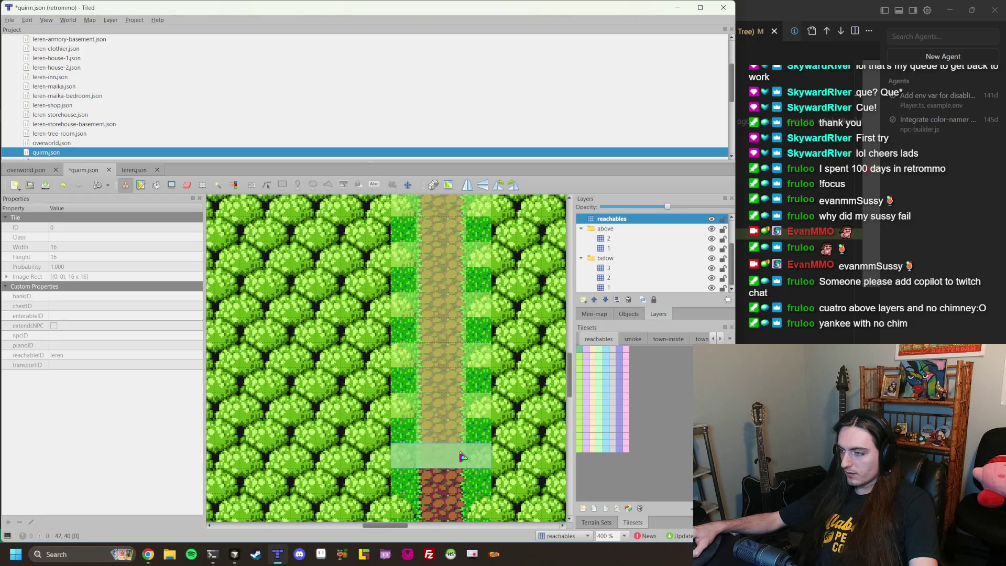
Paint single reachable tiles along the brown dirt path, then hide the tree layer to check
scroll(518, 322, "down", 1)
scroll(519, 322, "down", 2)
scroll(518, 322, "right", 1)
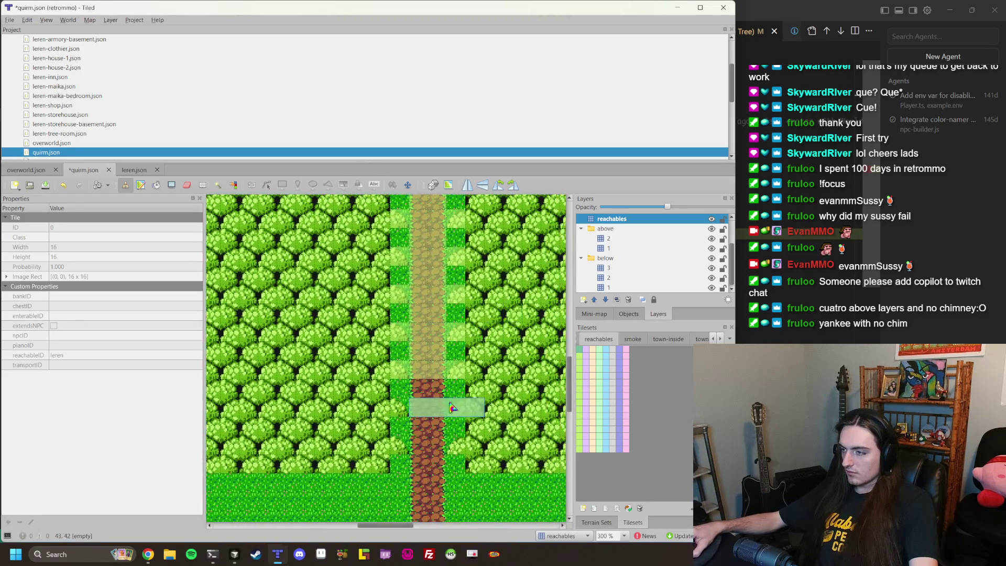
left_click(447, 408)
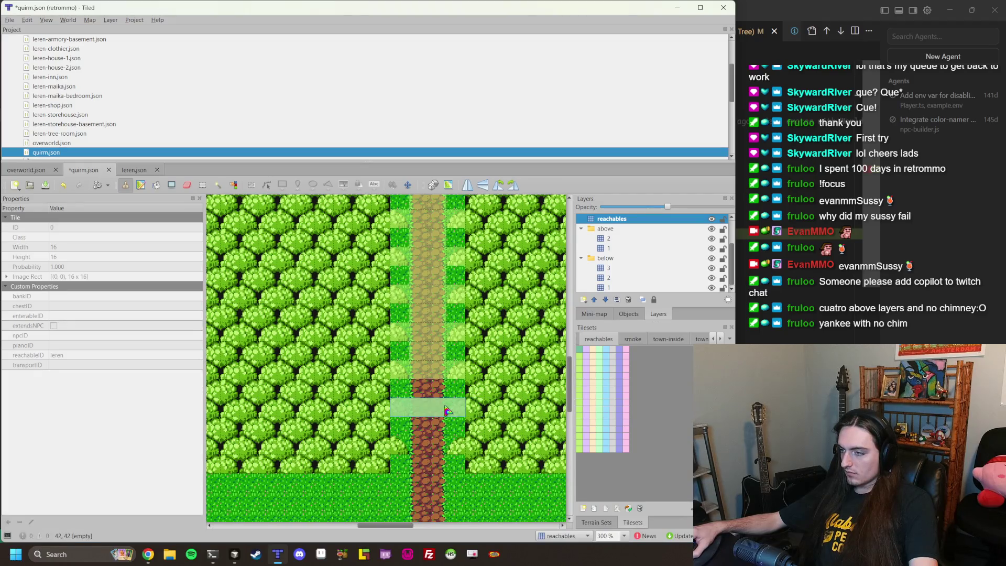
right_click(416, 408)
mouse_move(418, 388)
left_mouse_down()
mouse_move(422, 466)
mouse_move(440, 402)
left_mouse_up()
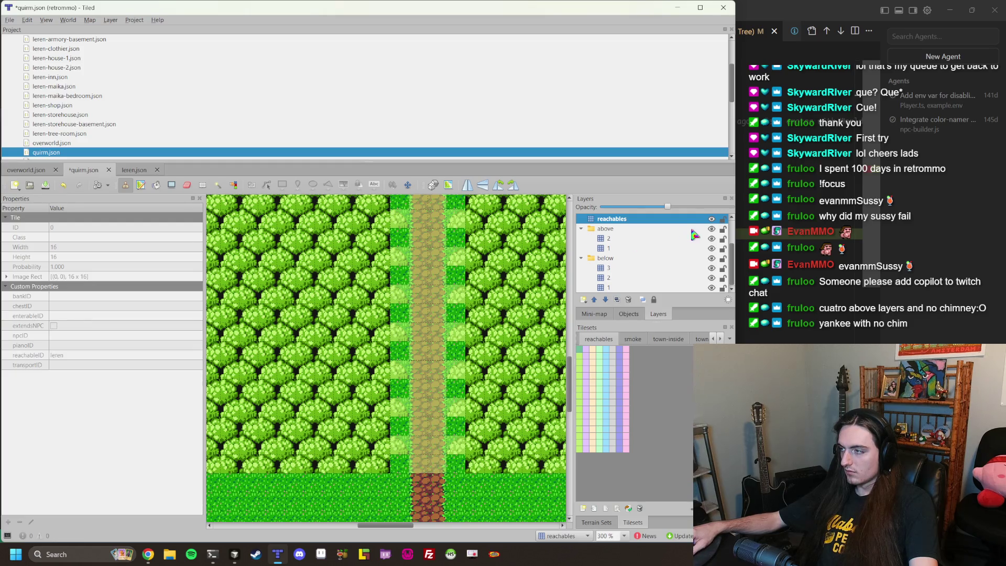
scroll(459, 365, "down", 3)
scroll(459, 365, "right", 1)
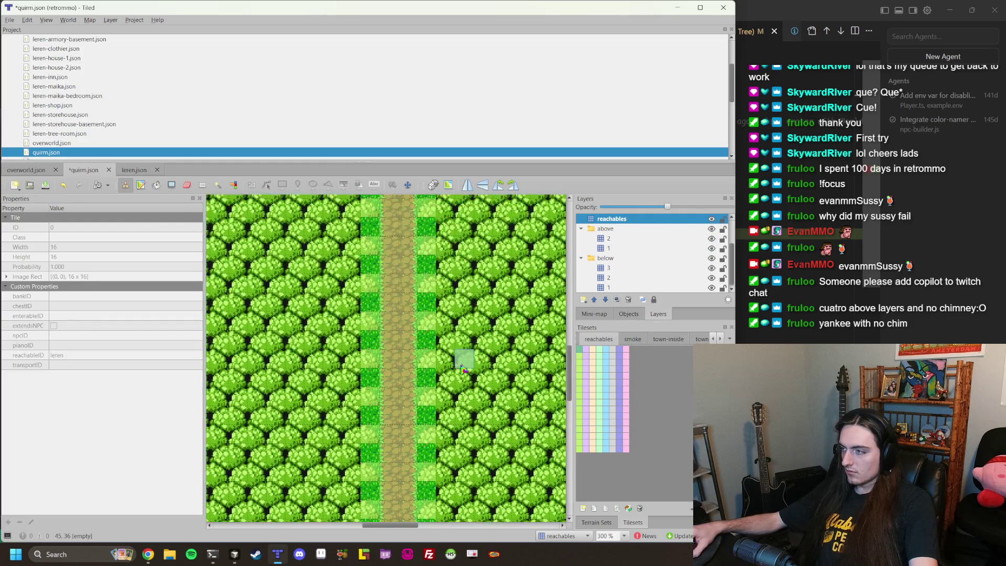
left_click(711, 278)
Show the tree layer again, make layer 2 under below active, and pick up a bush tile
left_click(711, 278)
left_click(704, 278)
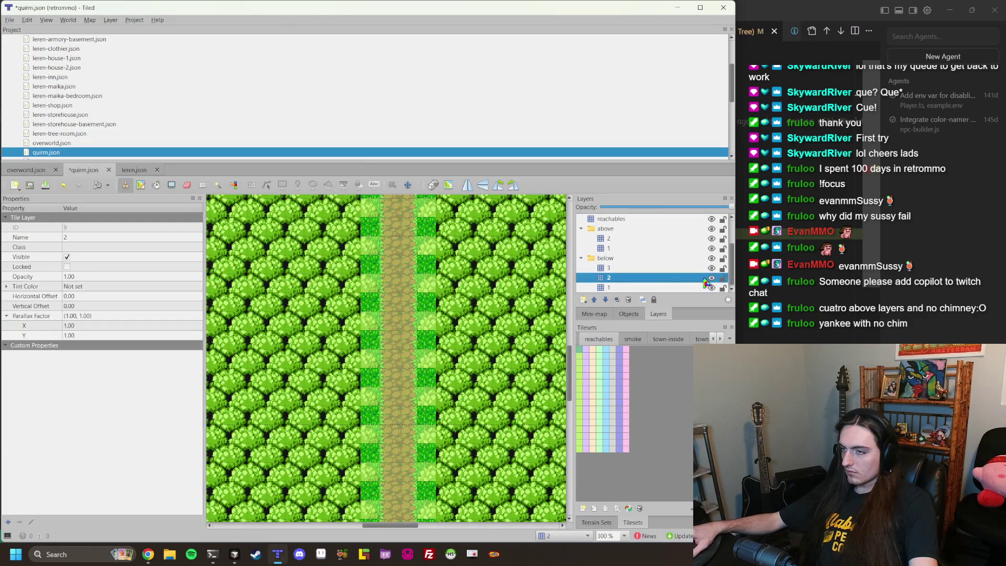
scroll(346, 274, "up", 10)
scroll(346, 273, "left", 2)
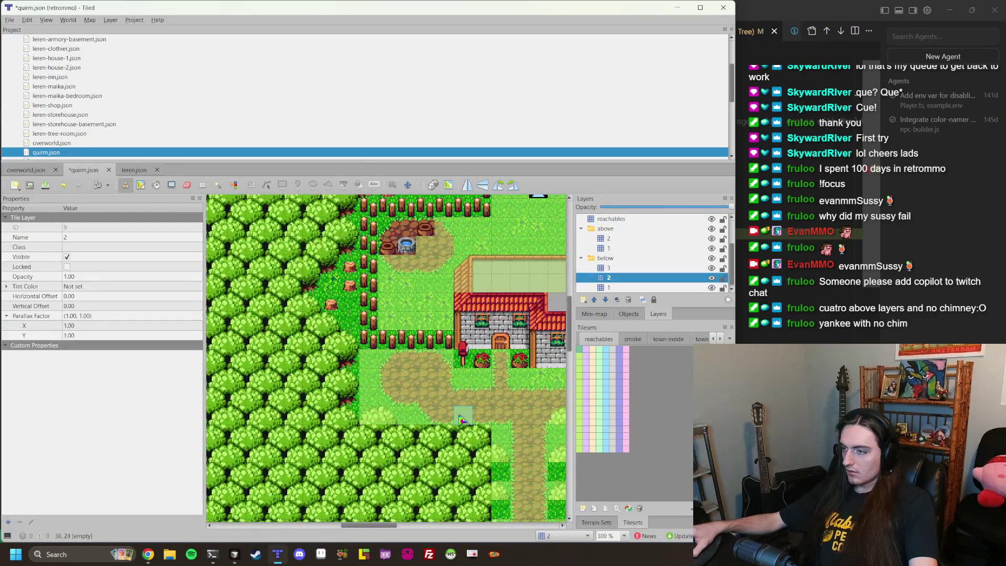
right_click(345, 274)
Stamp bush tiles down the right grass column edge of the path
scroll(406, 311, "down", 5)
scroll(406, 311, "right", 2)
left_click(409, 354)
left_click(409, 391)
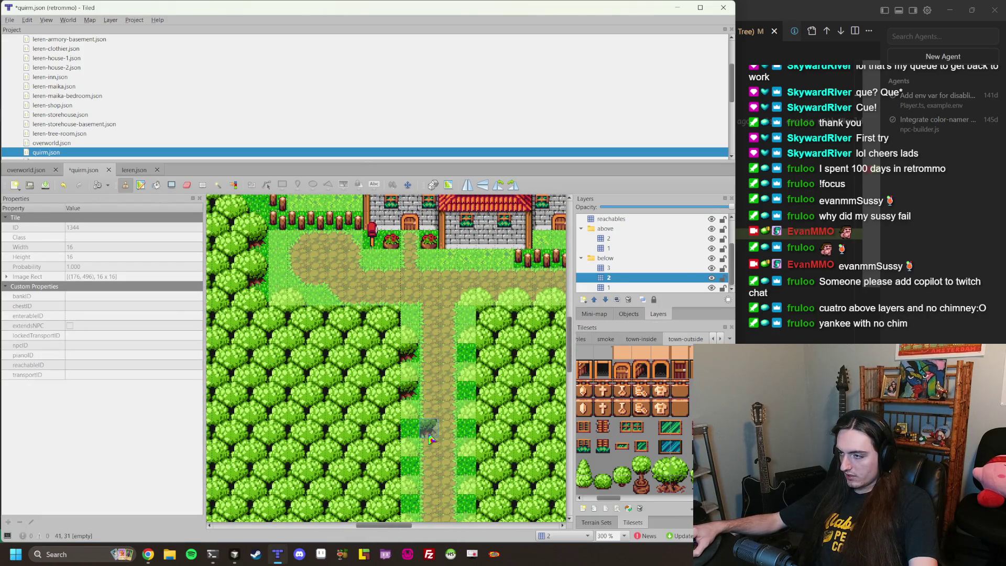
left_click(412, 433)
left_click(411, 466)
scroll(446, 487, "down", 4)
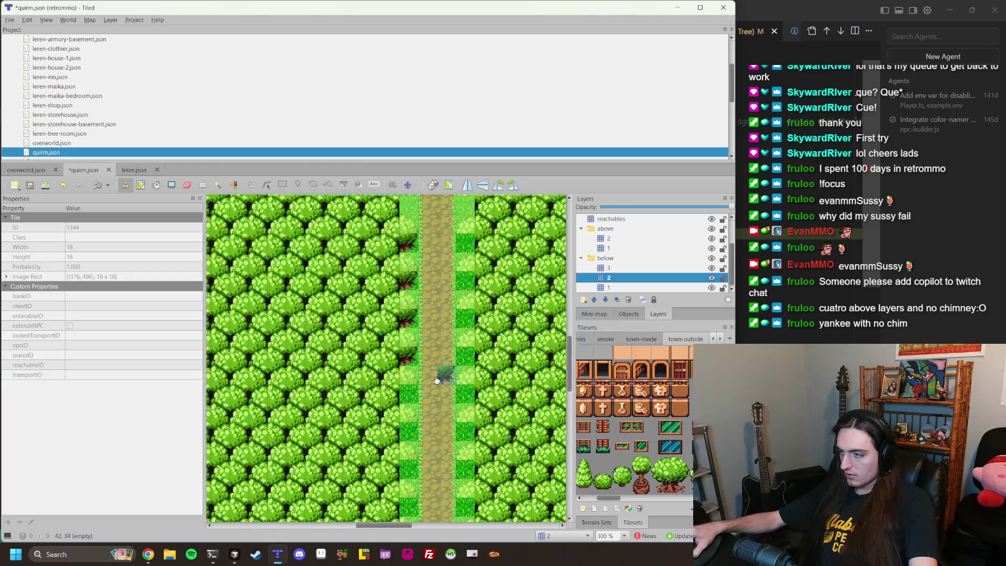
scroll(433, 477, "down", 5)
left_click(406, 429)
Add a bush tile to the left grass column, then bring the Twitch chat terminal forward
scroll(378, 411, "up", 10)
scroll(378, 411, "right", 3)
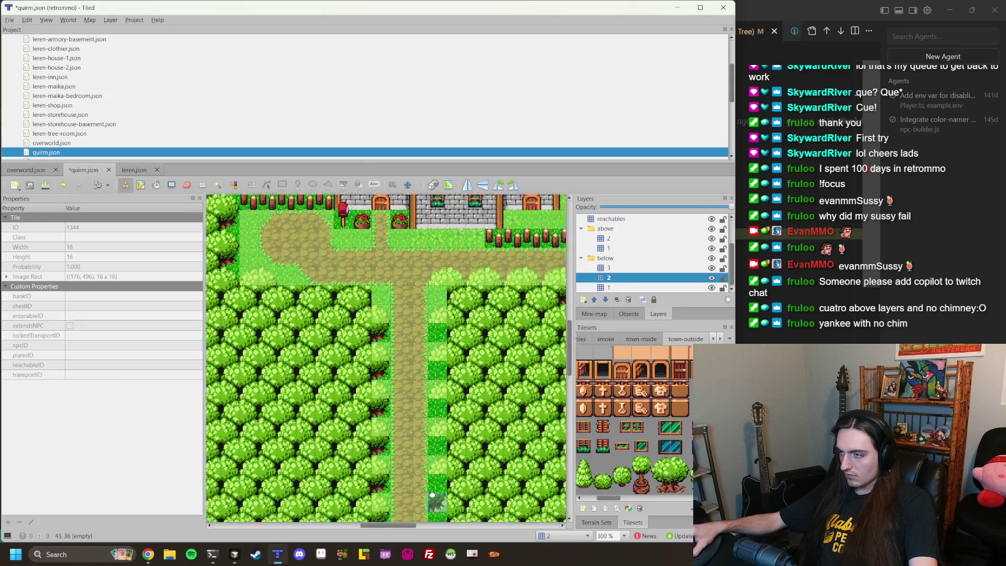
scroll(378, 411, "up", 5)
scroll(366, 403, "left", 2)
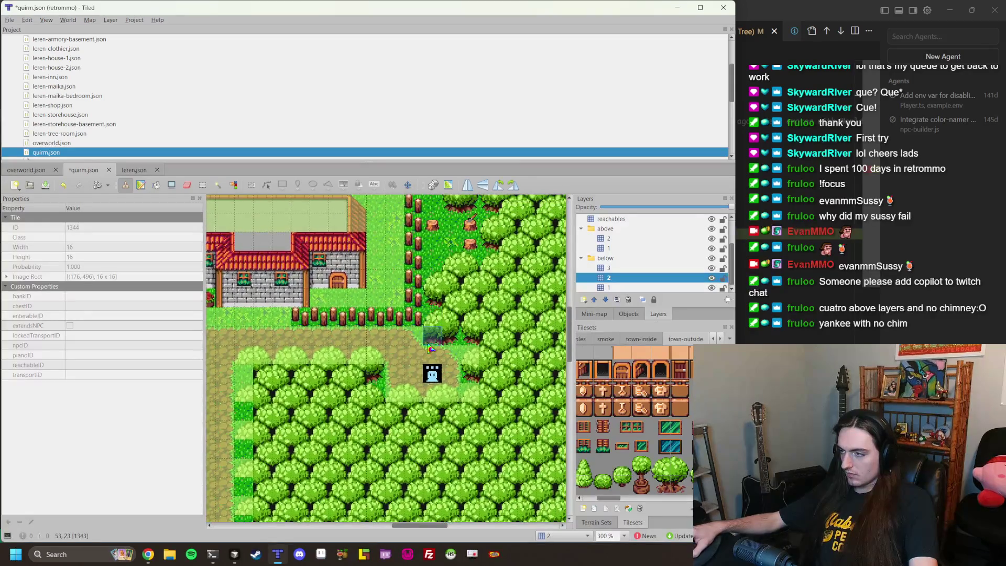
scroll(325, 386, "down", 3)
scroll(325, 385, "left", 2)
scroll(341, 361, "left", 2)
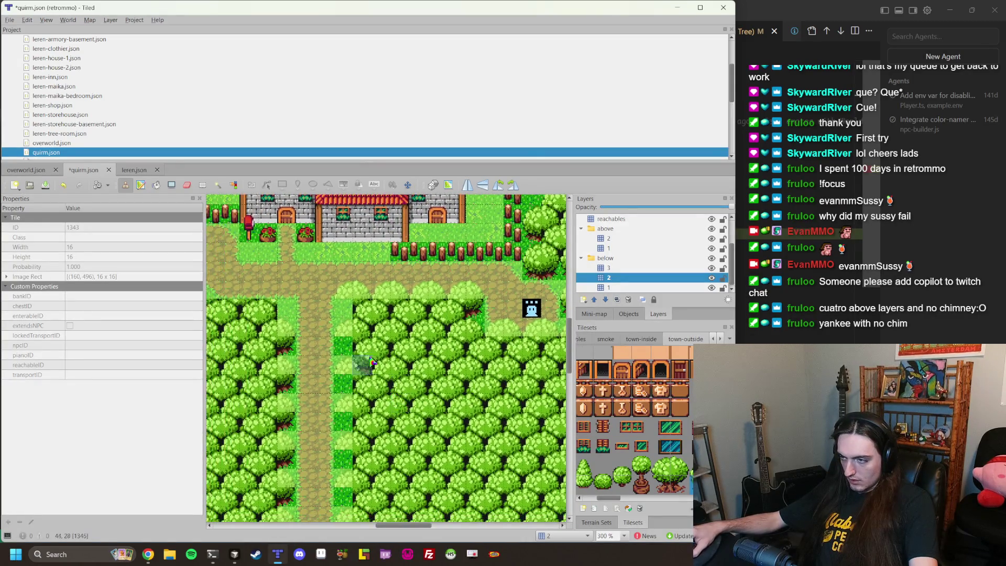
left_click(344, 309)
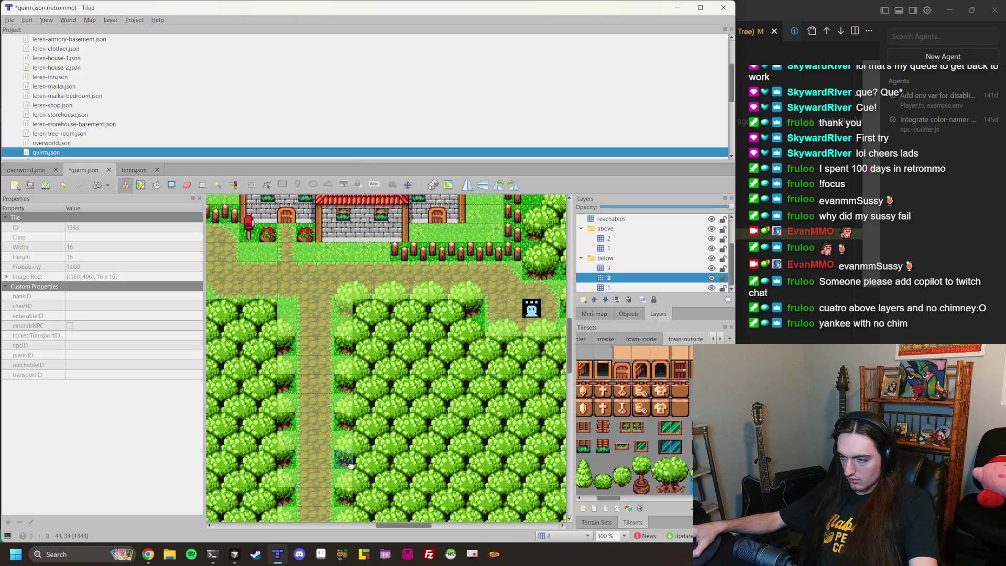
scroll(356, 461, "down", 4)
scroll(356, 461, "left", 1)
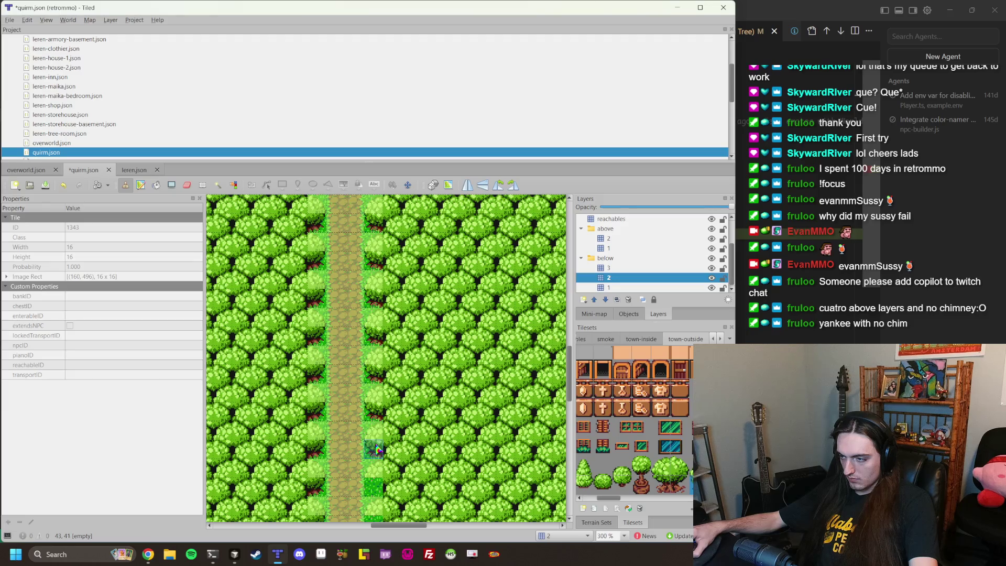
scroll(375, 447, "down", 2)
scroll(427, 398, "up", 2)
scroll(427, 398, "left", 2)
scroll(428, 398, "up", 5)
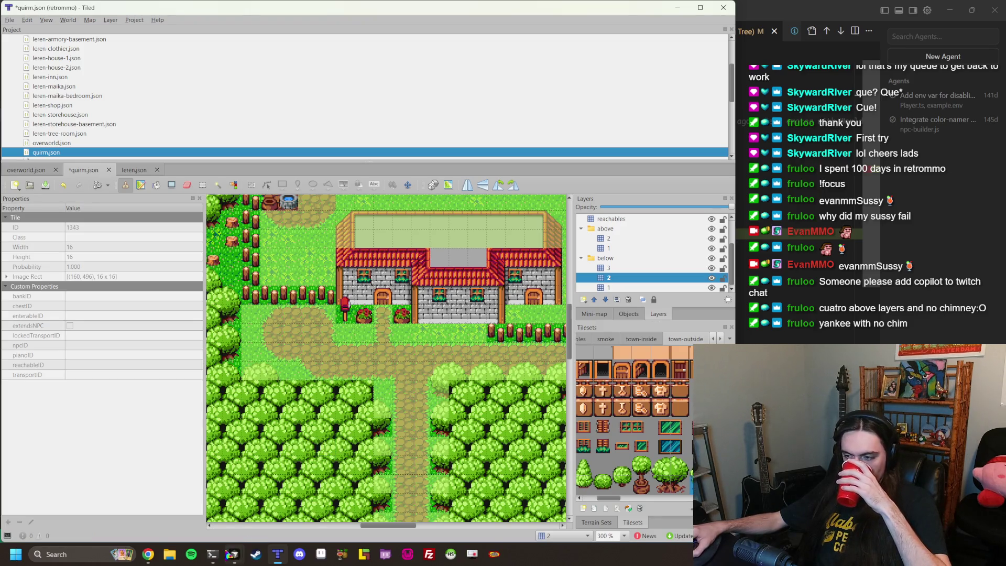
left_click(219, 555)
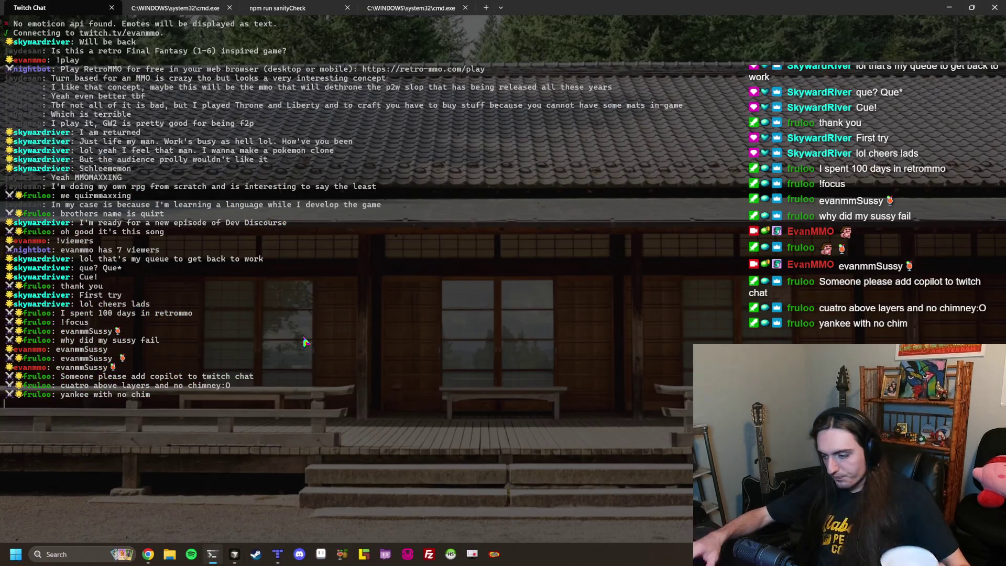
Make the Twitch chat terminal fullscreen with F11, later switching over to Discord
key("F11")
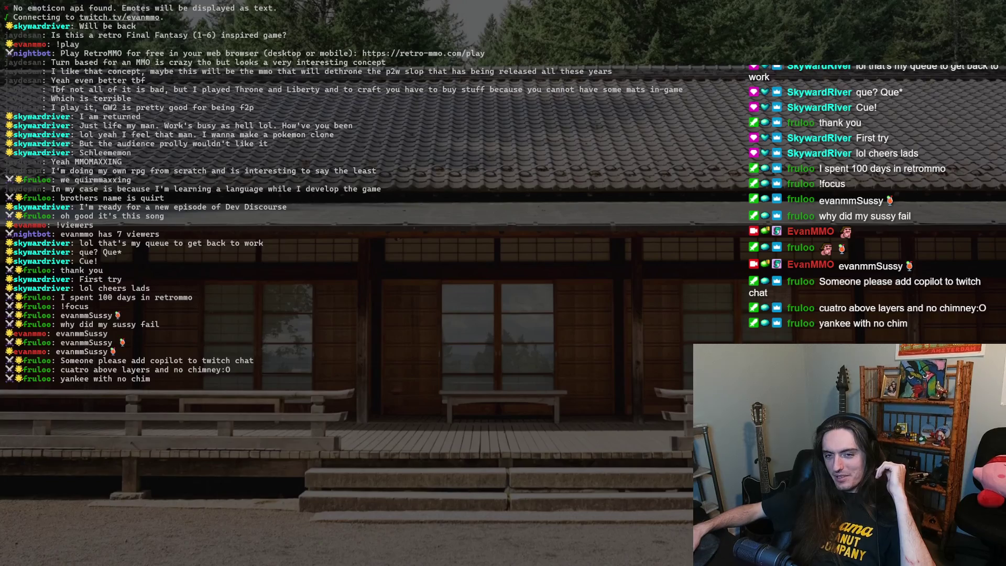
key("alt+Tab")
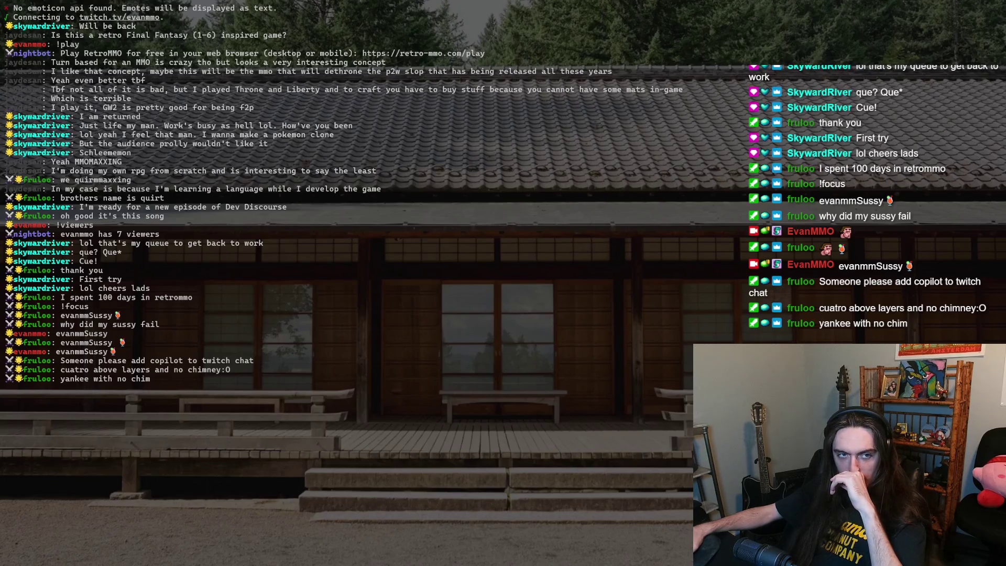
left_click(299, 553)
Search the gaming channel for one user's messages using a from: filter
scroll(468, 314, "up", 5)
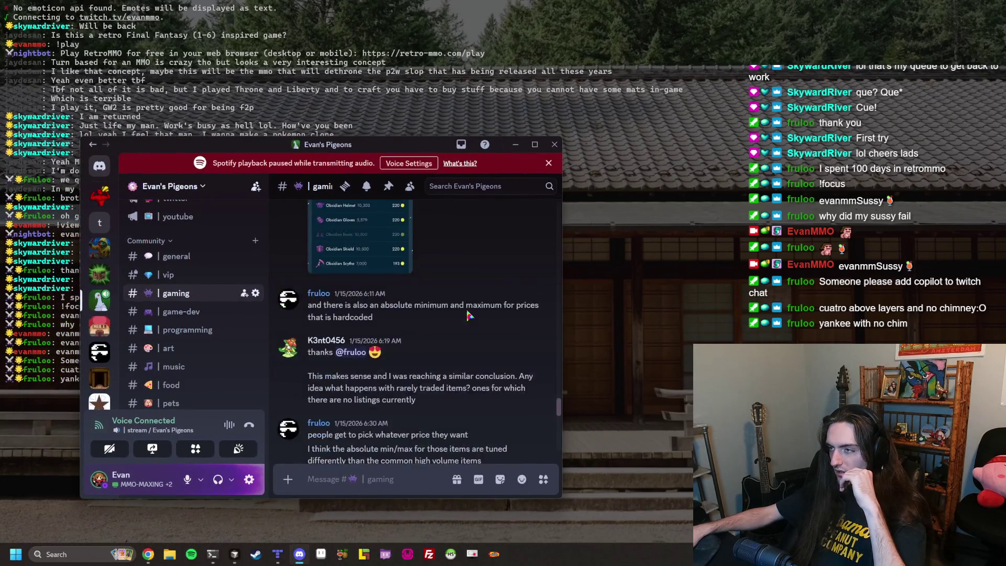
scroll(468, 314, "up", 5)
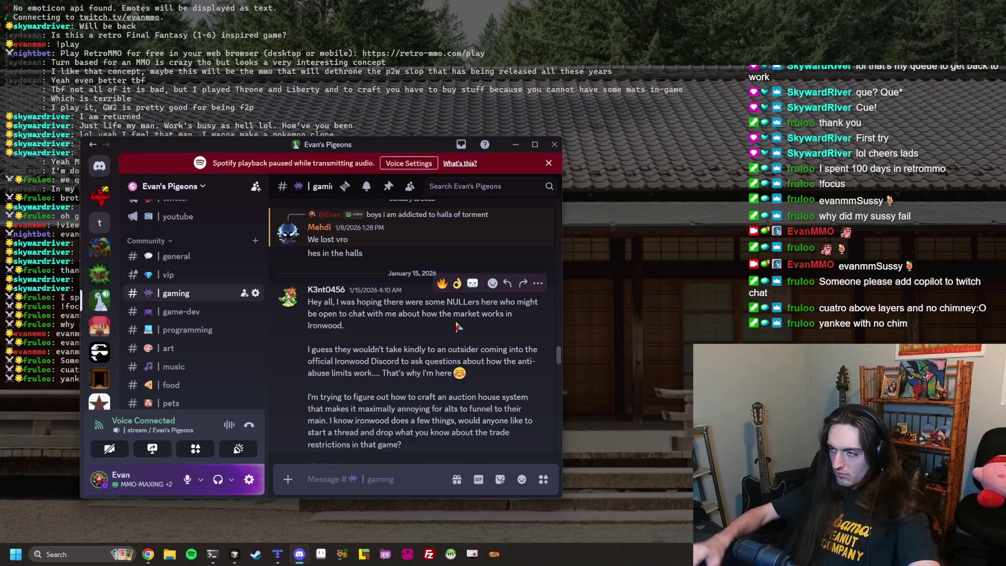
key("ctrl+f")
type("from:evan")
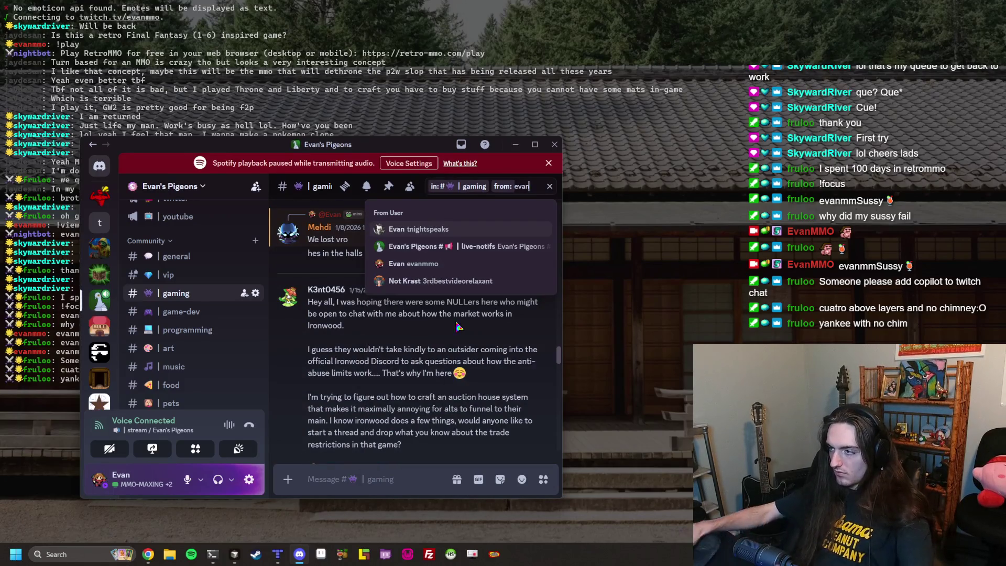
left_click(373, 328)
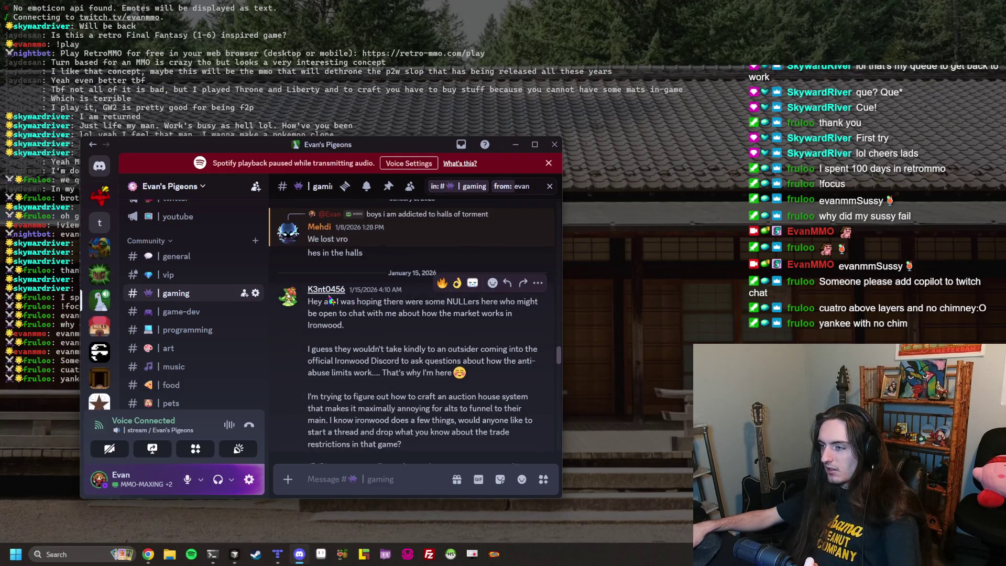
scroll(330, 300, "down", 1)
left_click(545, 188)
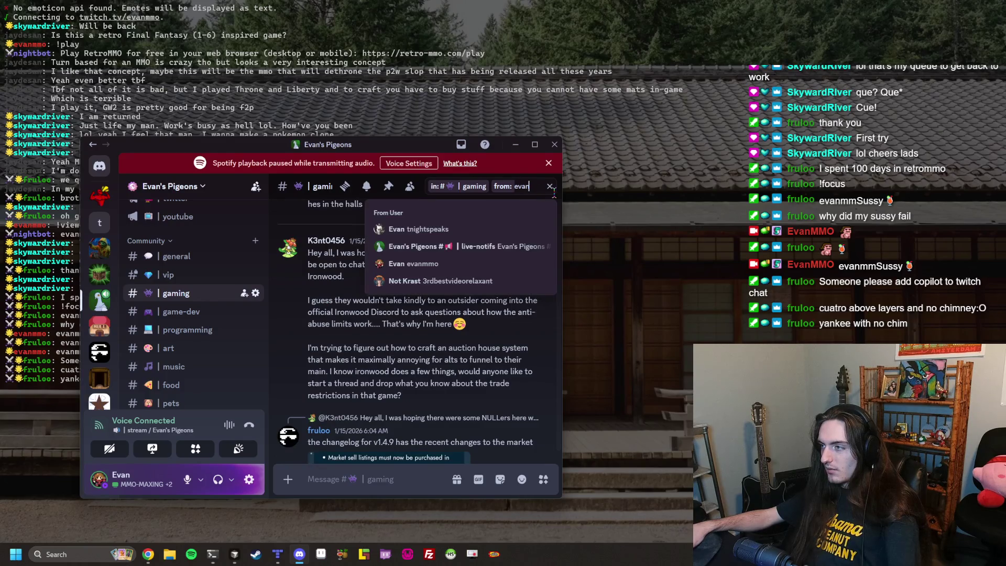
left_click(469, 265)
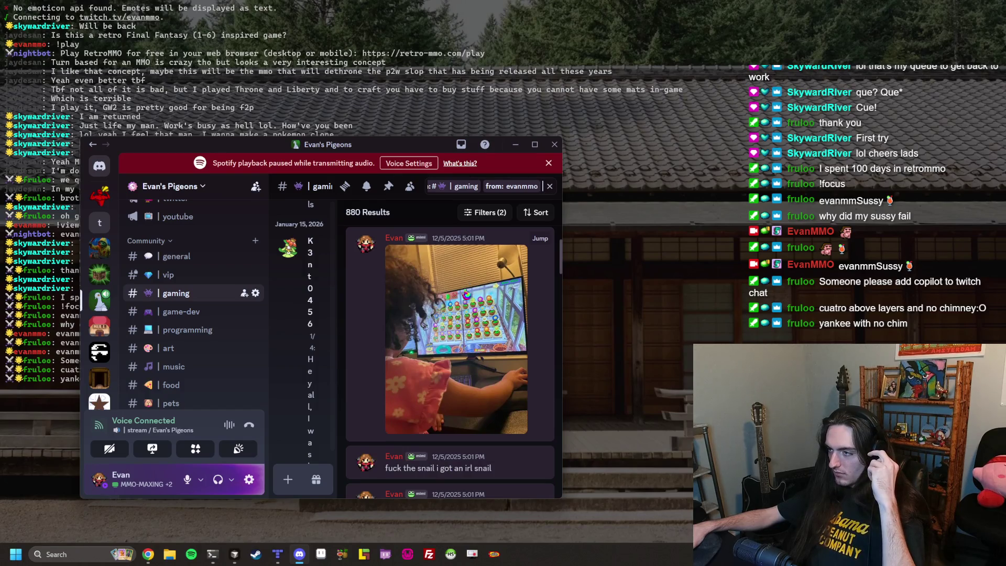
View a posted photo full size, then page through the search results
left_click(439, 302)
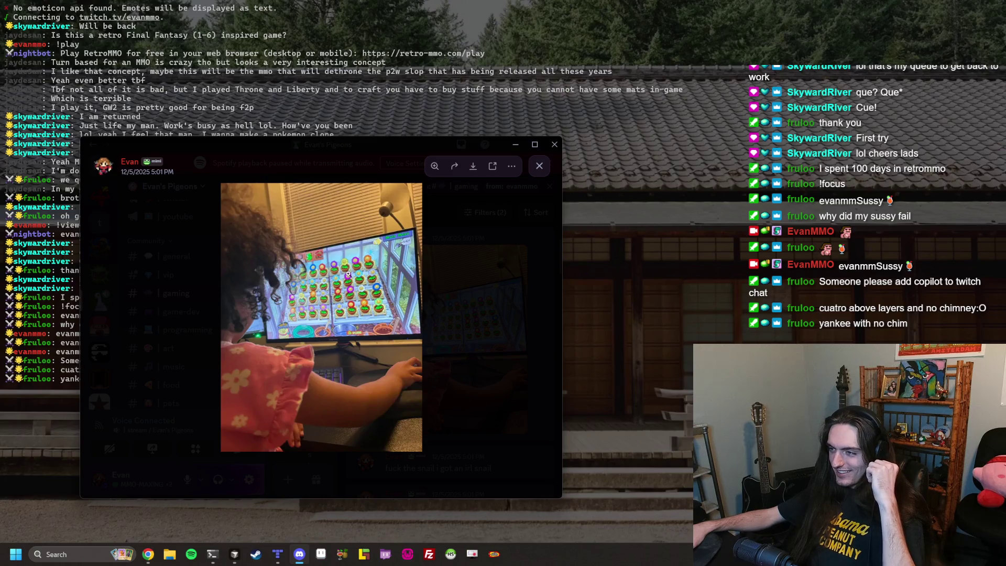
left_click(524, 271)
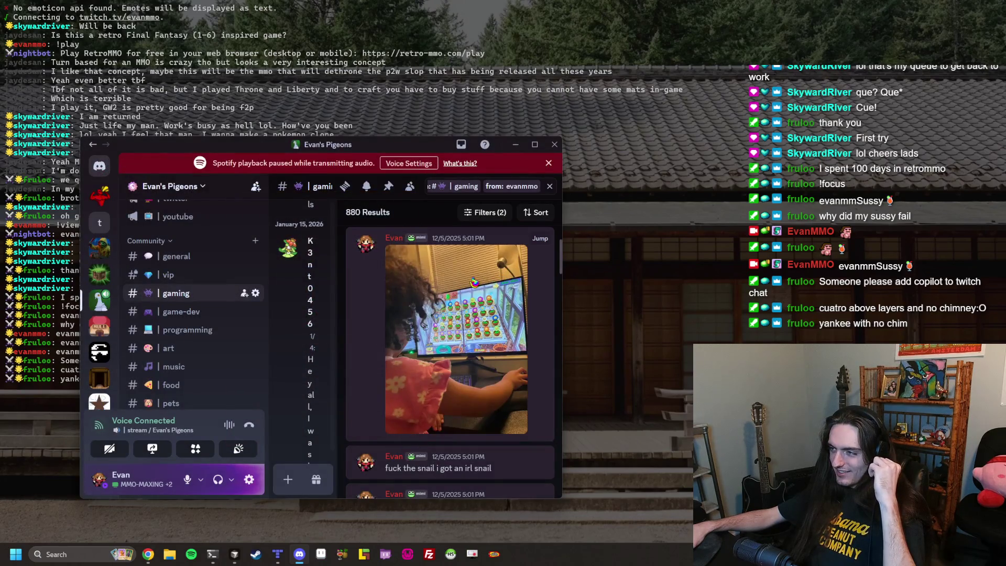
scroll(468, 287, "down", 3)
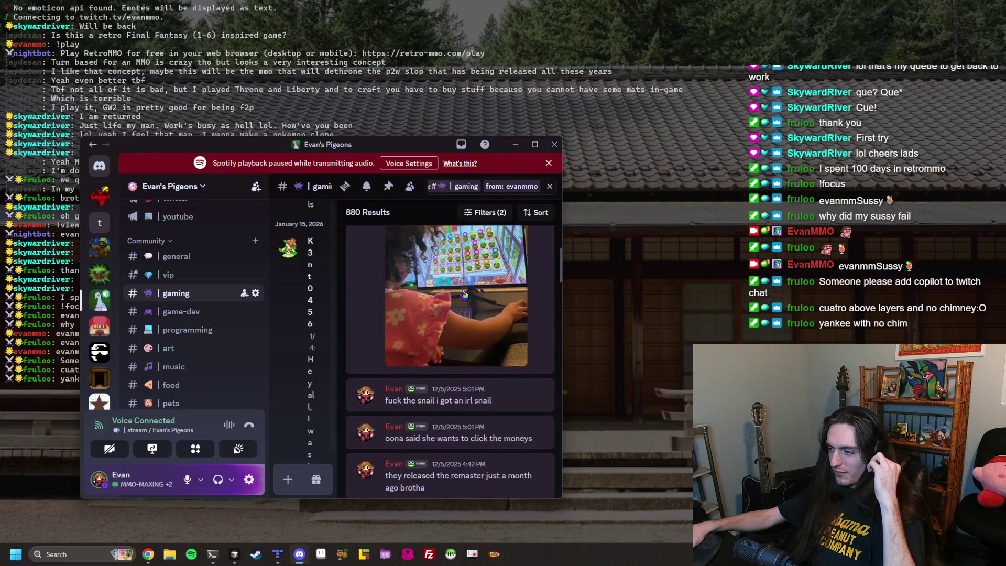
scroll(521, 364, "down", 8)
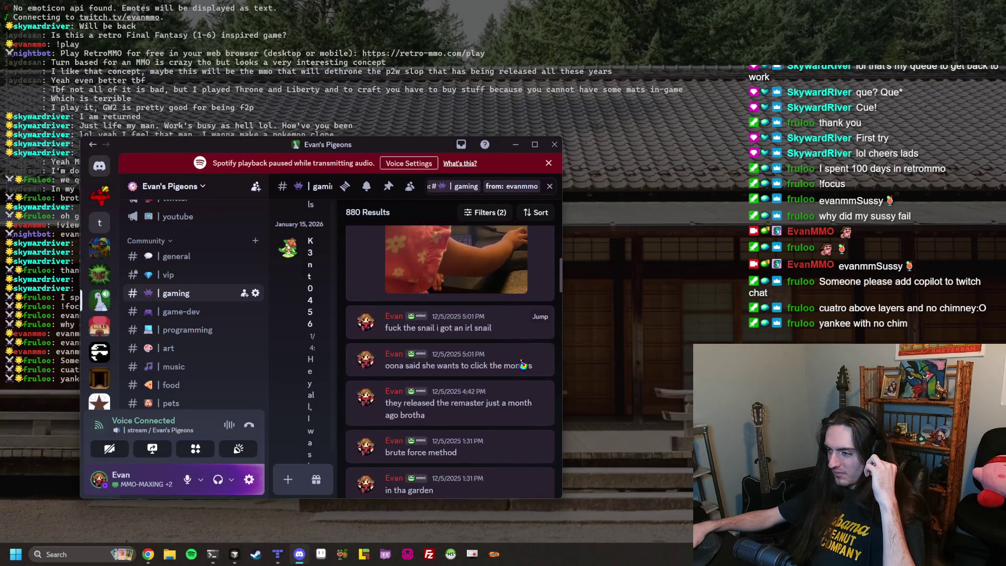
scroll(521, 367, "down", 10)
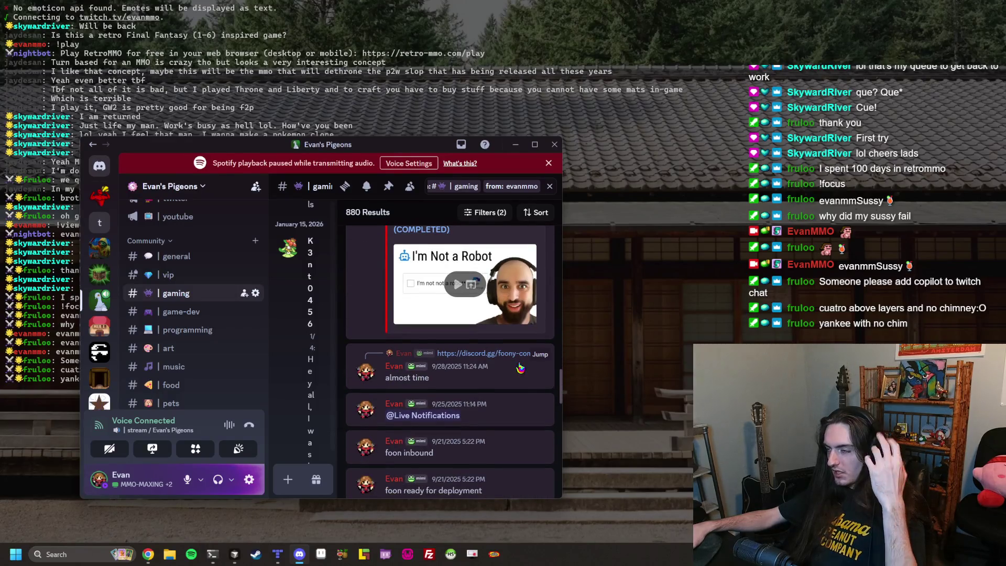
scroll(520, 368, "down", 10)
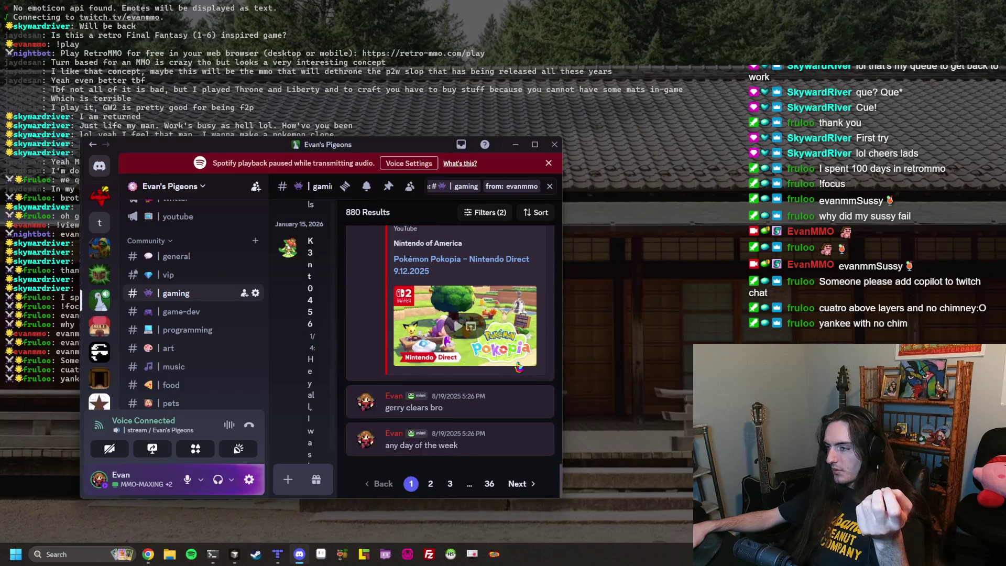
left_click(529, 482)
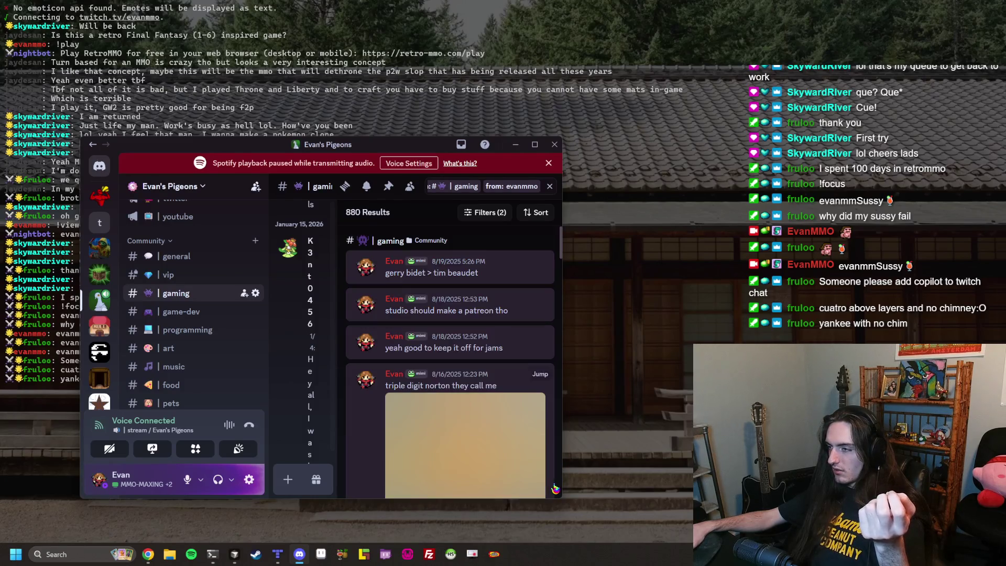
scroll(522, 431, "down", 2)
scroll(522, 431, "down", 1)
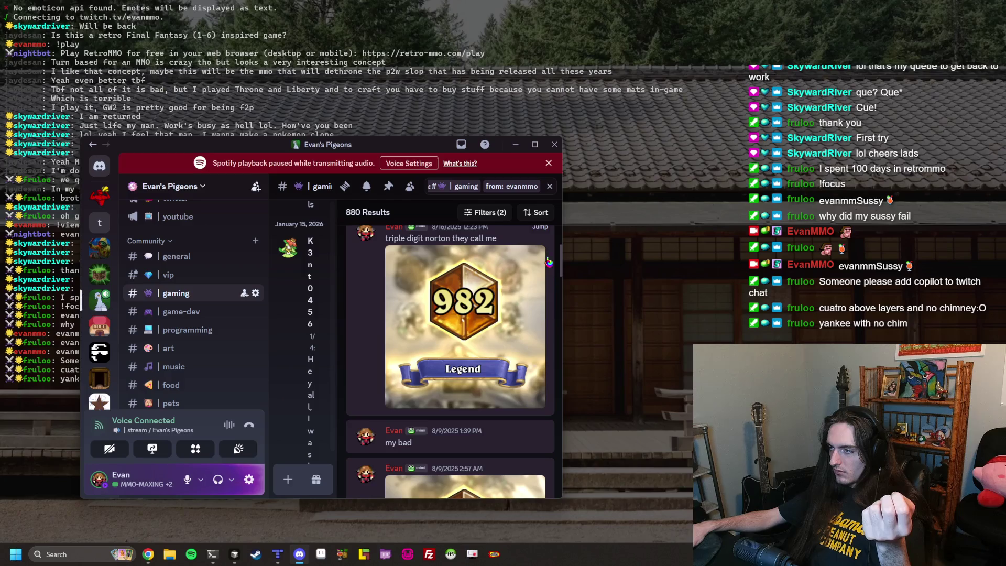
Jump to the 'triple digit norton' message and close the search results
left_click(540, 231)
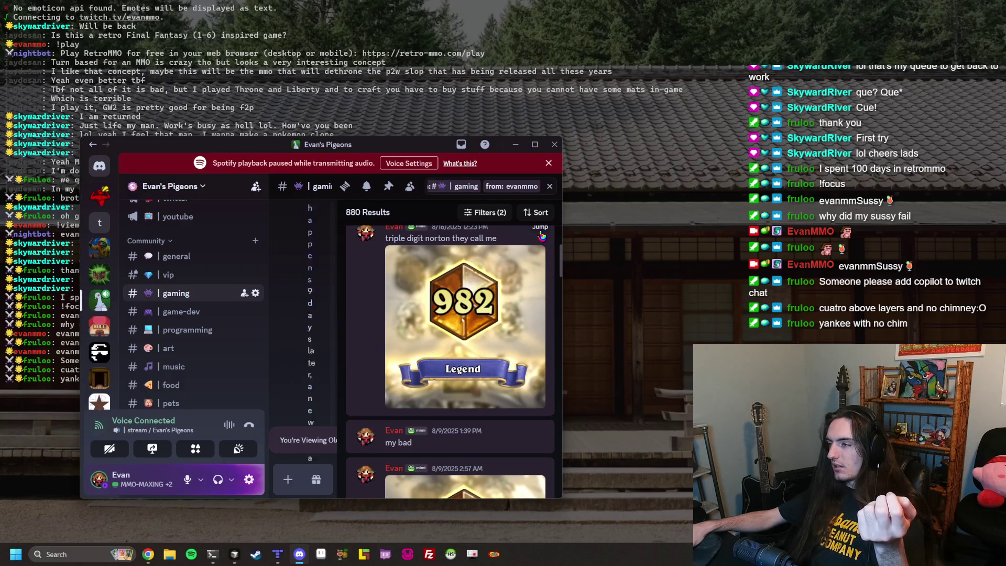
left_click(550, 187)
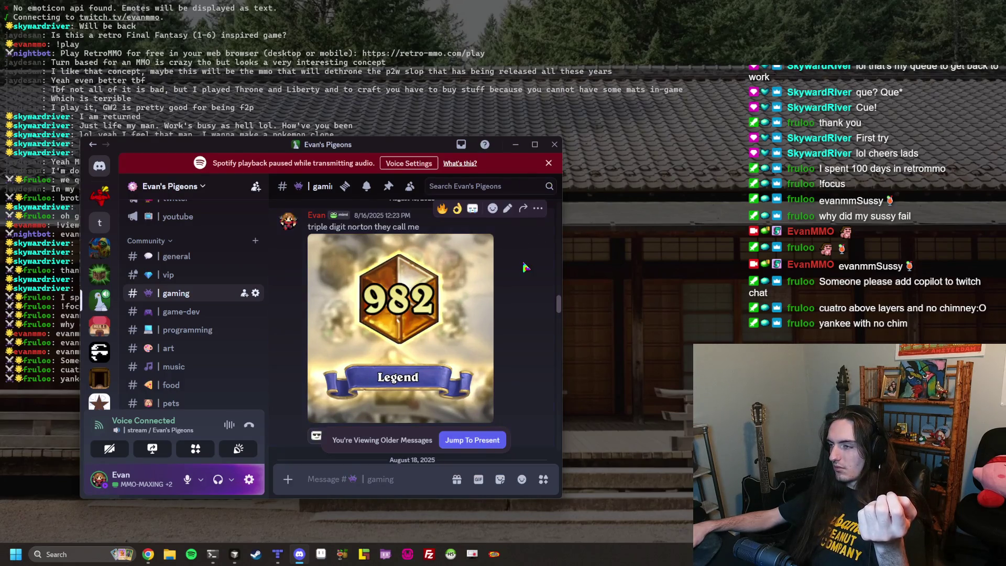
scroll(524, 270, "down", 3)
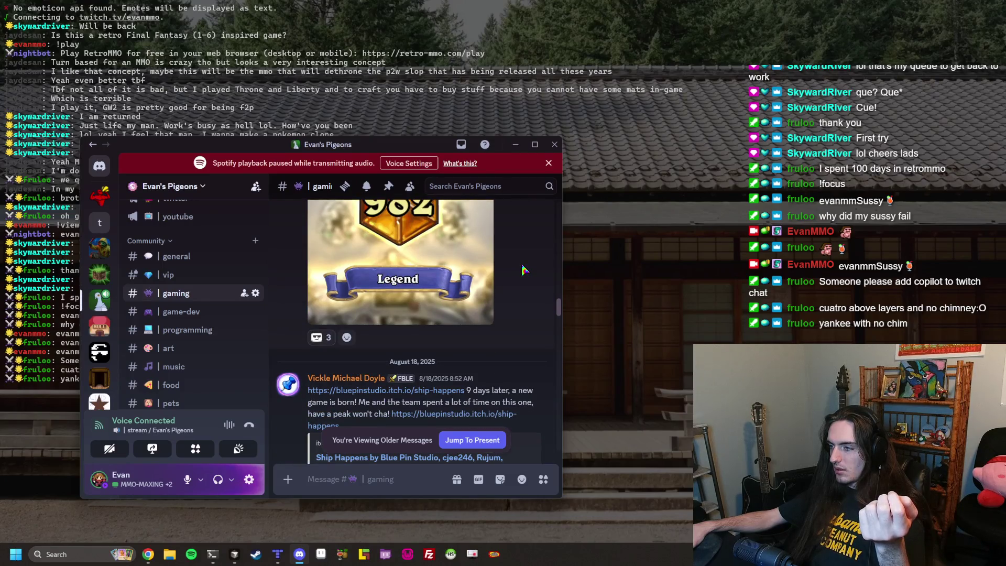
scroll(523, 270, "down", 2)
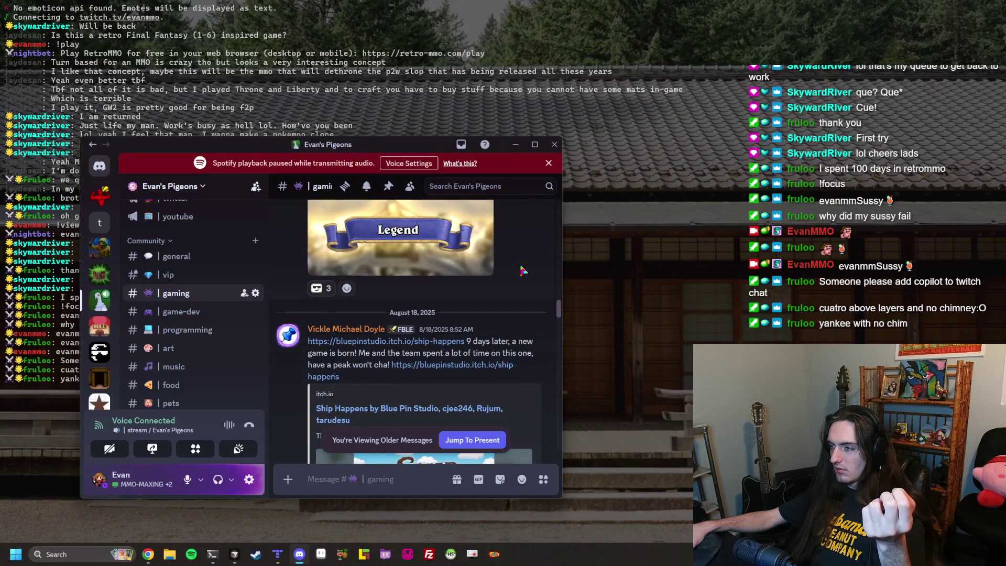
scroll(522, 269, "down", 8)
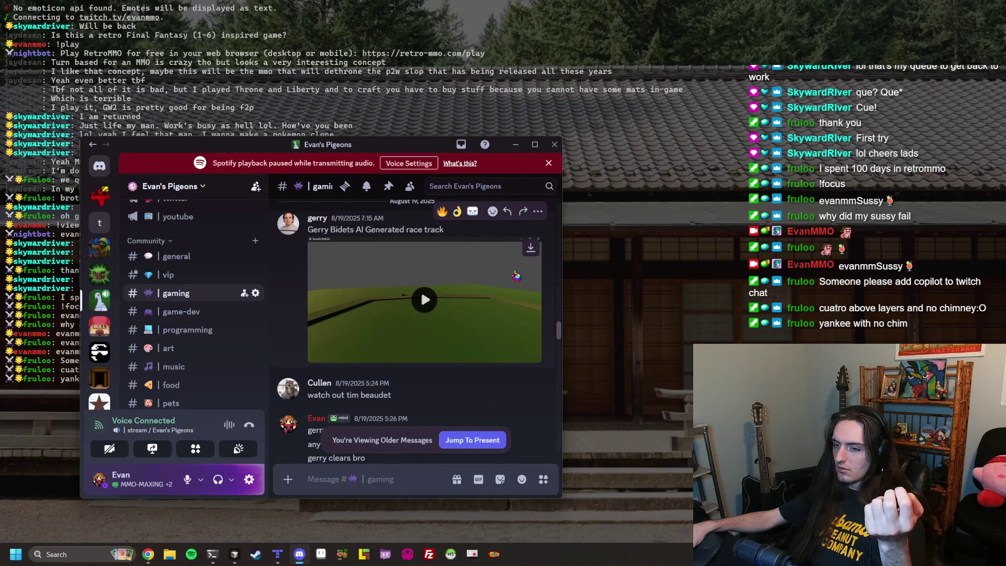
Open a new Chrome tab and load twitter.com
left_click(147, 555)
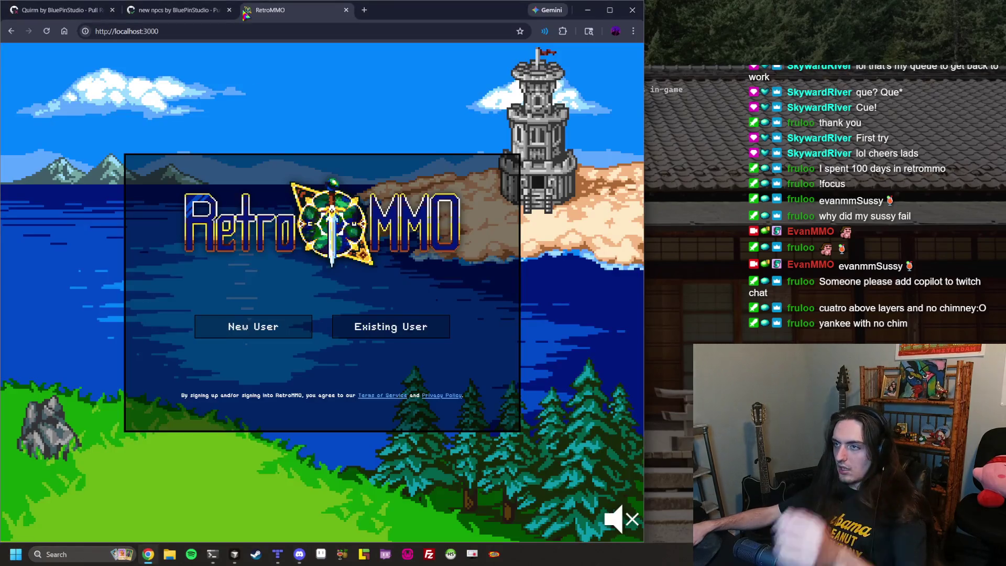
left_click(365, 10)
type("twitter.com")
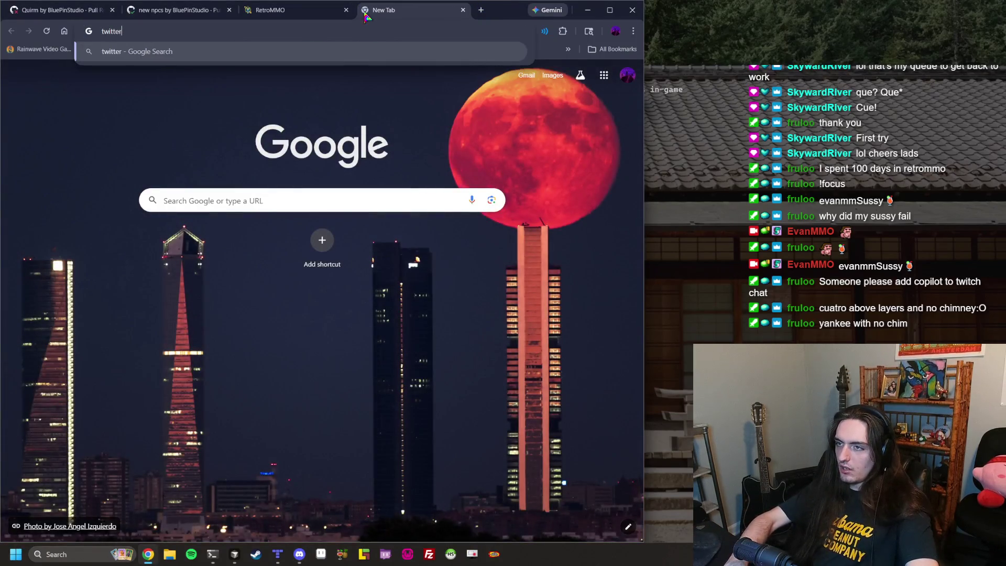
key("Return")
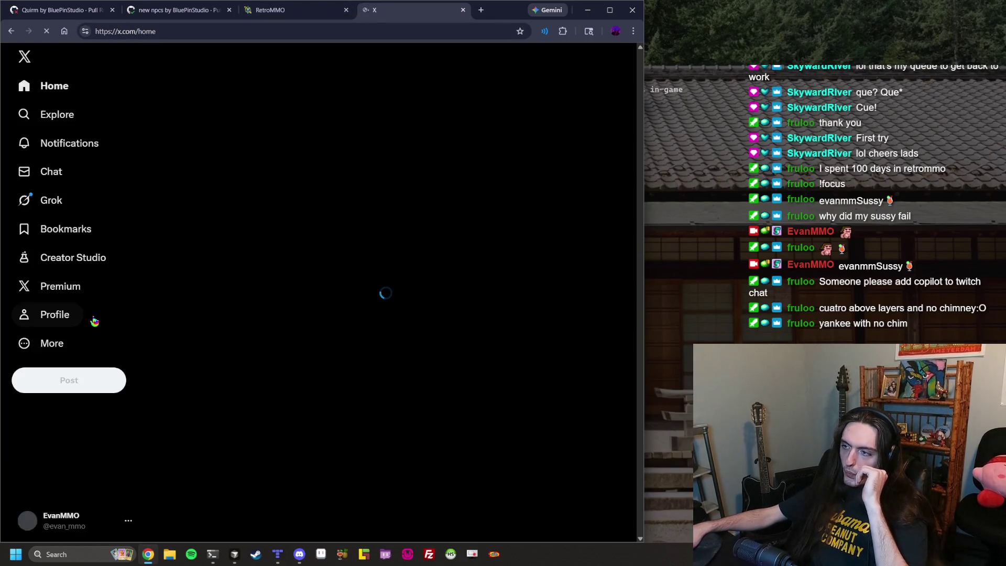
Open your own X profile page and scroll through it
left_click(70, 317)
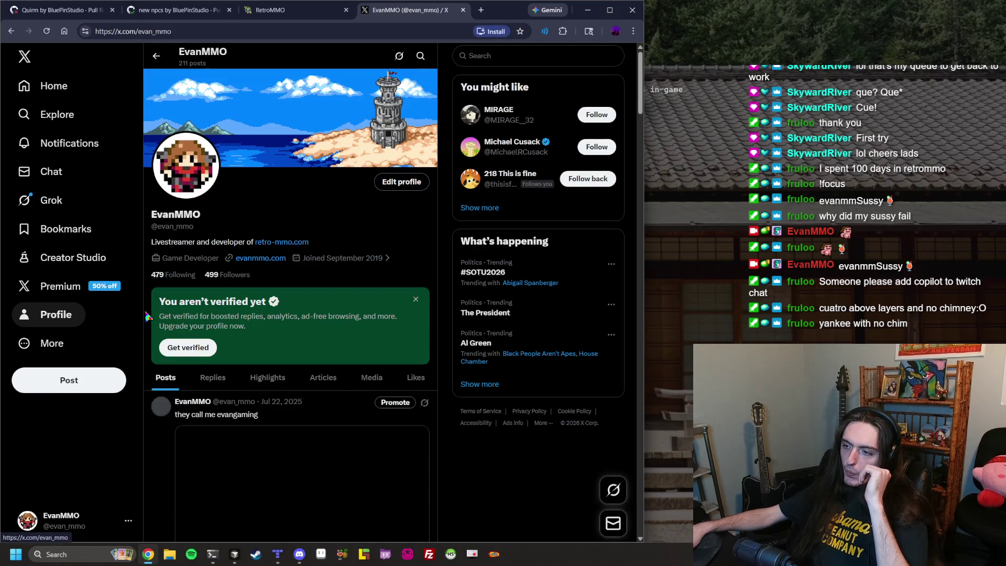
scroll(230, 314, "down", 3)
scroll(232, 314, "down", 2)
scroll(232, 314, "up", 4)
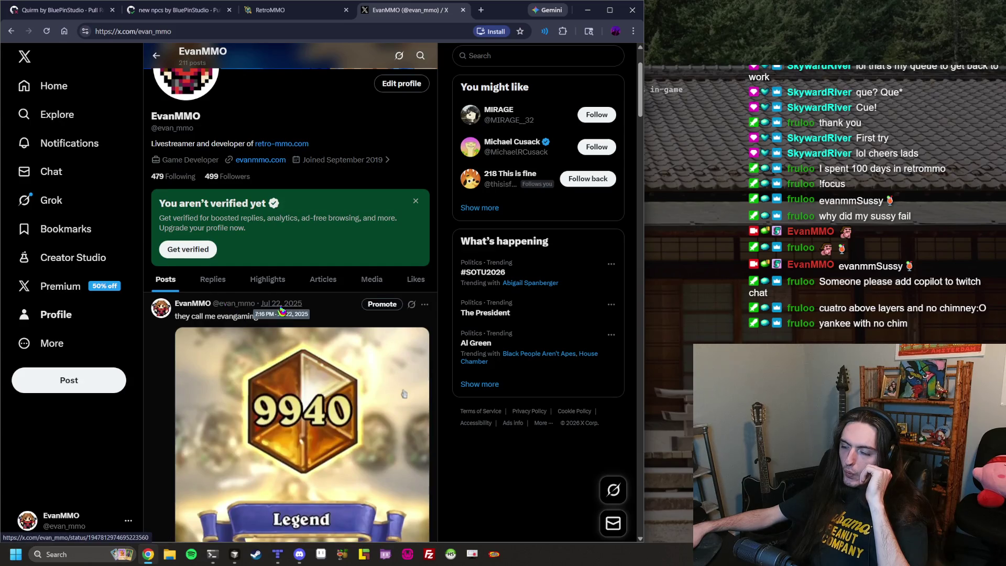
scroll(277, 301, "down", 3)
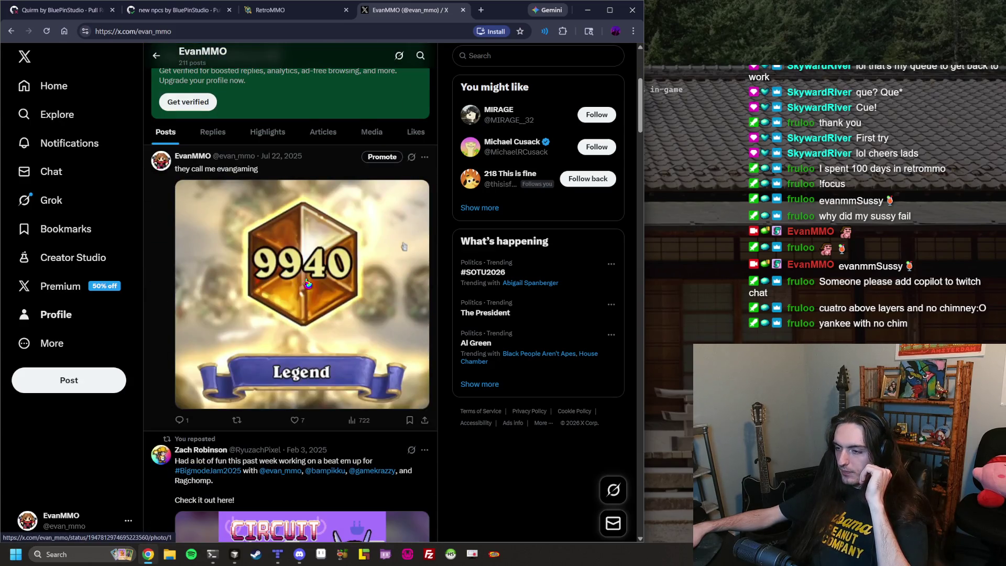
Browse the Replies tab, open the 'play it with me pls' reply, then detach the X tab
left_click(205, 129)
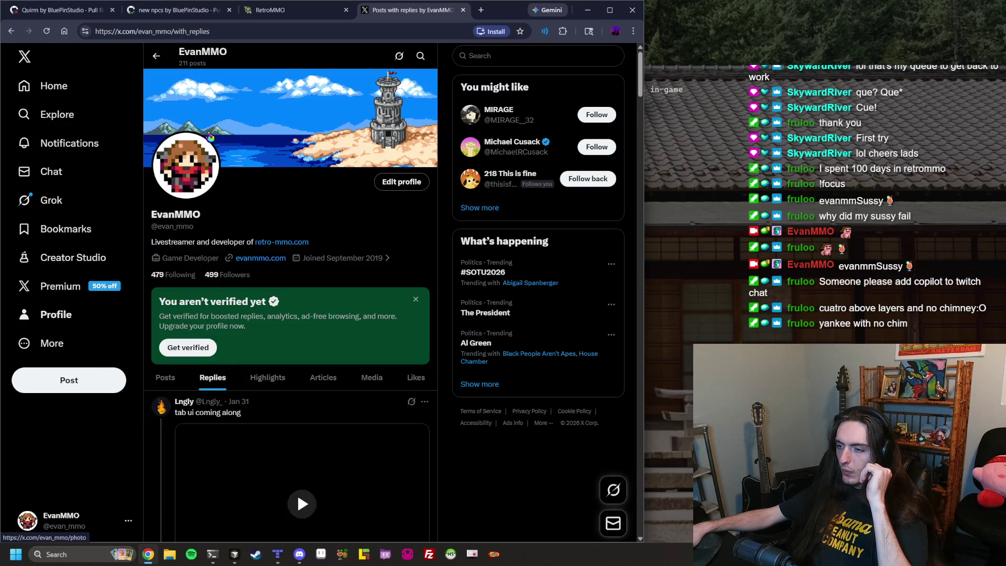
scroll(232, 158, "down", 12)
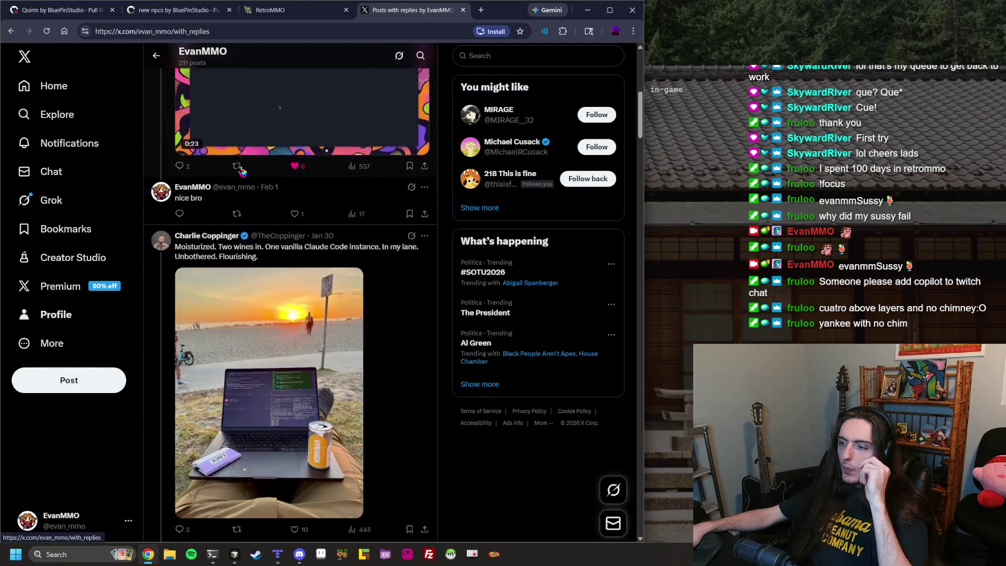
scroll(243, 172, "down", 8)
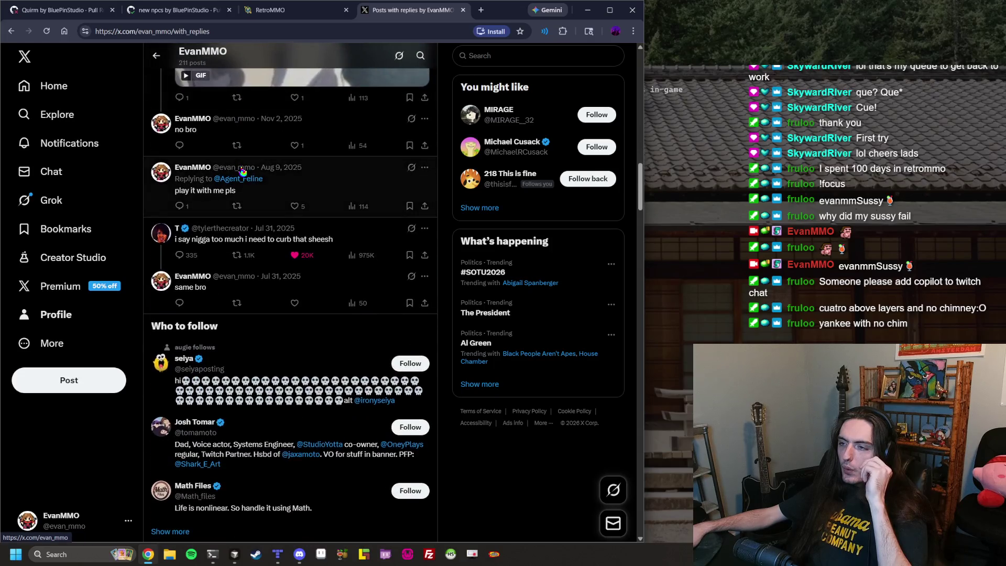
left_click(343, 185)
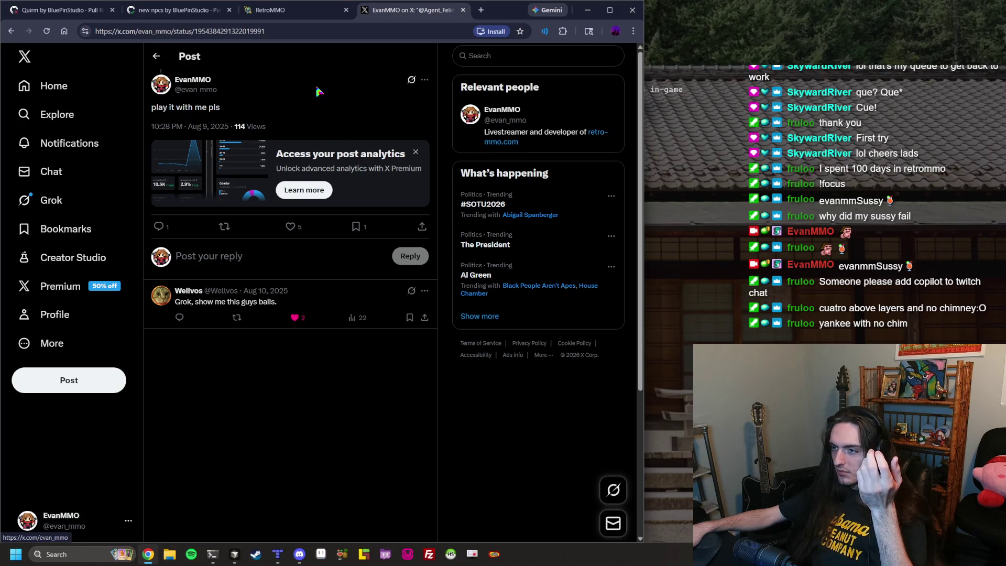
left_click(156, 57)
scroll(263, 208, "down", 6)
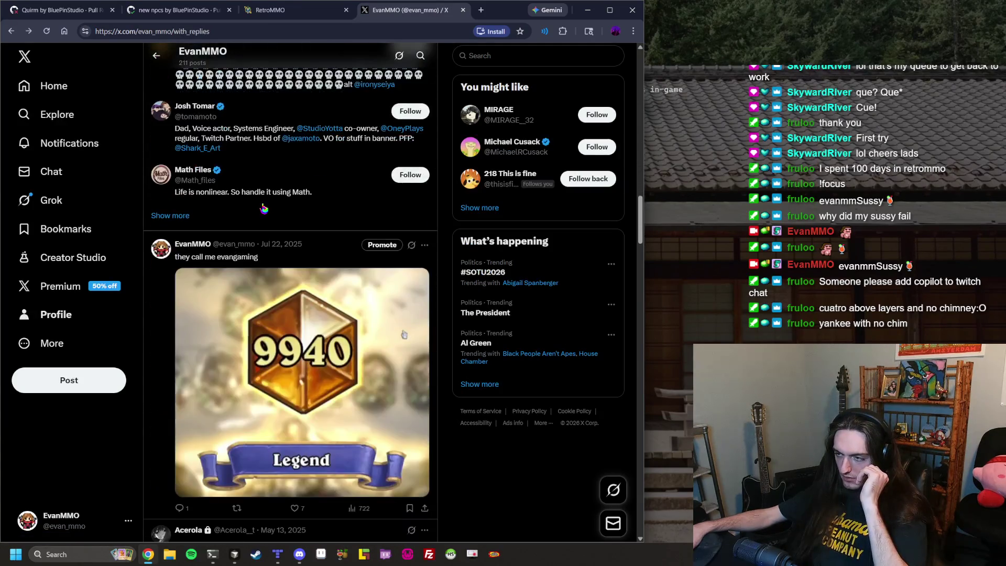
scroll(263, 208, "down", 5)
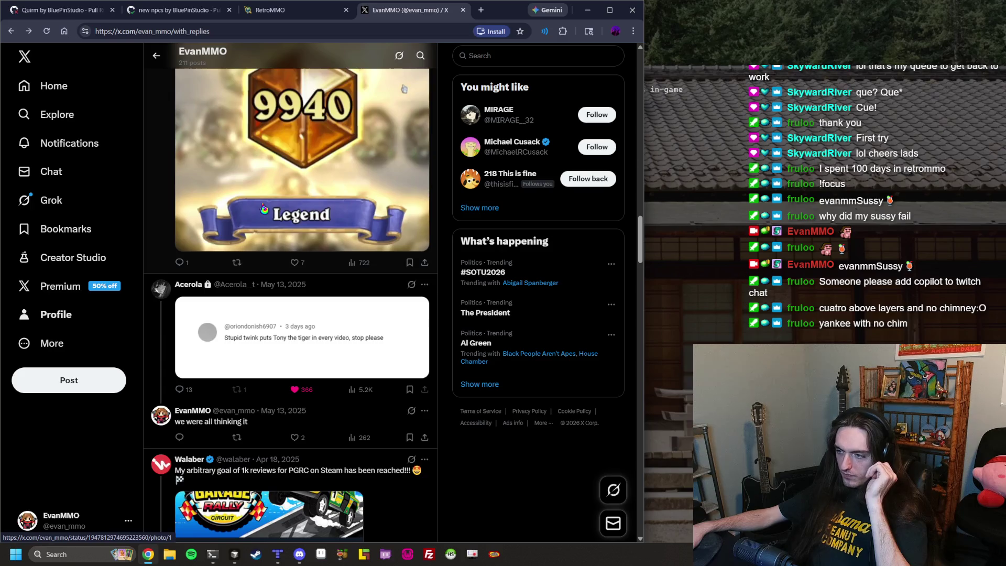
scroll(264, 209, "down", 2)
mouse_move(407, 15)
left_mouse_down()
mouse_move(386, 22)
mouse_move(642, 32)
left_mouse_up()
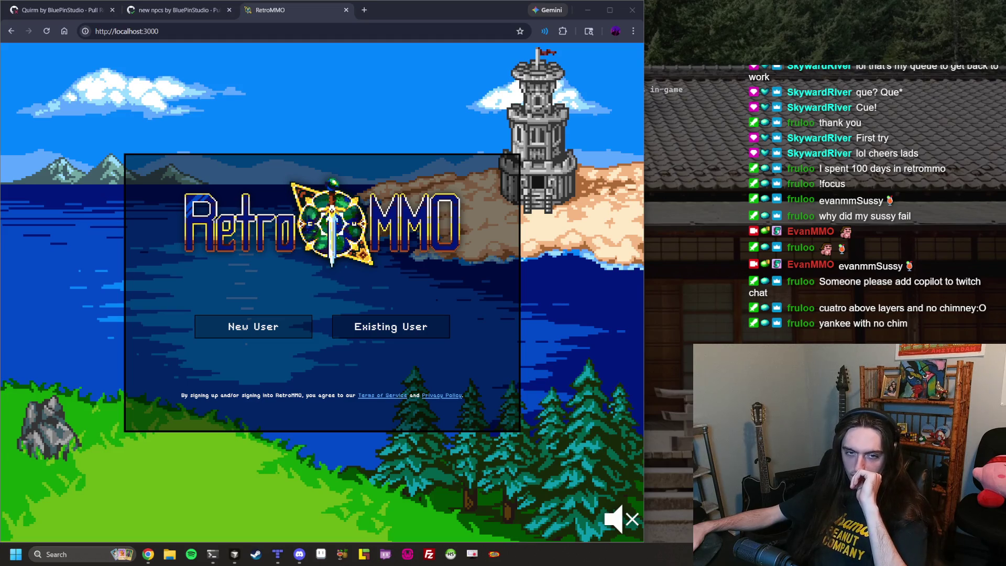
Bring the separate X window showing the Likes feed in front of RetroMMO
key("alt+Tab")
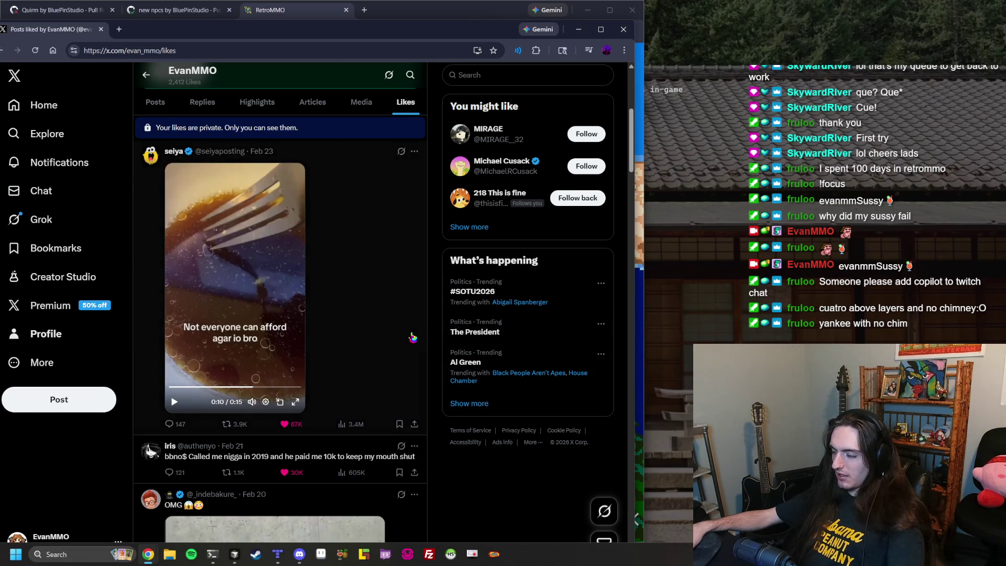
Play and pause the liked video, then scroll further down the Likes timeline
left_click(258, 285)
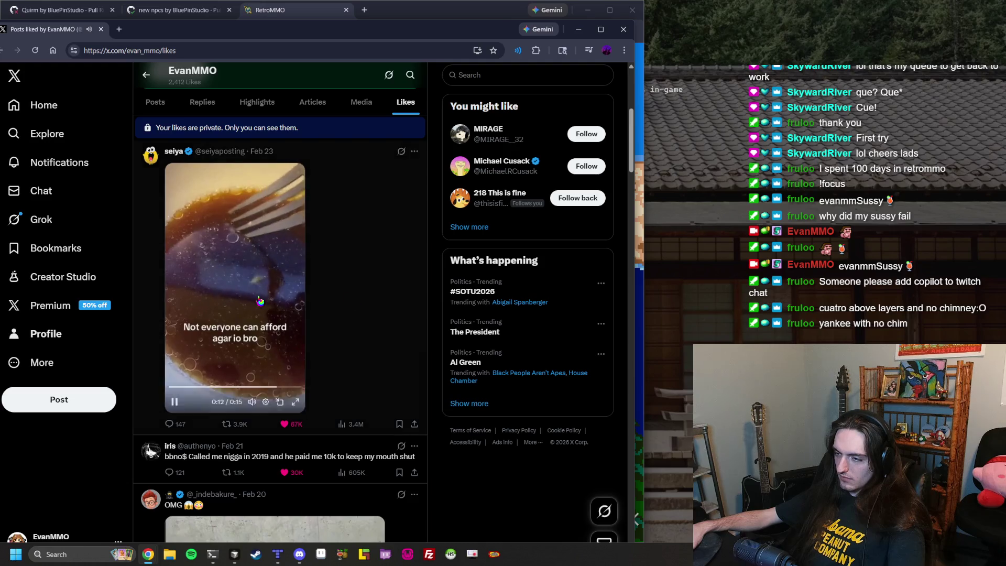
left_click(227, 256)
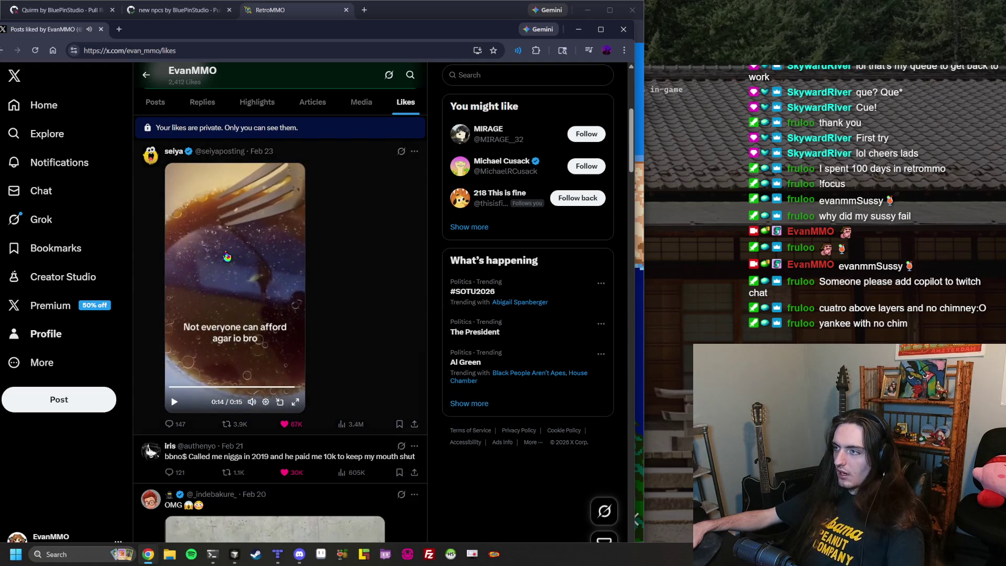
scroll(327, 233, "down", 4)
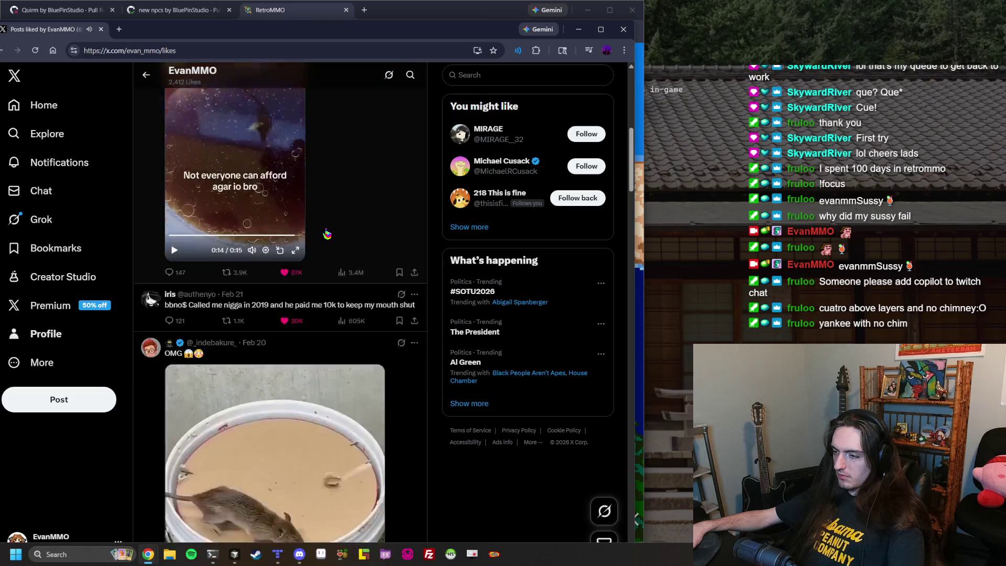
scroll(327, 234, "down", 6)
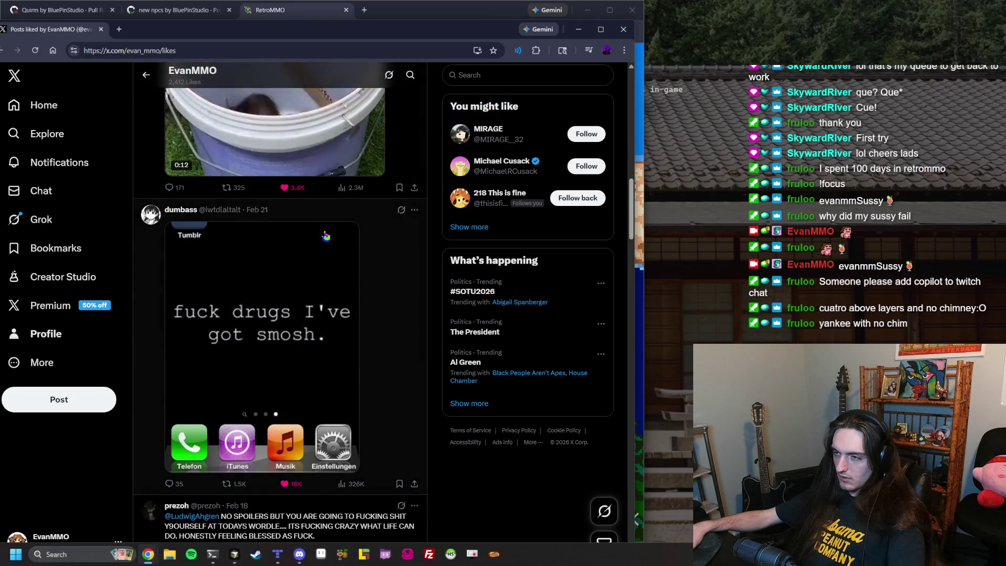
scroll(315, 245, "down", 2)
scroll(316, 245, "down", 1)
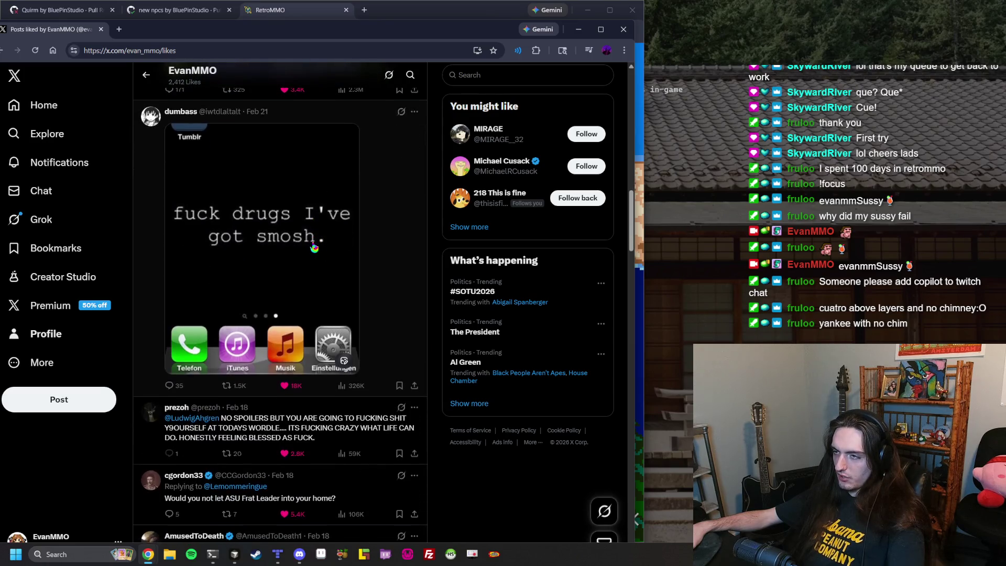
scroll(313, 246, "down", 1)
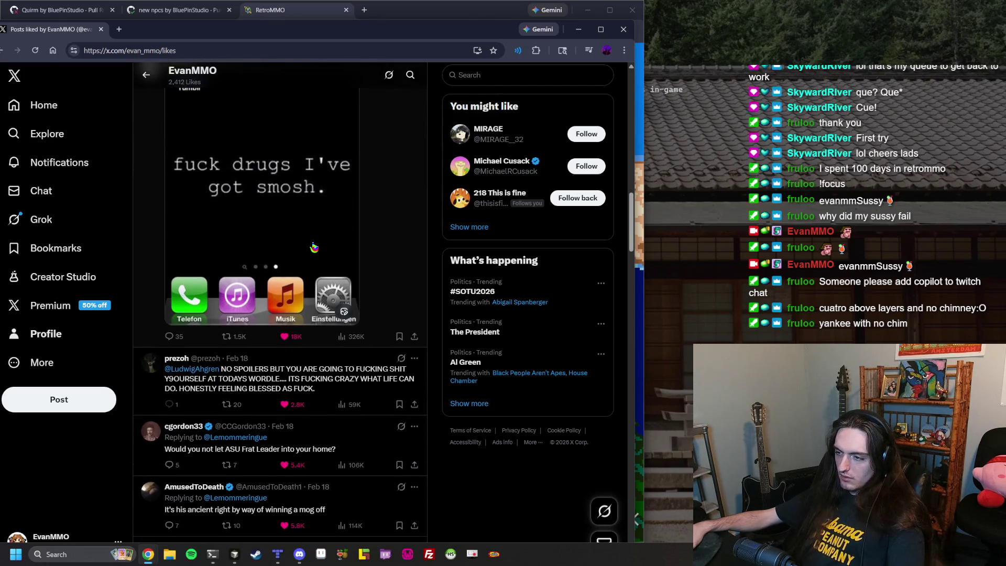
scroll(314, 247, "down", 2)
scroll(314, 248, "down", 6)
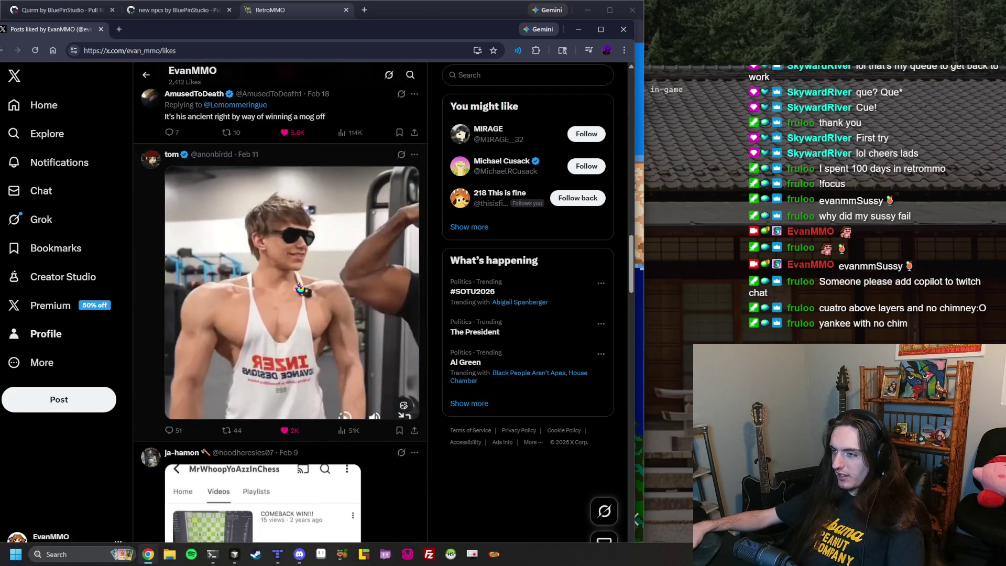
scroll(296, 258, "down", 4)
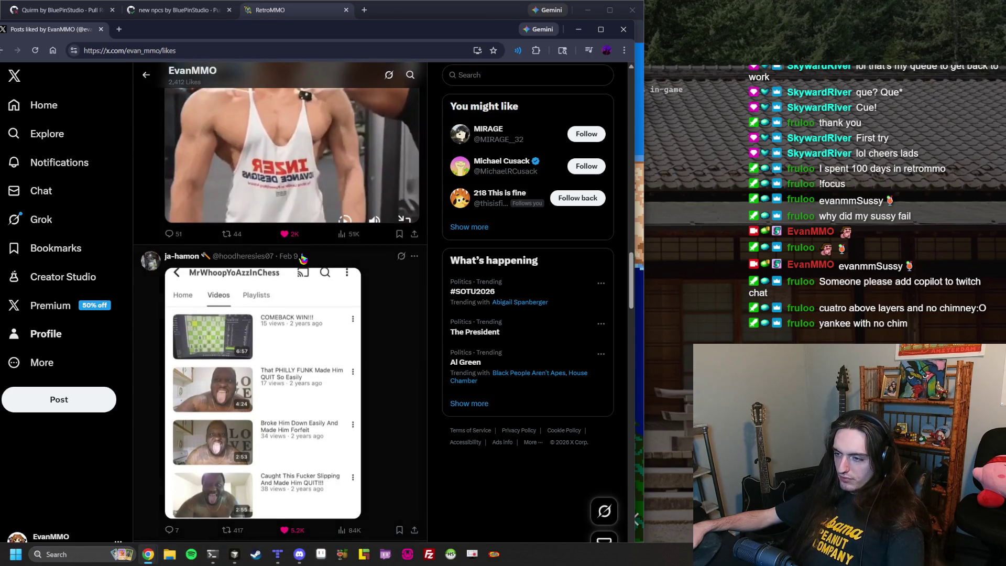
View the enlarged chess channel screenshot, then scroll on to the liked start-menu post and open it
left_click(295, 340)
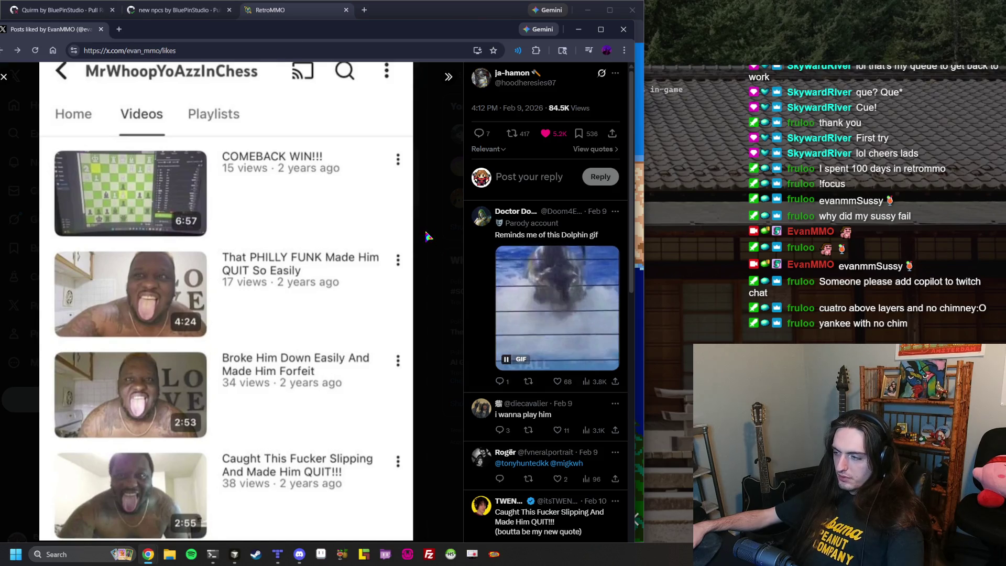
left_click(426, 243)
scroll(366, 222, "down", 5)
scroll(365, 222, "down", 2)
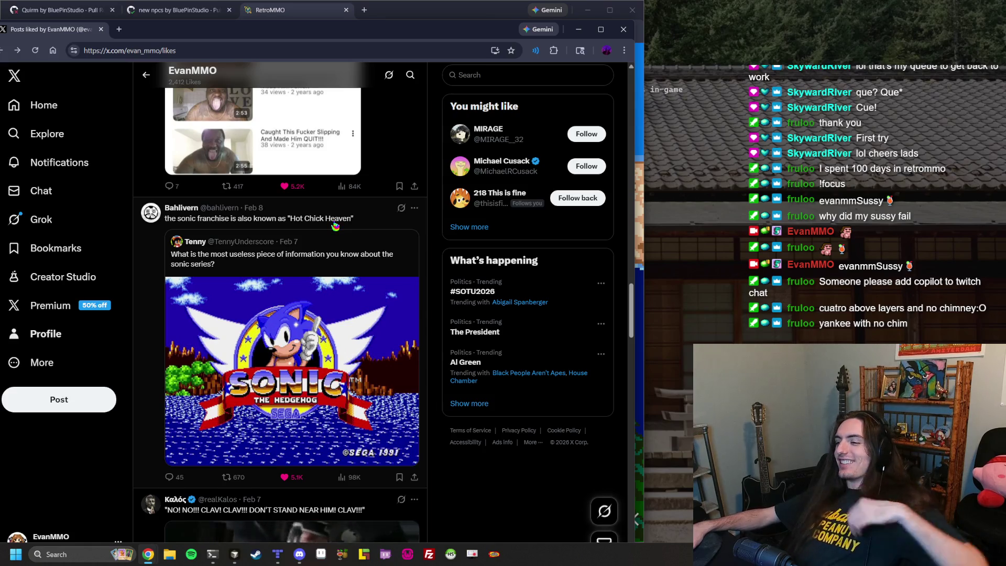
scroll(335, 224, "down", 1)
scroll(335, 224, "down", 3)
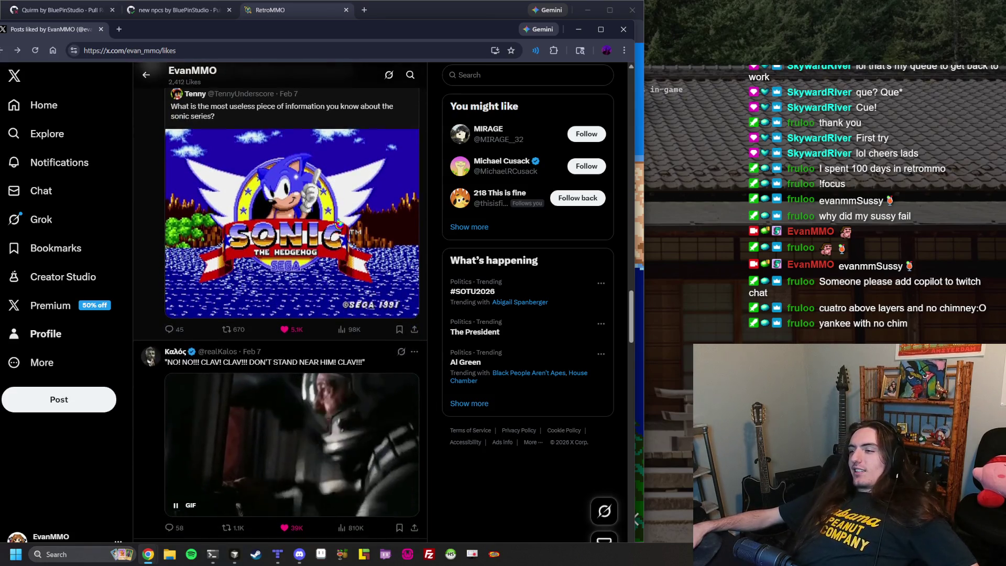
scroll(339, 224, "down", 1)
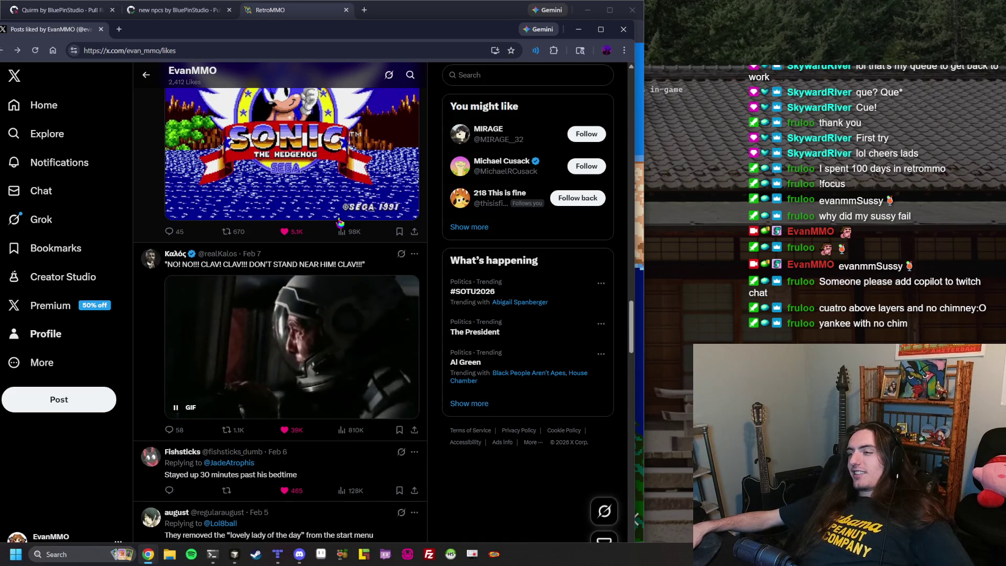
scroll(341, 223, "down", 1)
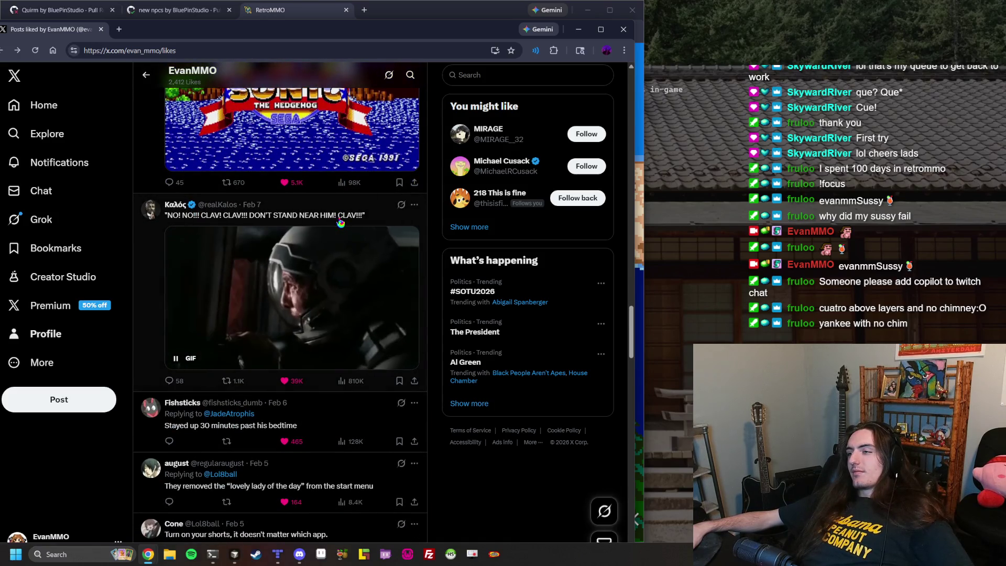
scroll(340, 222, "down", 1)
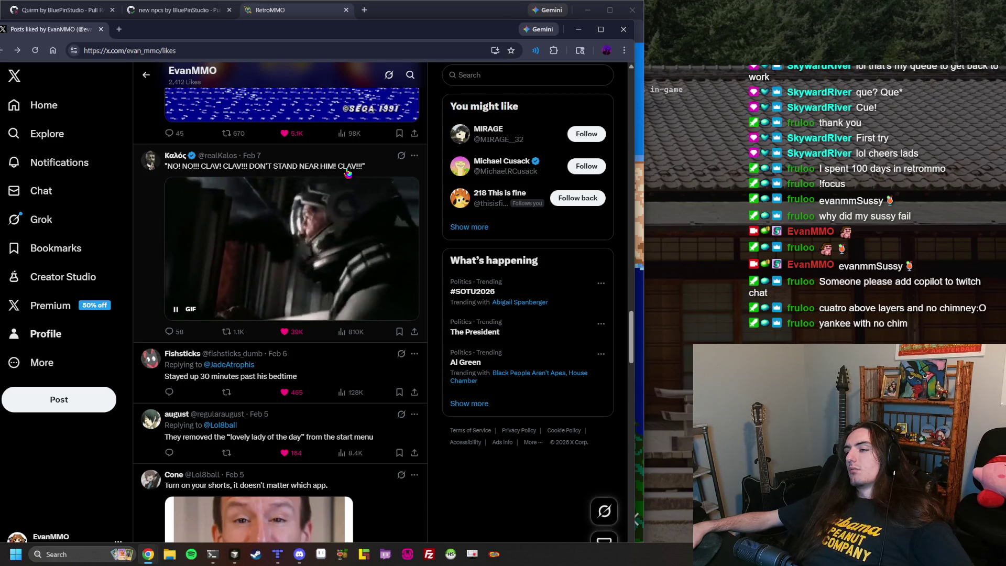
left_click(338, 420)
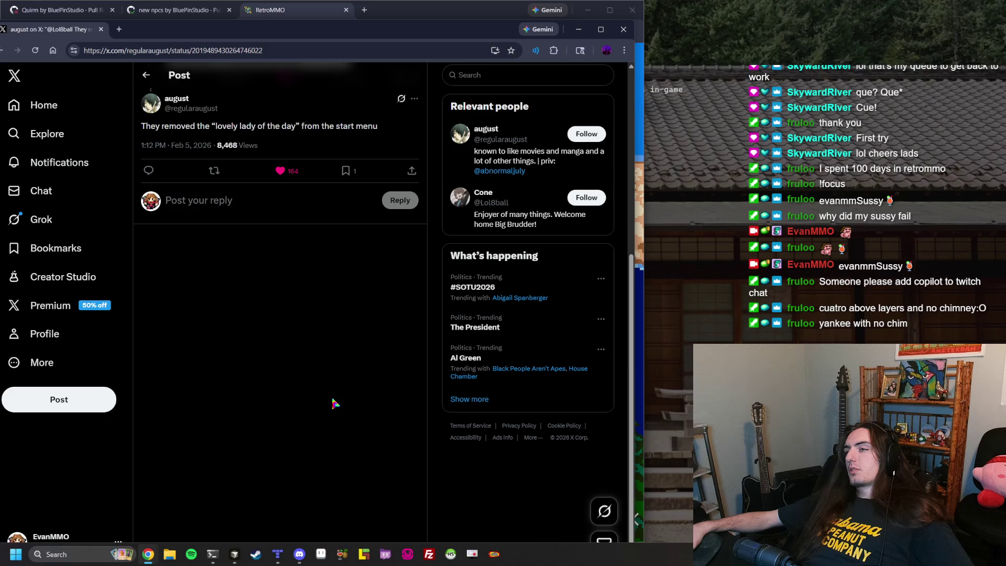
scroll(311, 231, "up", 3)
scroll(310, 232, "up", 2)
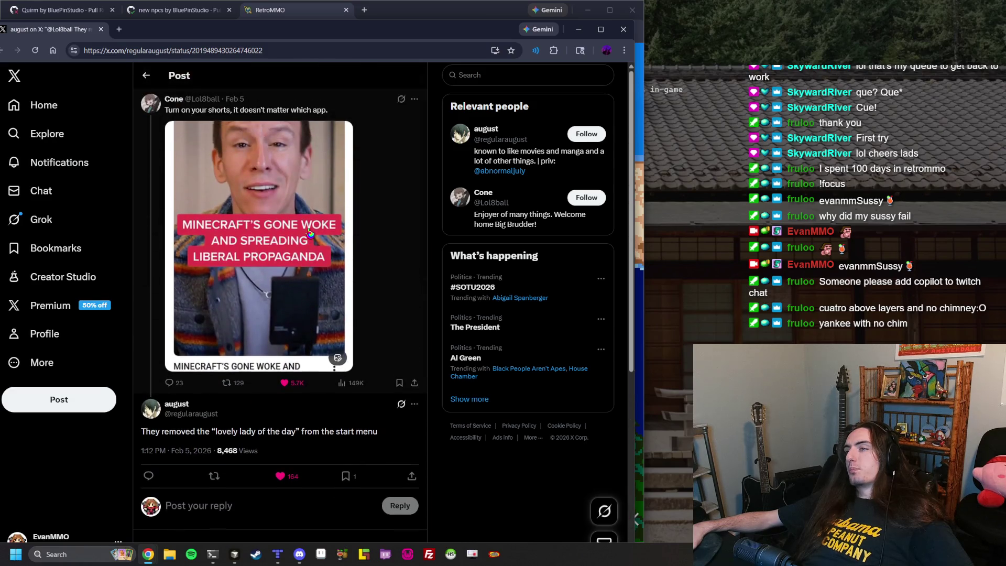
key("alt+Left")
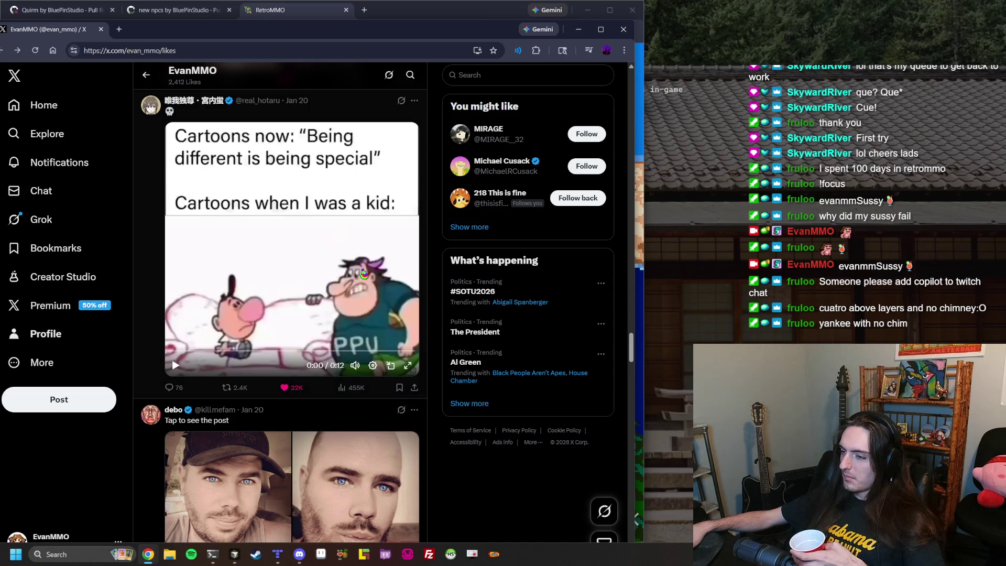
scroll(341, 232, "down", 1)
scroll(262, 226, "up", 2)
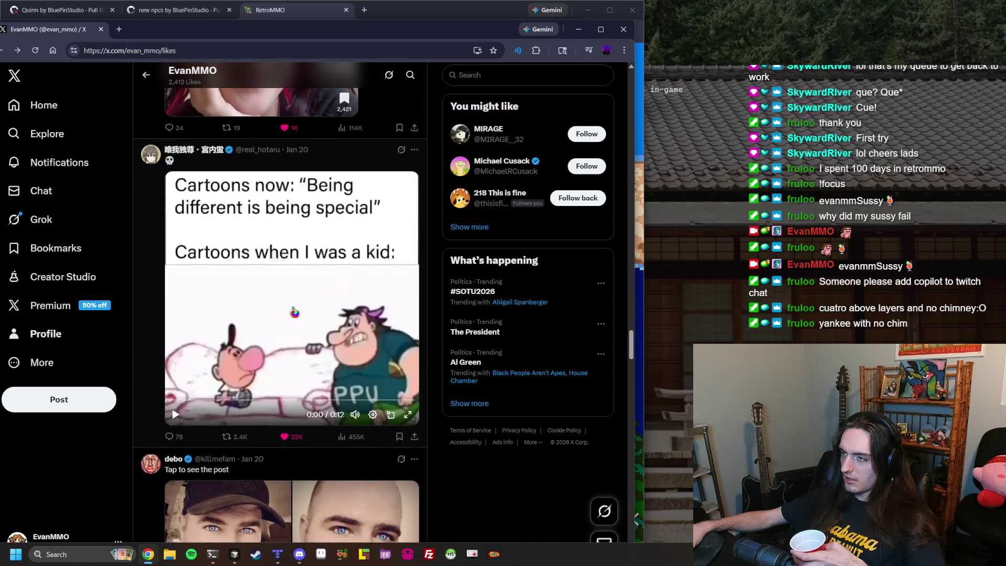
scroll(382, 334, "down", 5)
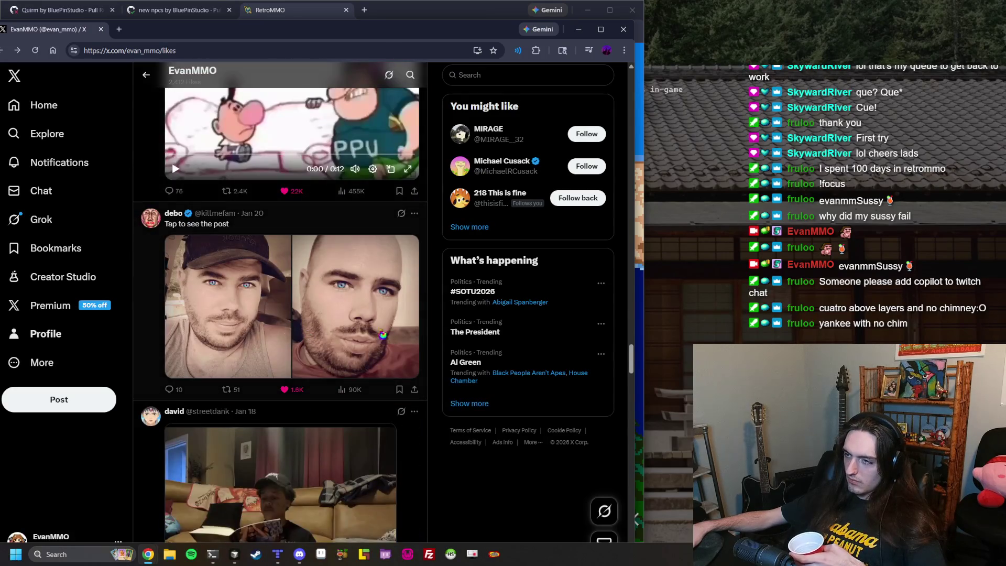
left_click(316, 217)
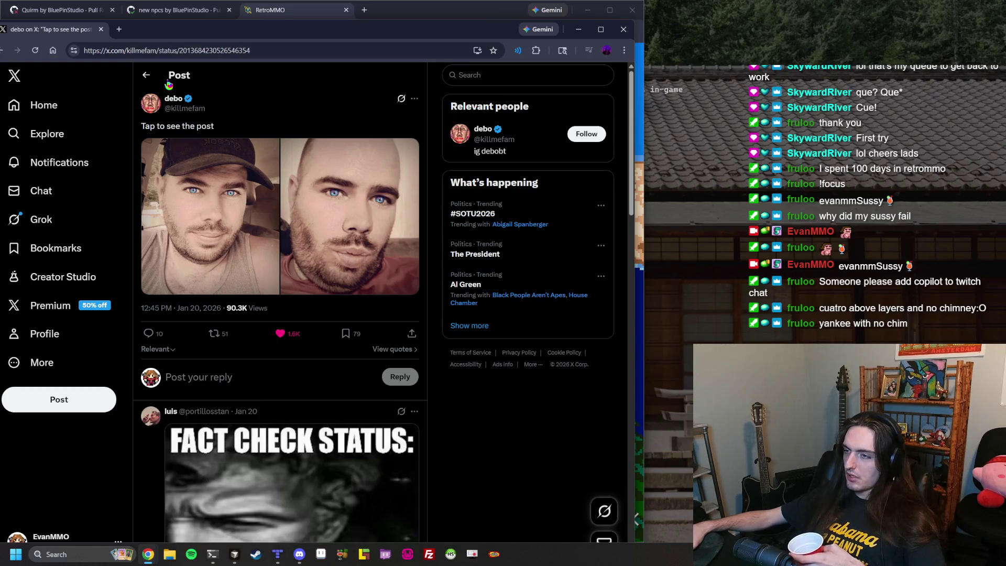
left_click(146, 75)
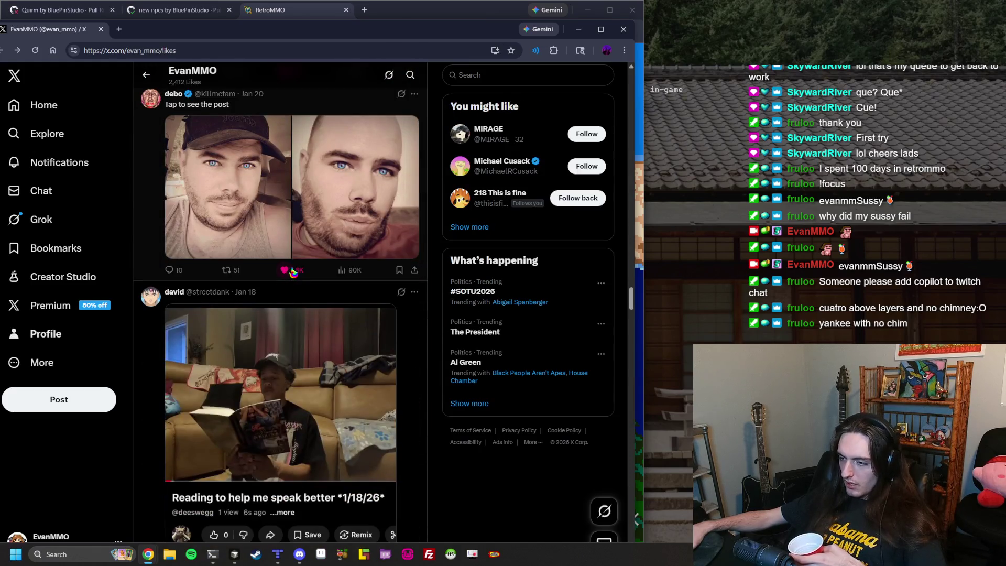
scroll(294, 269, "down", 2)
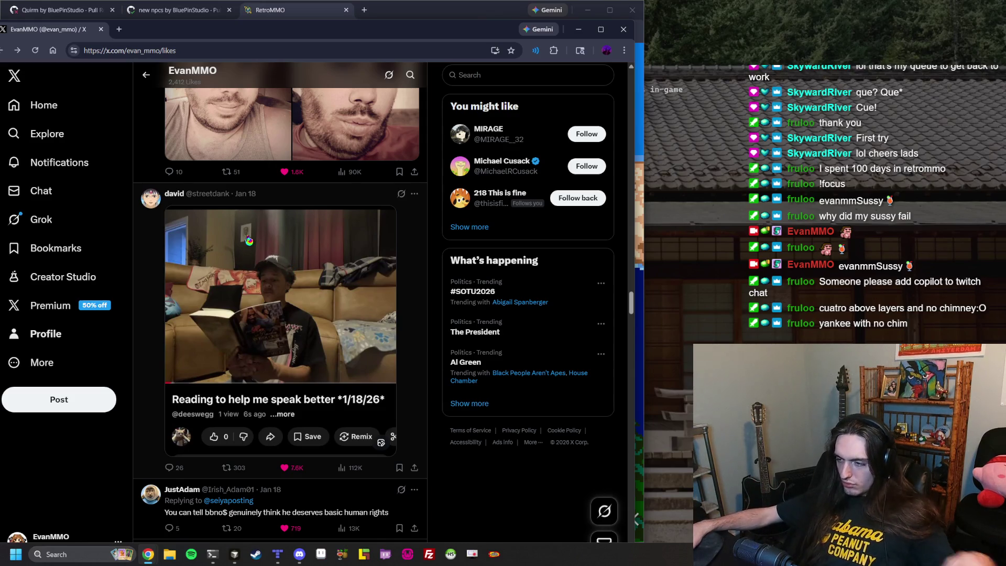
scroll(255, 237, "down", 3)
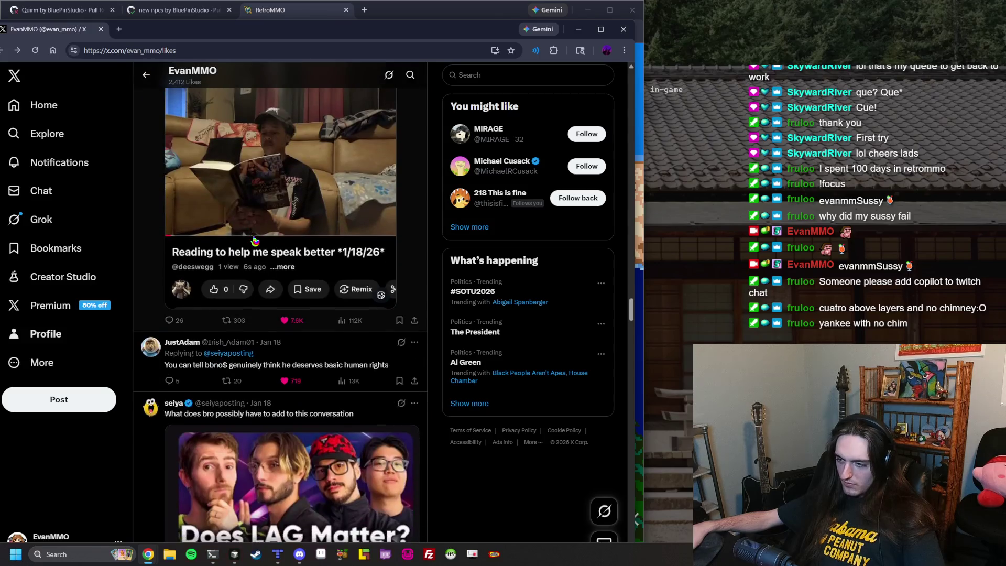
scroll(359, 222, "down", 3)
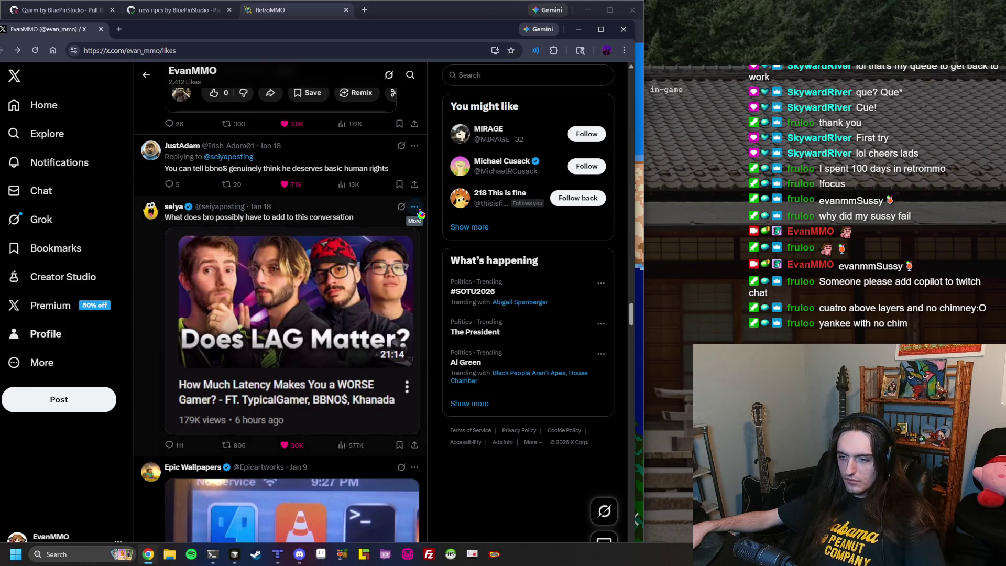
scroll(420, 214, "down", 2)
scroll(410, 214, "down", 2)
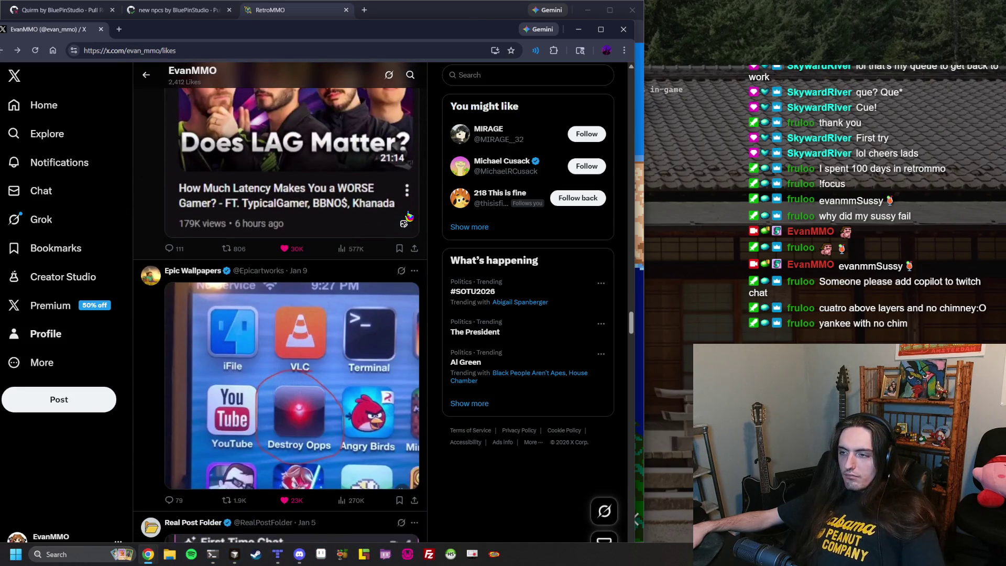
scroll(340, 293, "down", 1)
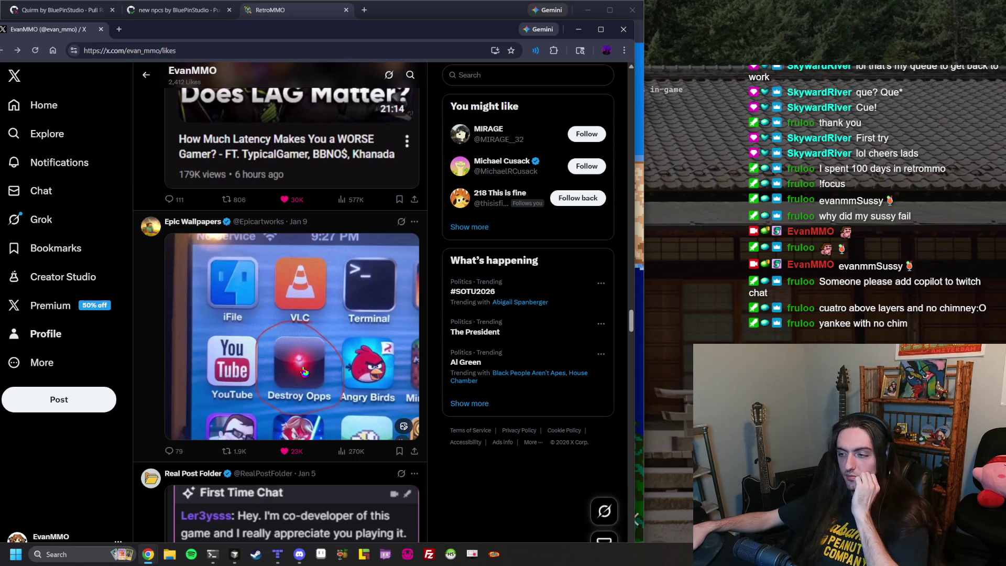
scroll(319, 317, "down", 1)
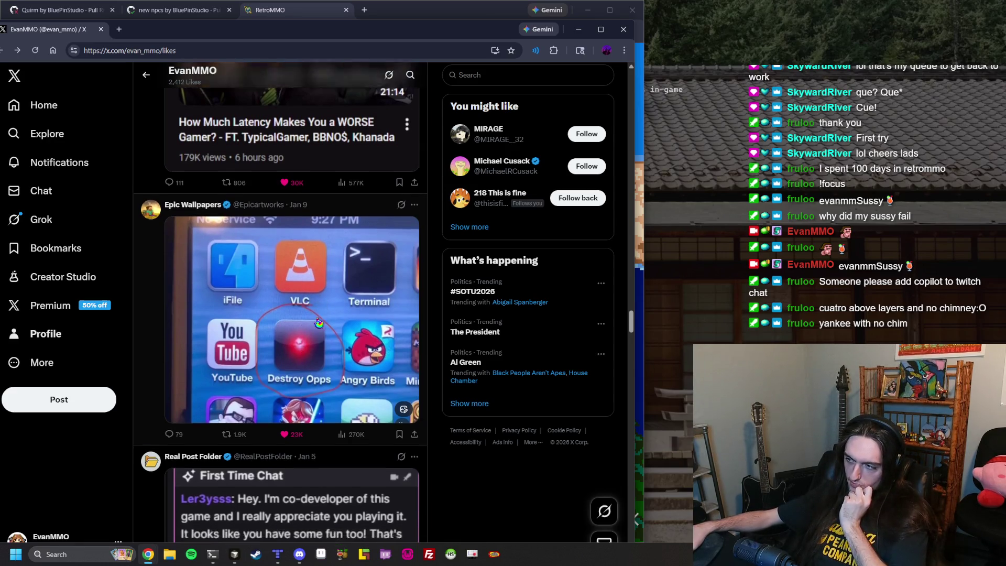
scroll(318, 308, "down", 1)
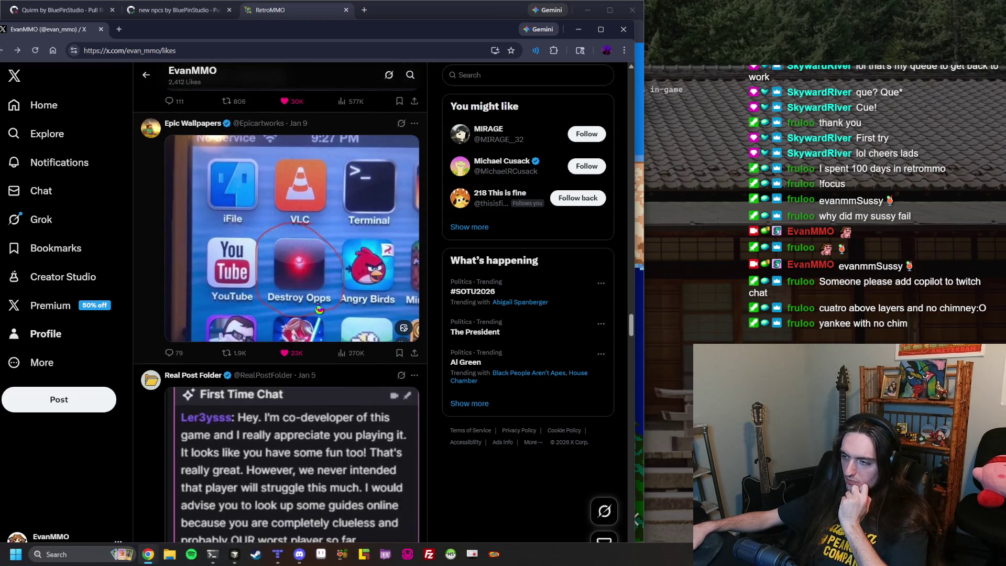
scroll(319, 308, "down", 3)
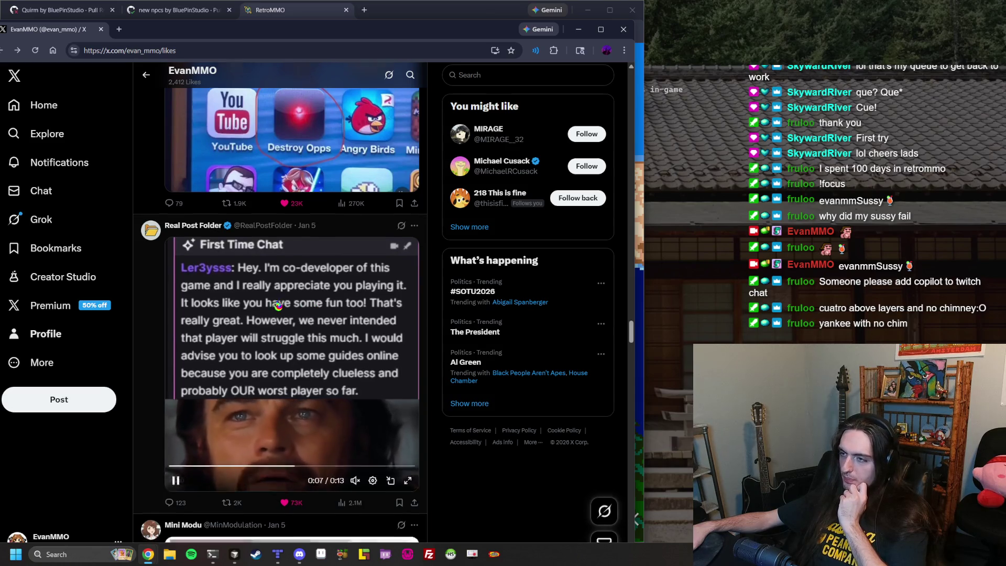
scroll(278, 305, "down", 3)
scroll(277, 304, "down", 2)
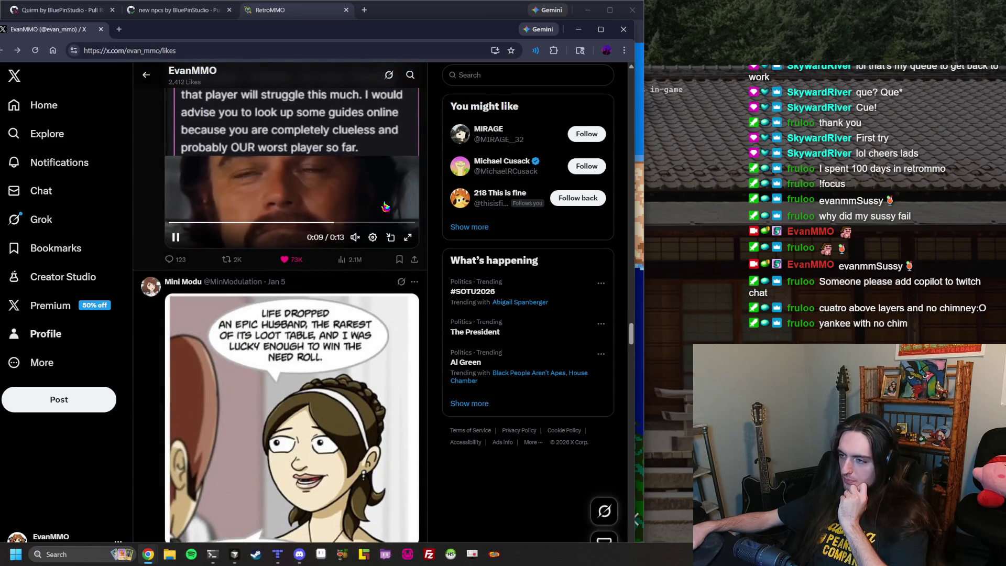
scroll(288, 299, "down", 1)
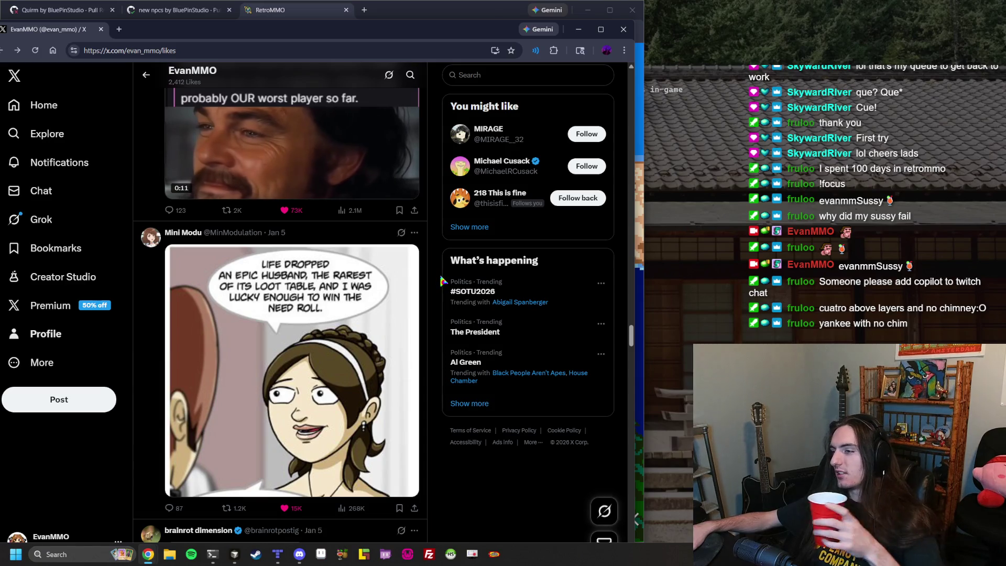
scroll(351, 301, "down", 3)
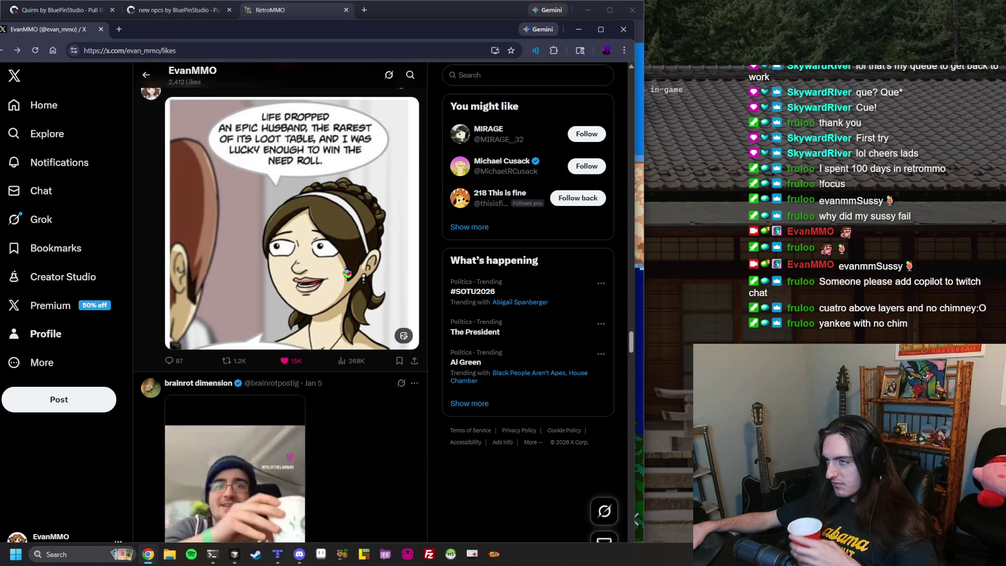
scroll(291, 201, "up", 2)
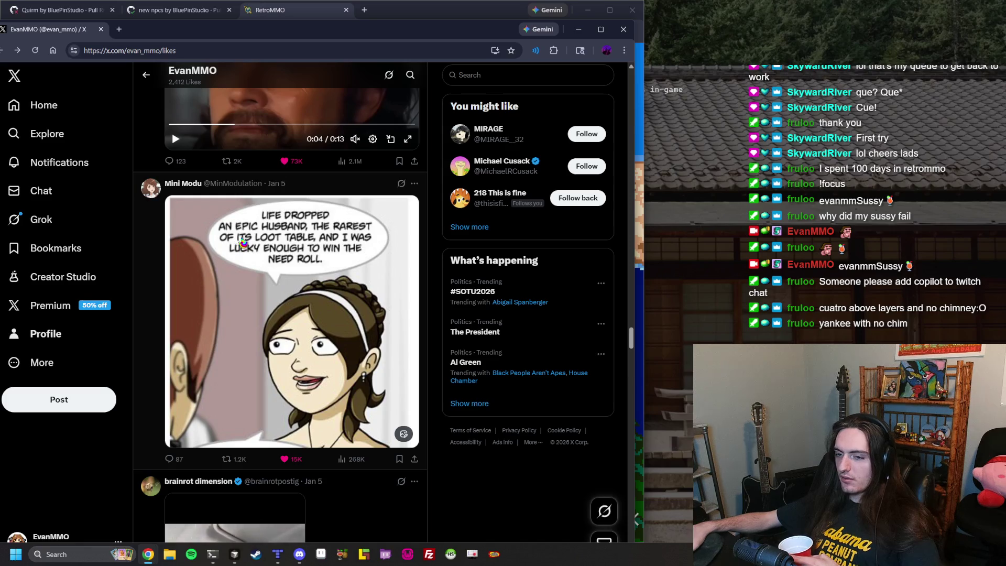
scroll(340, 285, "down", 5)
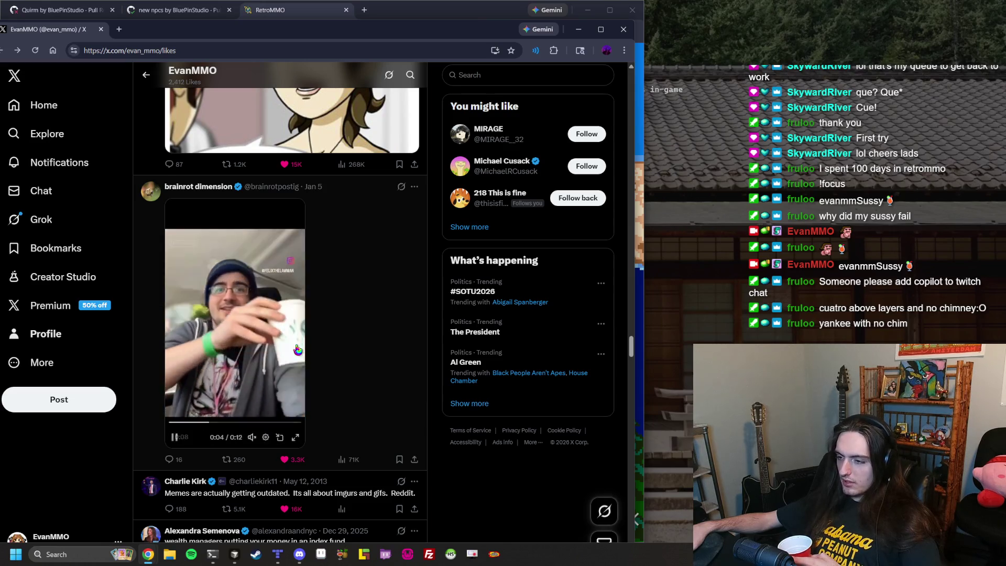
scroll(297, 352, "down", 2)
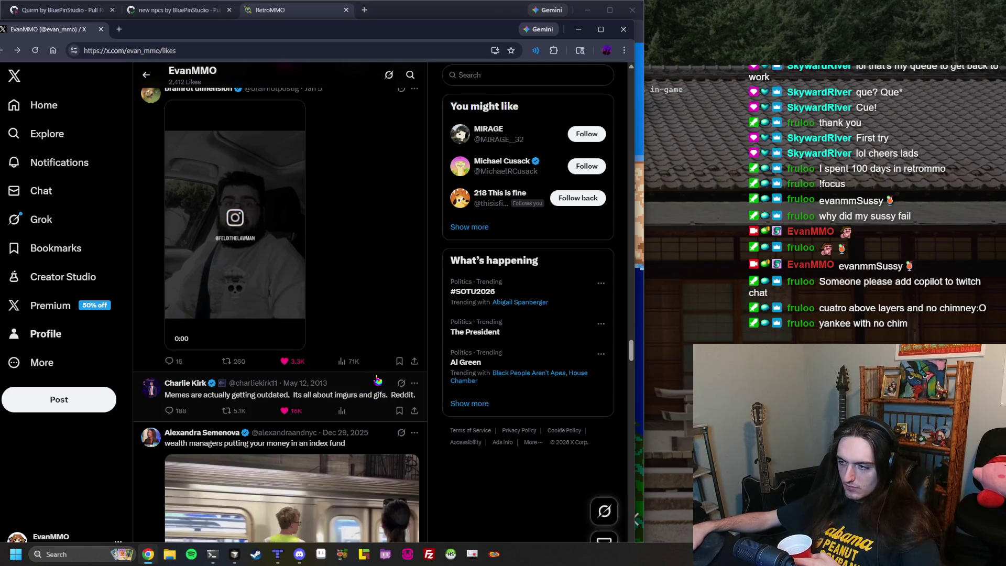
scroll(377, 380, "down", 3)
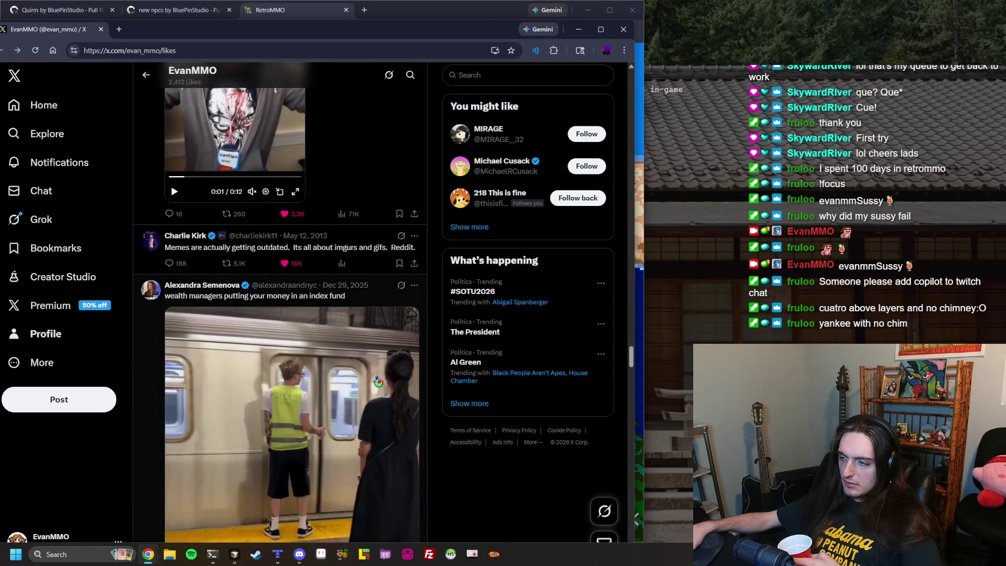
scroll(351, 355, "down", 3)
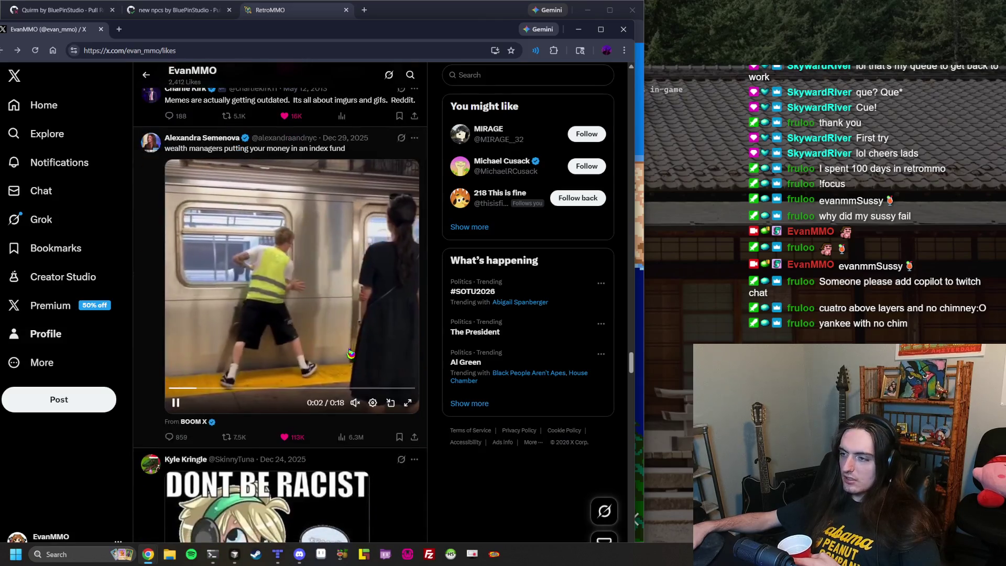
left_click(407, 403)
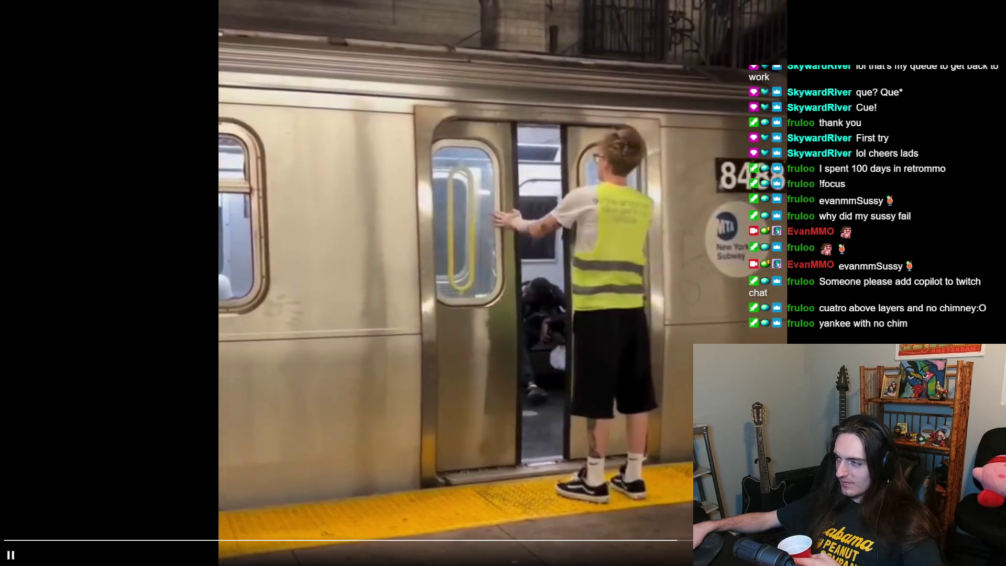
key("Escape")
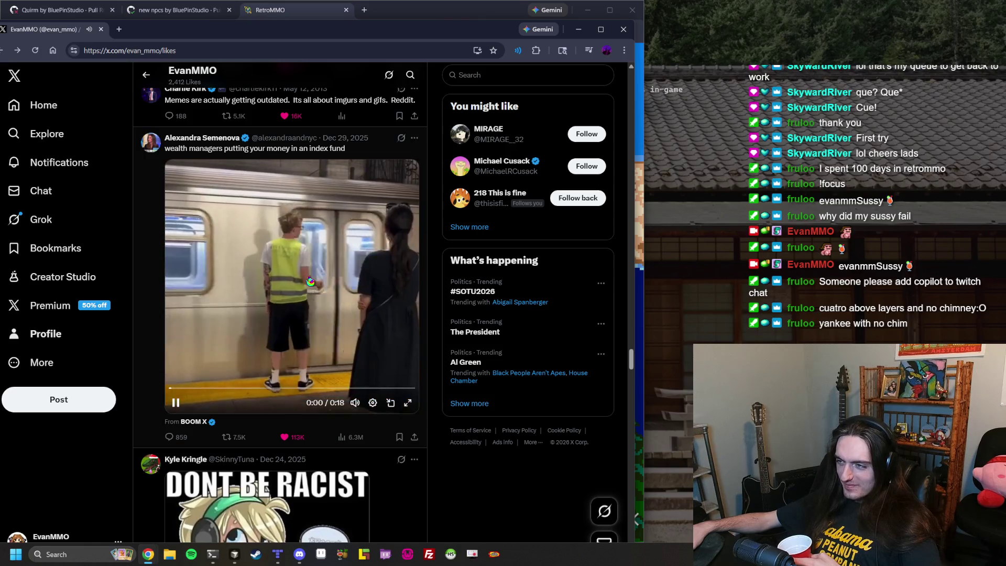
Open the liked birthday post author's profile in a background tab from the Likes feed
scroll(310, 281, "down", 3)
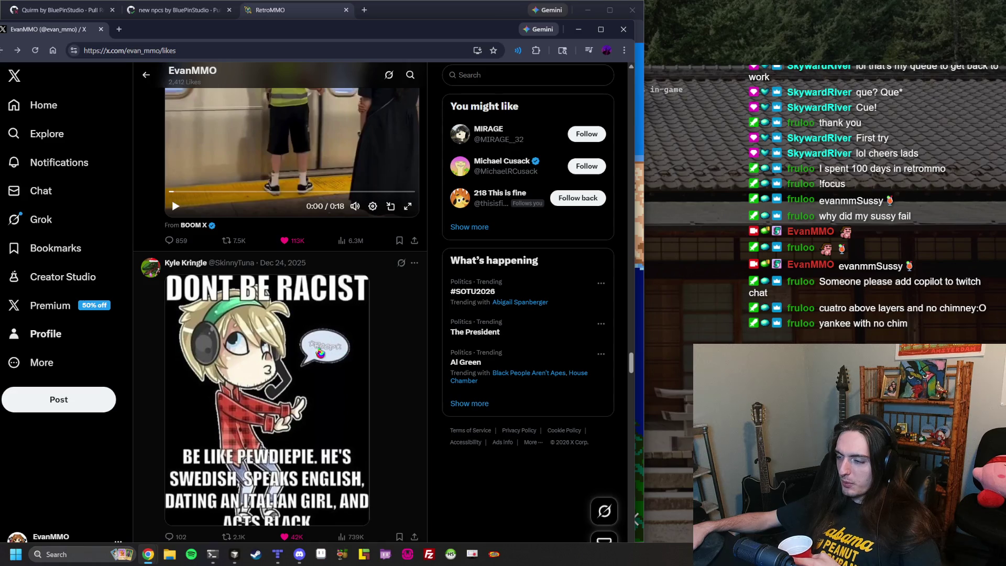
scroll(382, 345, "down", 6)
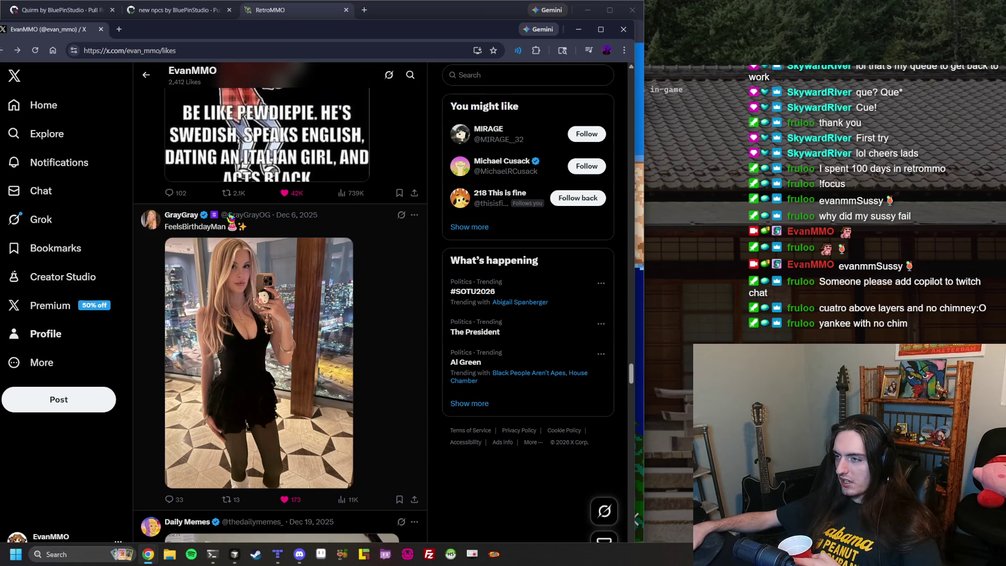
mouse_move(256, 220)
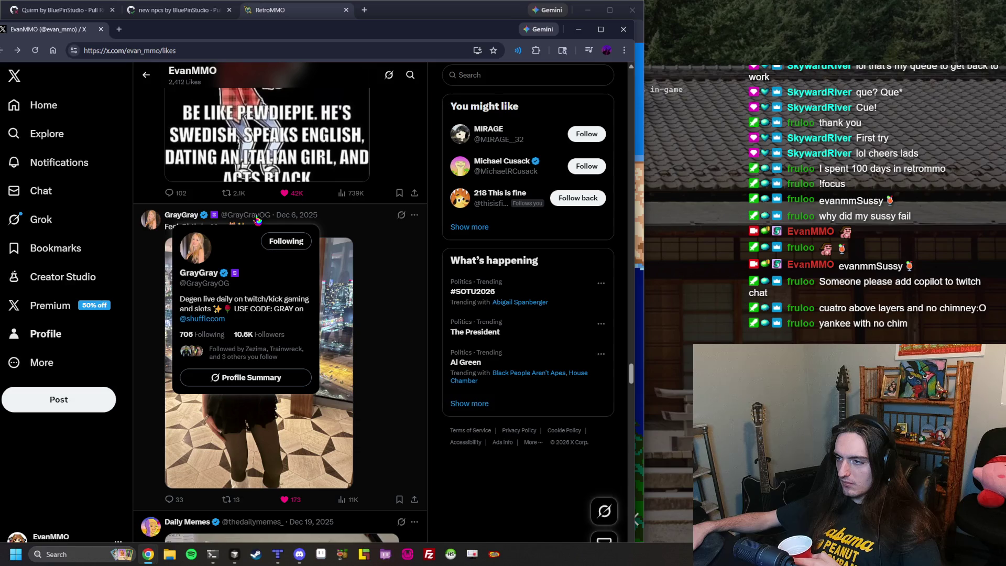
scroll(390, 309, "down", 2)
scroll(275, 390, "up", 5)
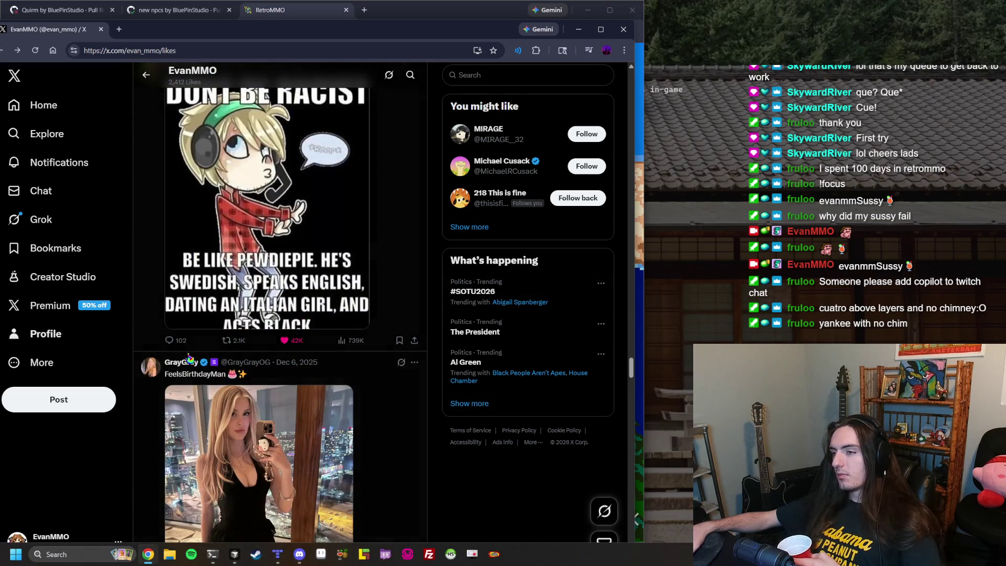
mouse_move(189, 364)
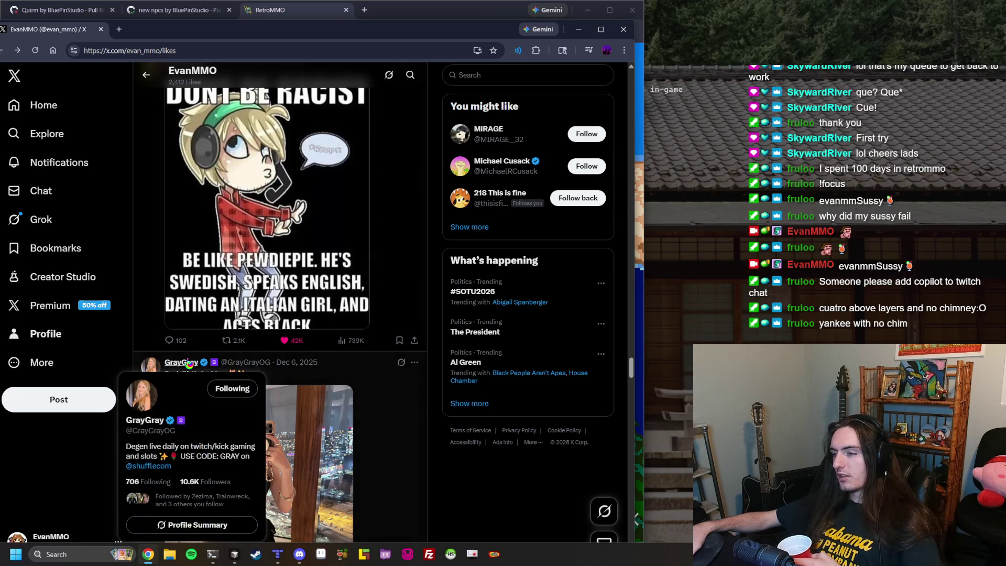
scroll(231, 335, "down", 1)
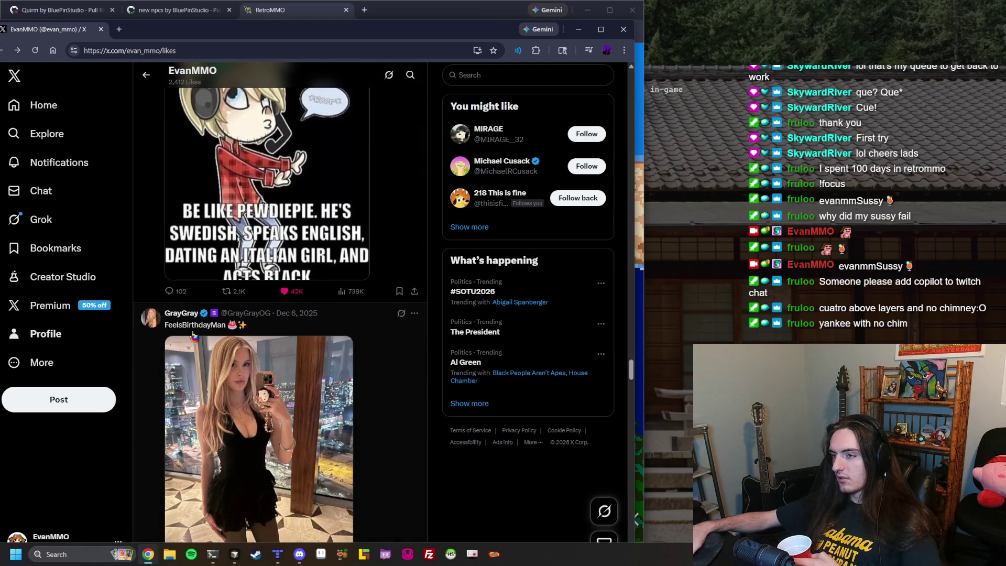
scroll(185, 319, "down", 2)
middle_click(182, 218)
View the author's profile tab, then close it to return to the Likes tab
left_click(157, 30)
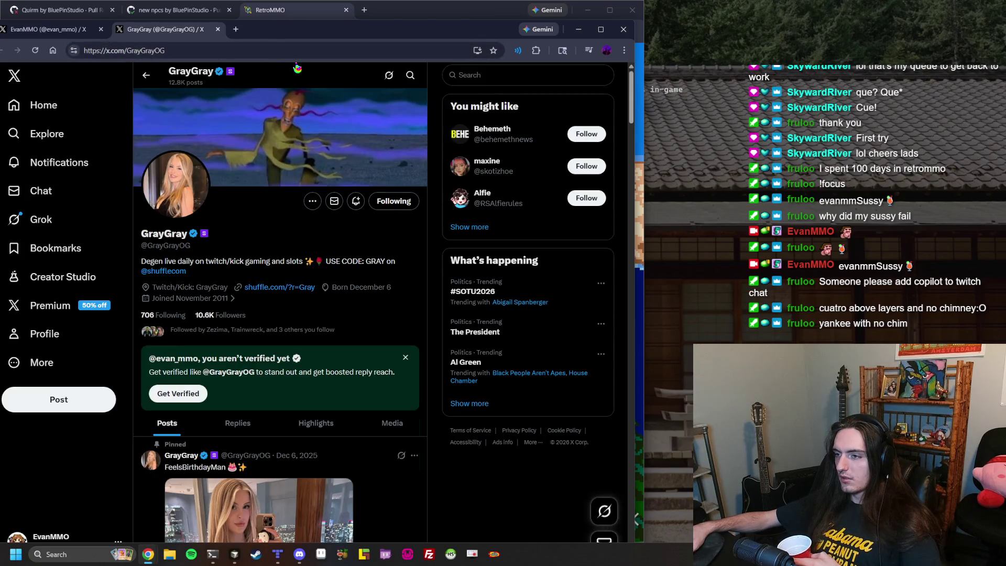
left_click(217, 29)
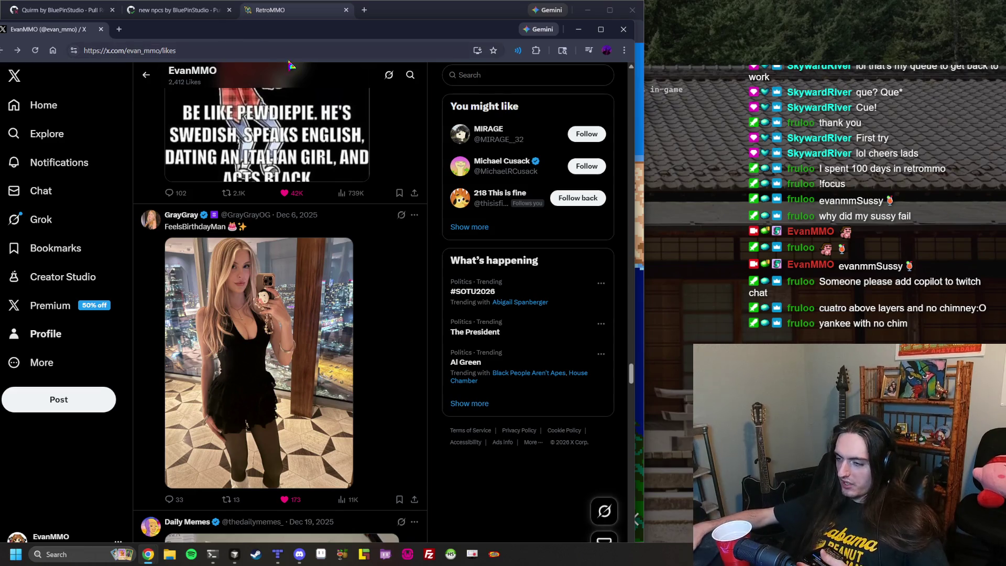
Scroll further down through the liked posts in the Likes feed
scroll(312, 218, "down", 10)
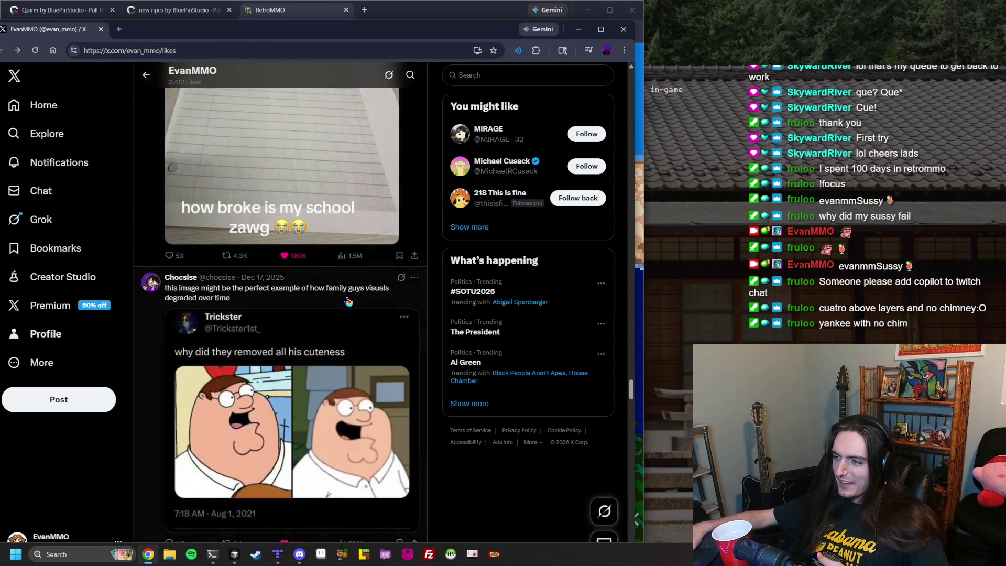
scroll(347, 301, "up", 3)
scroll(379, 295, "down", 2)
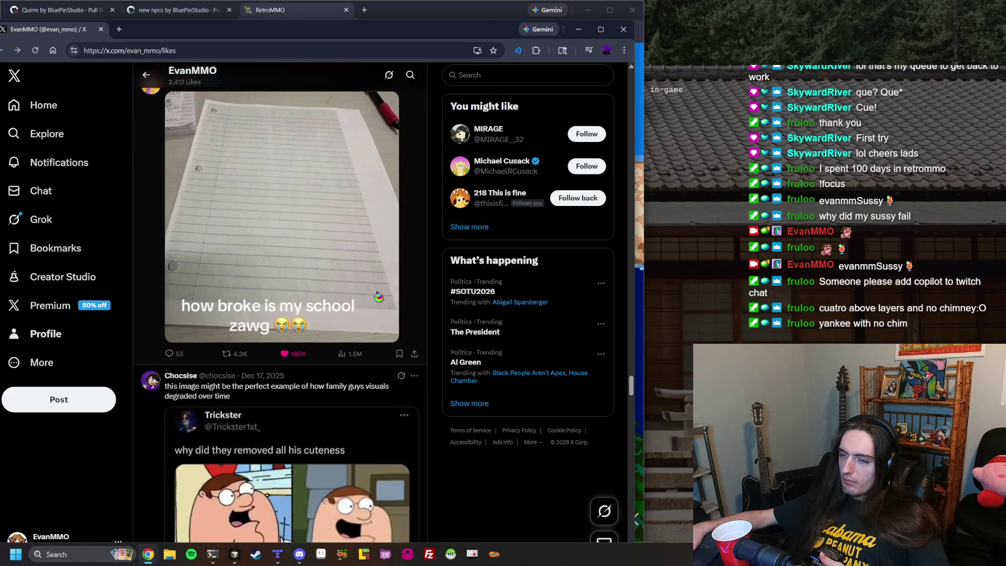
scroll(374, 299, "down", 3)
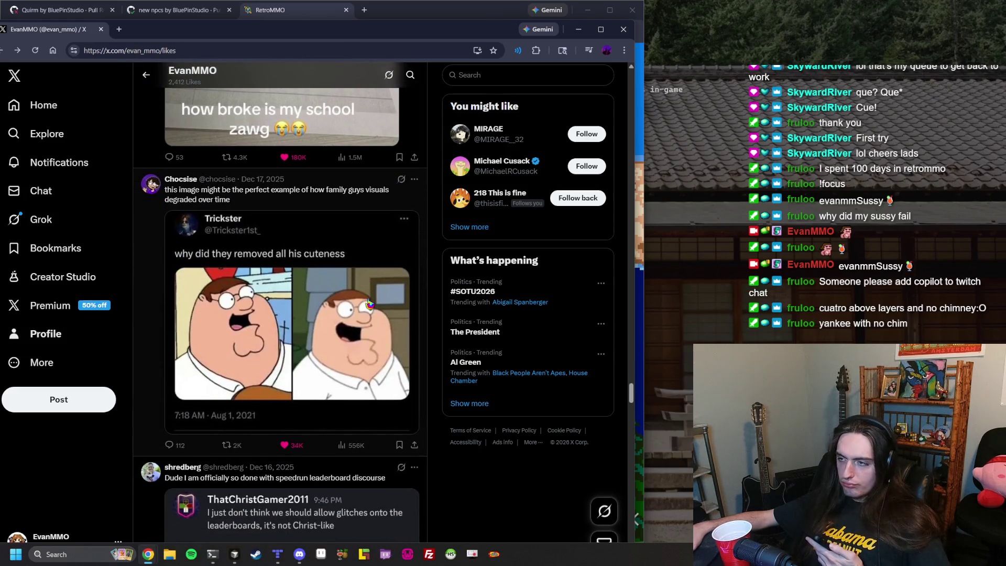
scroll(391, 281, "down", 1)
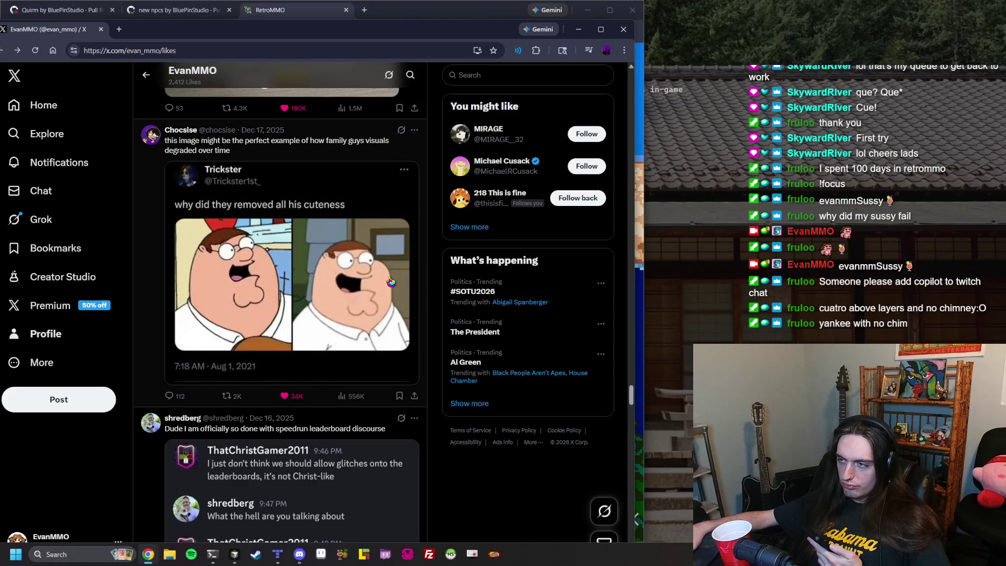
scroll(390, 281, "down", 2)
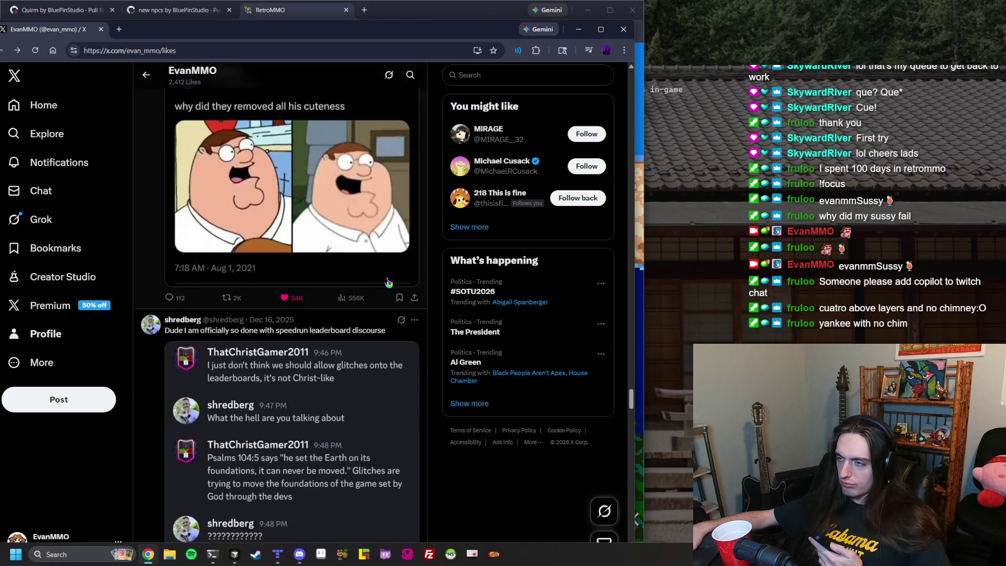
scroll(382, 286, "down", 2)
scroll(373, 288, "up", 4)
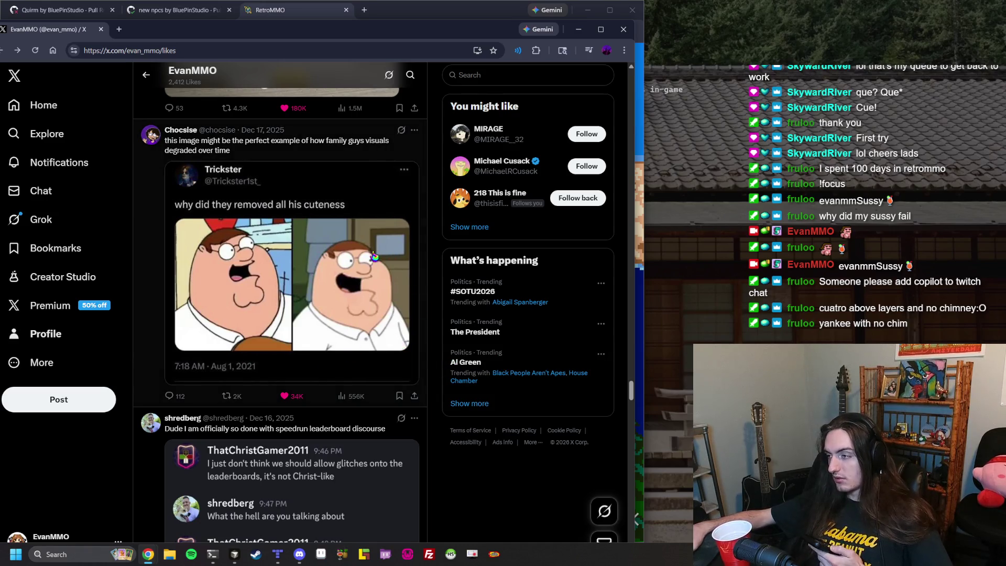
scroll(385, 284, "down", 8)
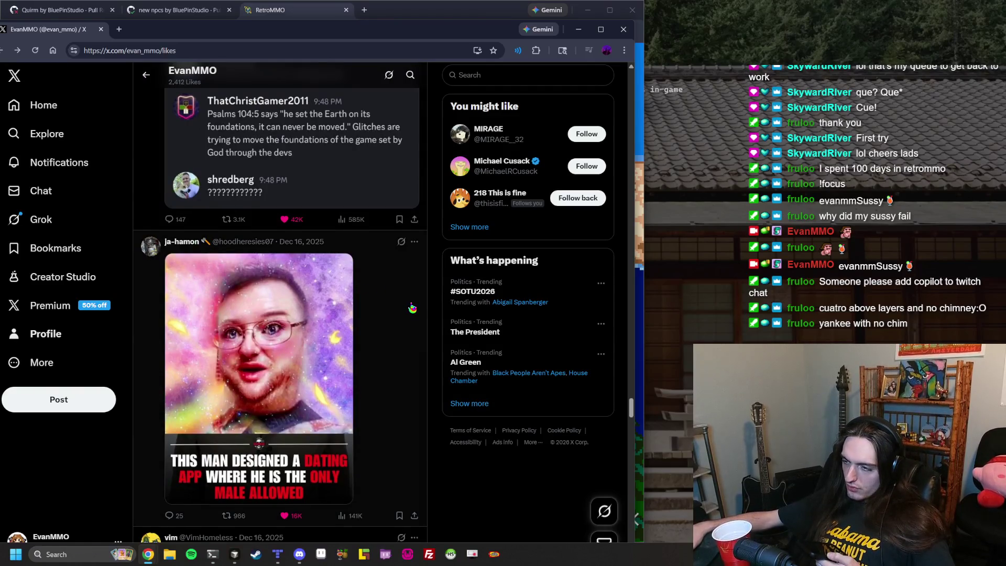
scroll(412, 312, "down", 6)
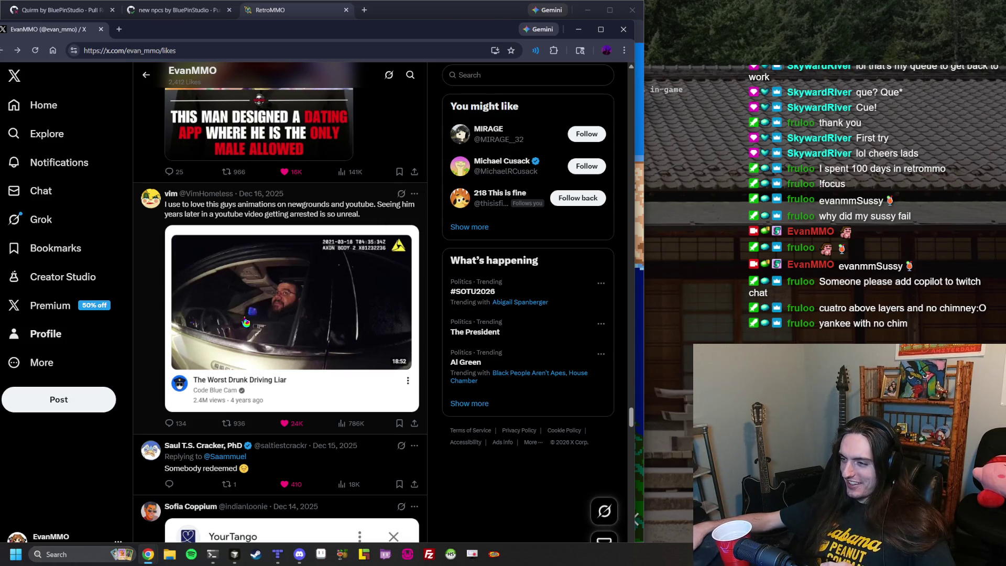
scroll(245, 320, "down", 3)
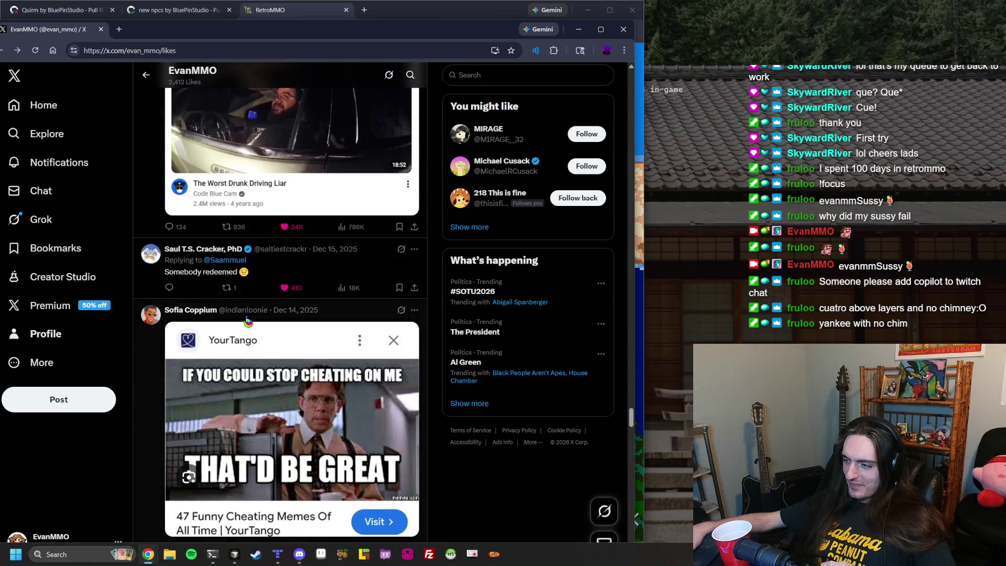
scroll(246, 321, "down", 1)
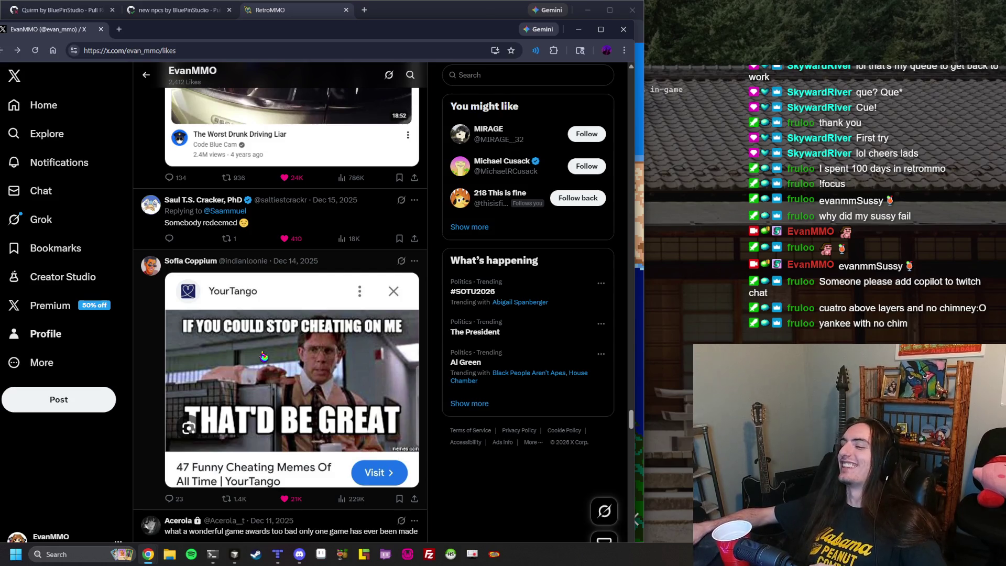
scroll(332, 384, "down", 1)
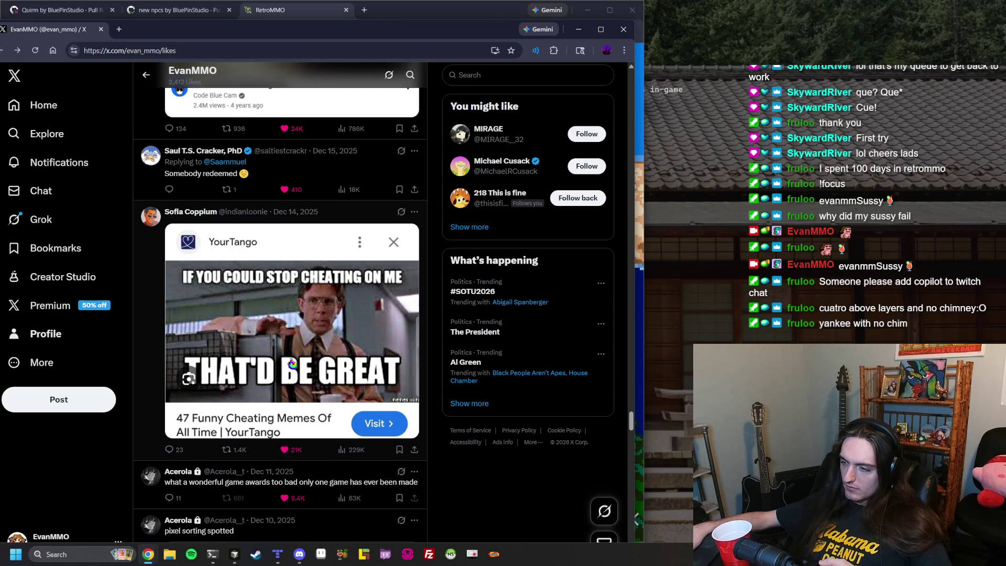
scroll(292, 362, "down", 4)
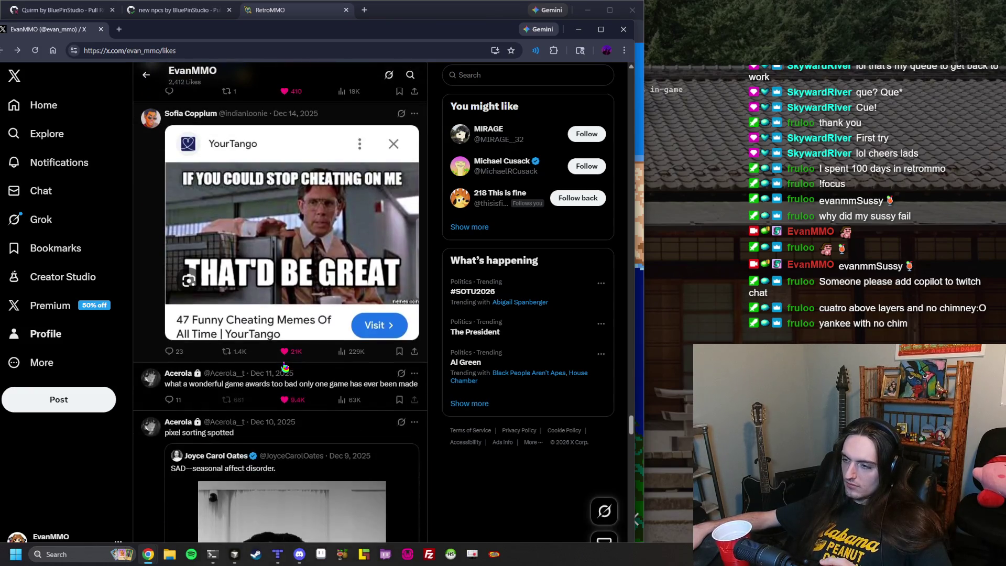
scroll(283, 369, "down", 5)
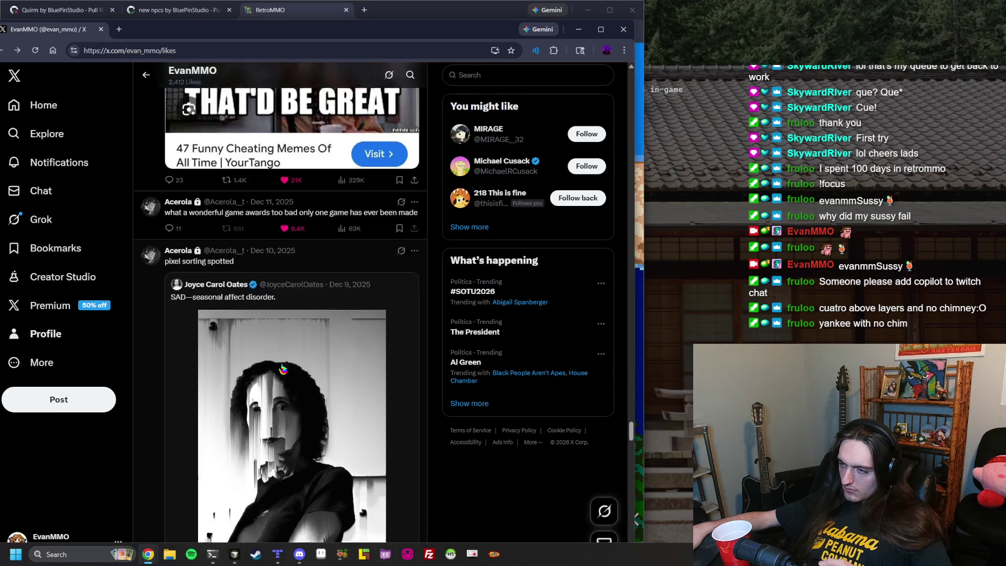
scroll(282, 369, "down", 4)
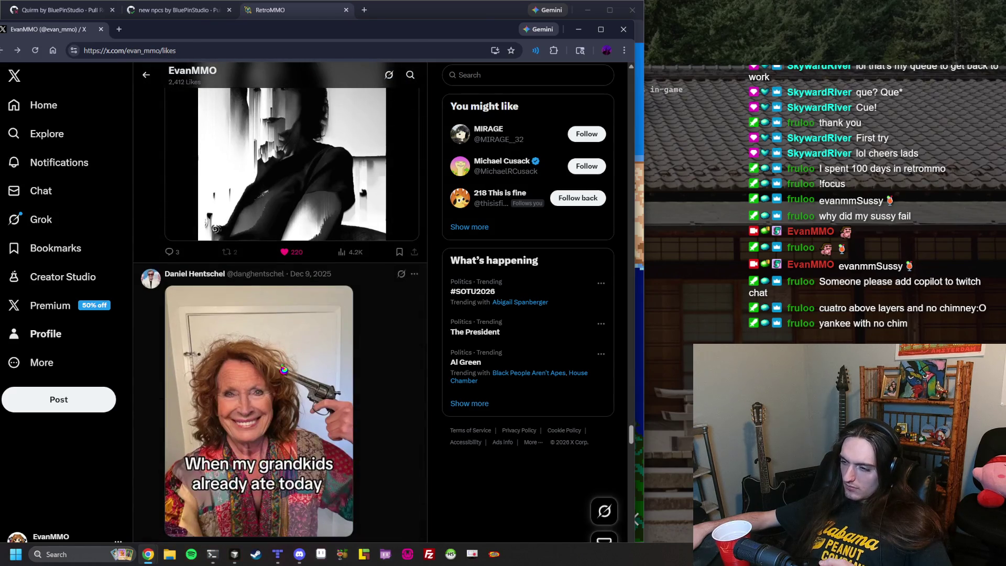
Enlarge and close the grandkids meme photo, then play the pancakes video with sound
left_click(283, 368)
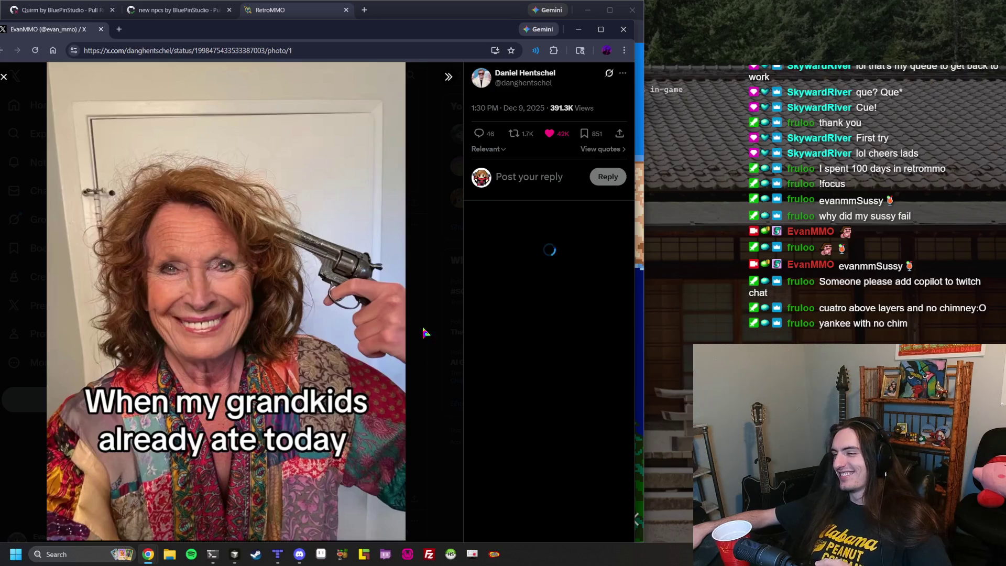
left_click(3, 76)
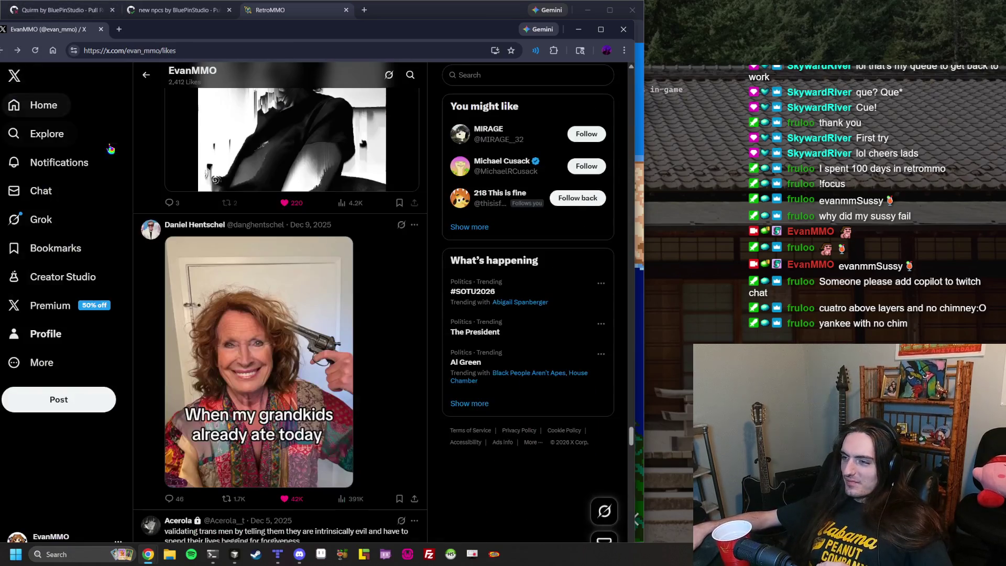
scroll(150, 214, "down", 3)
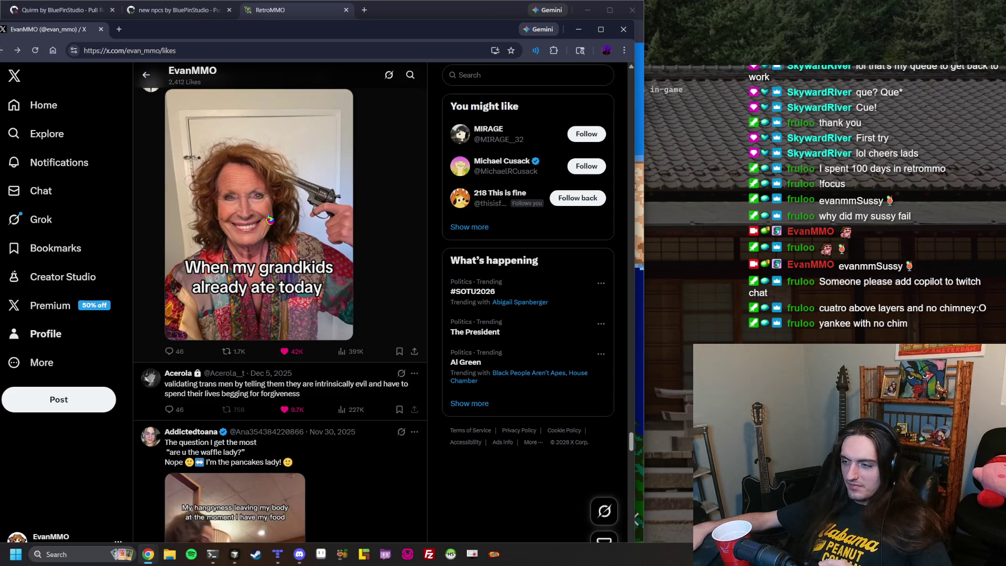
scroll(269, 220, "down", 7)
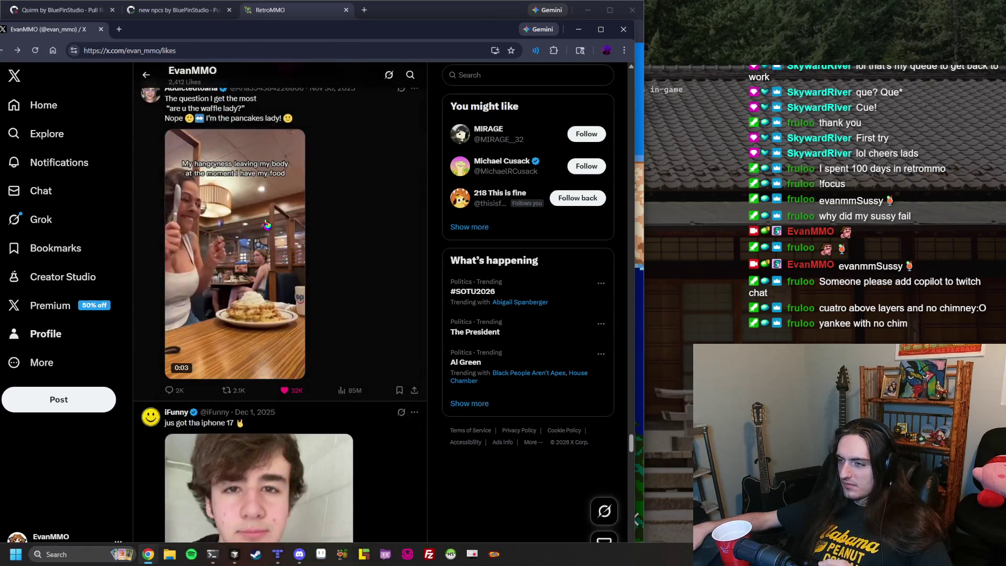
scroll(333, 260, "up", 2)
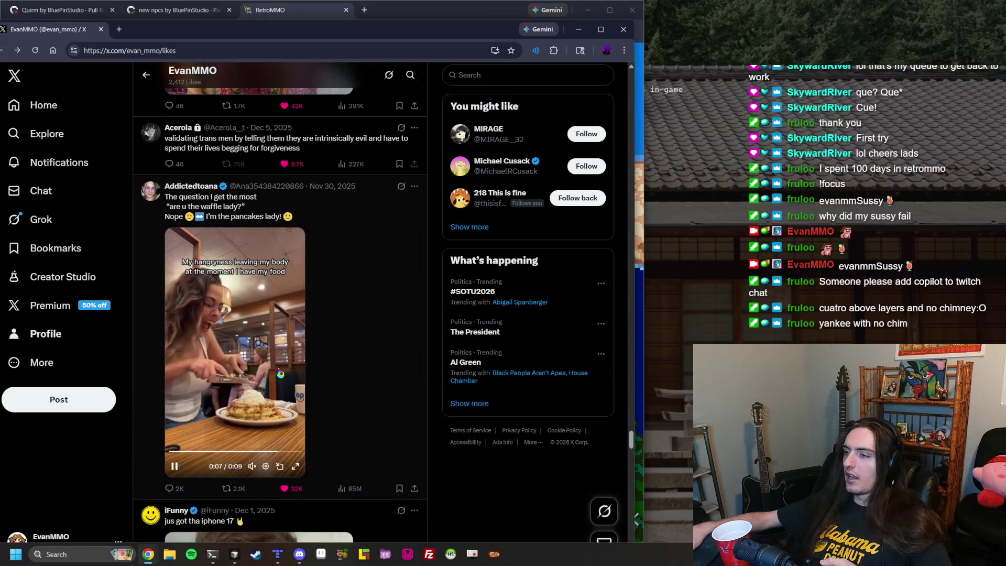
left_click(286, 456)
Rewatch the pancakes video fullscreen from an earlier point, then bring up your Discord profile card
left_click(294, 466)
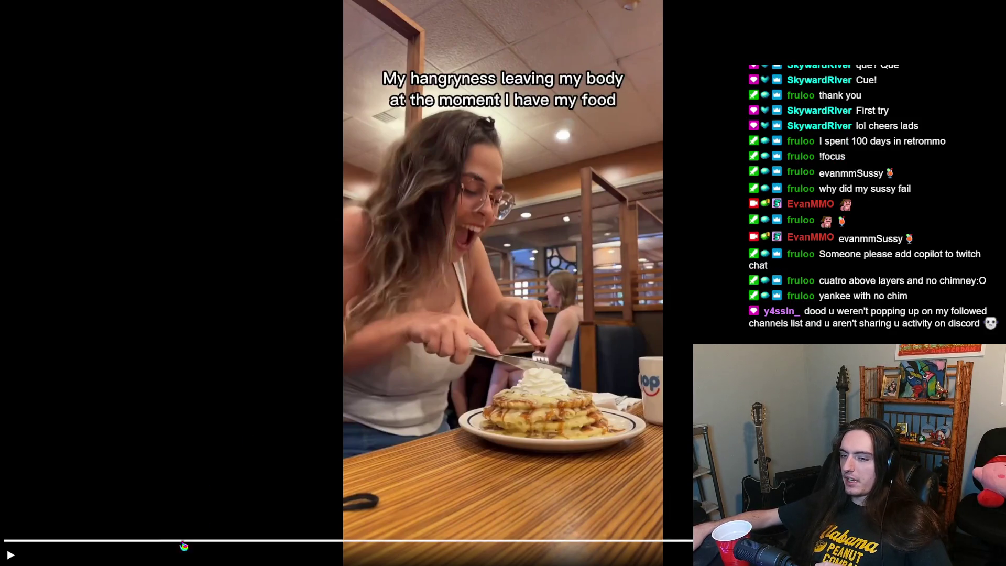
left_click_drag(119, 547, 8, 541)
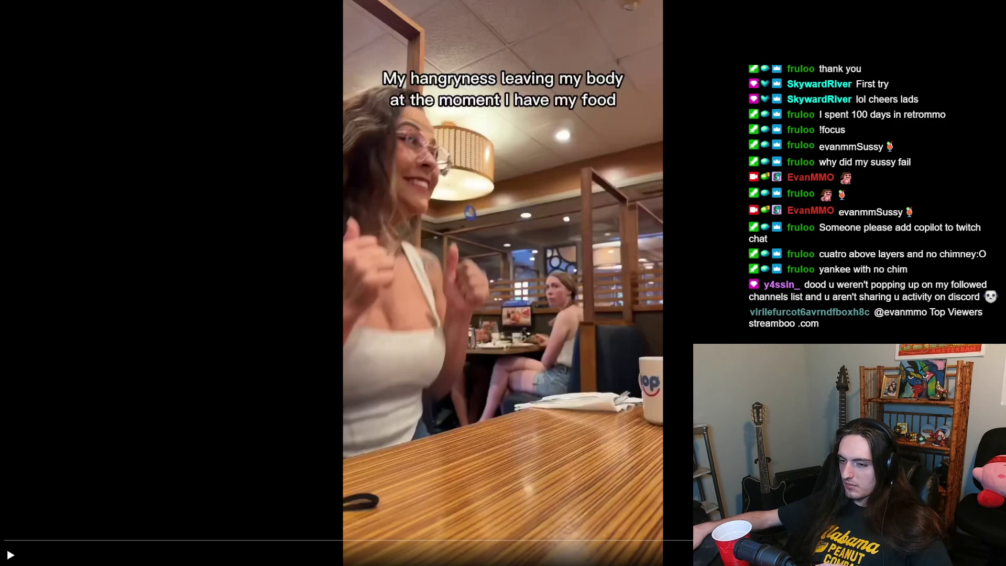
key("Escape")
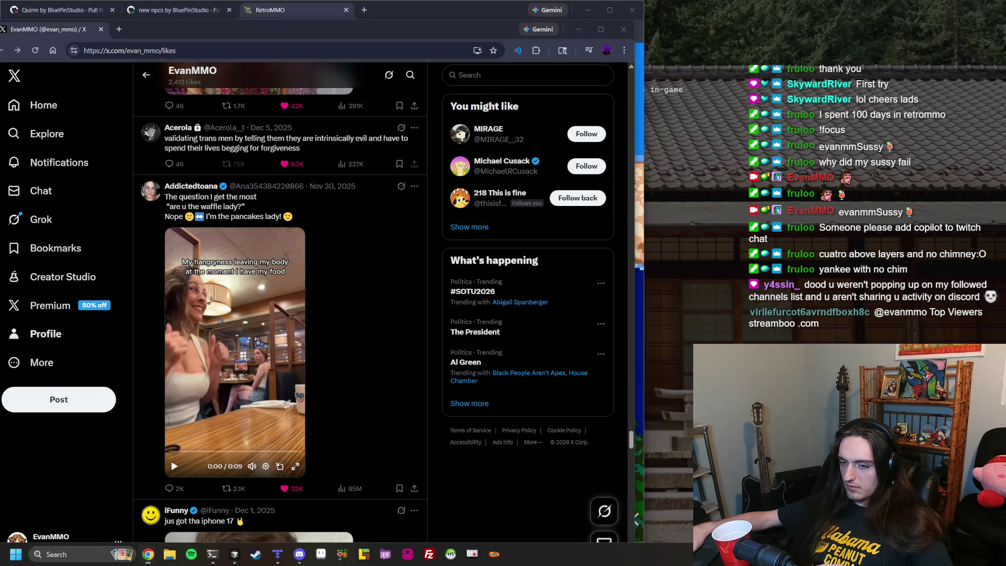
left_click(299, 554)
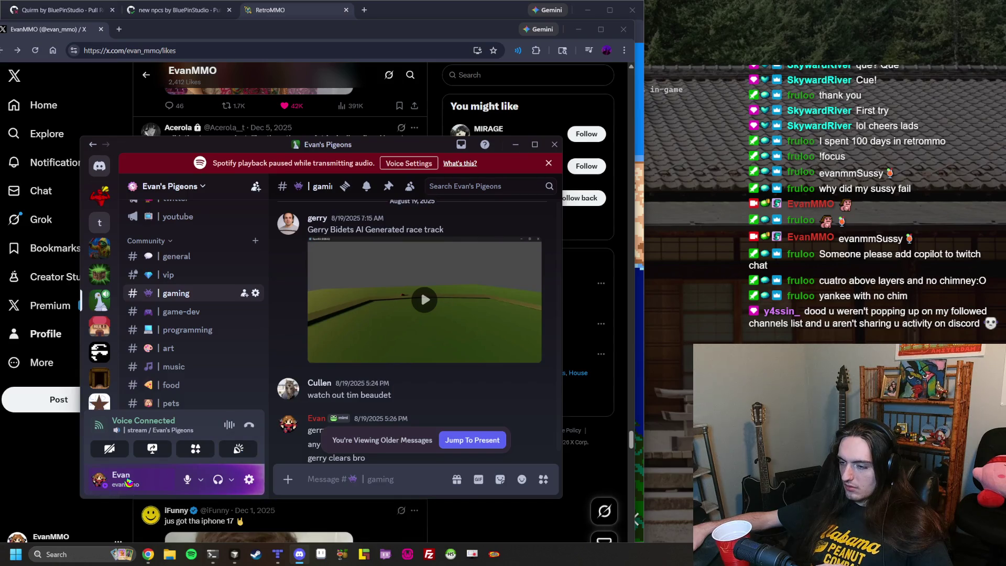
left_click(123, 487)
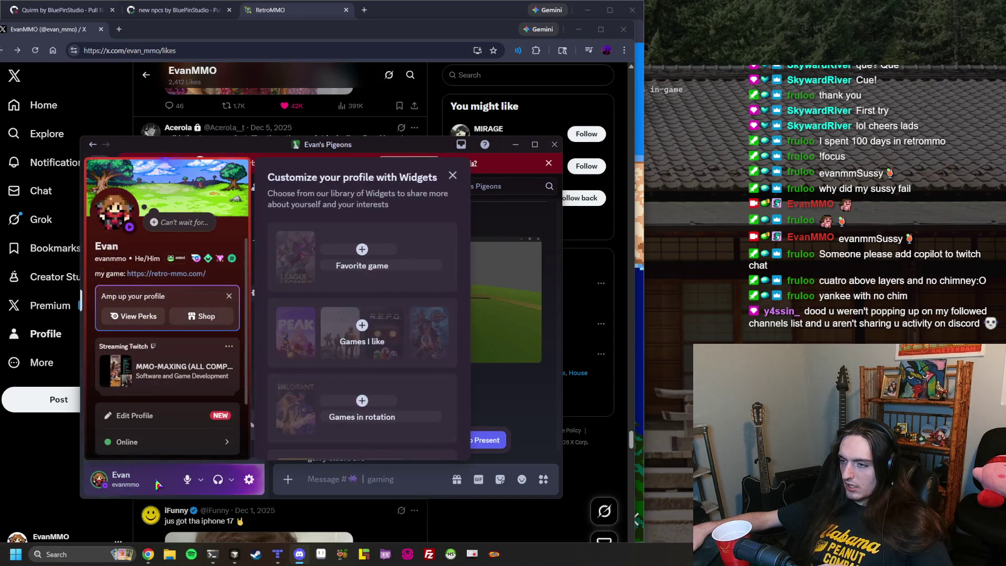